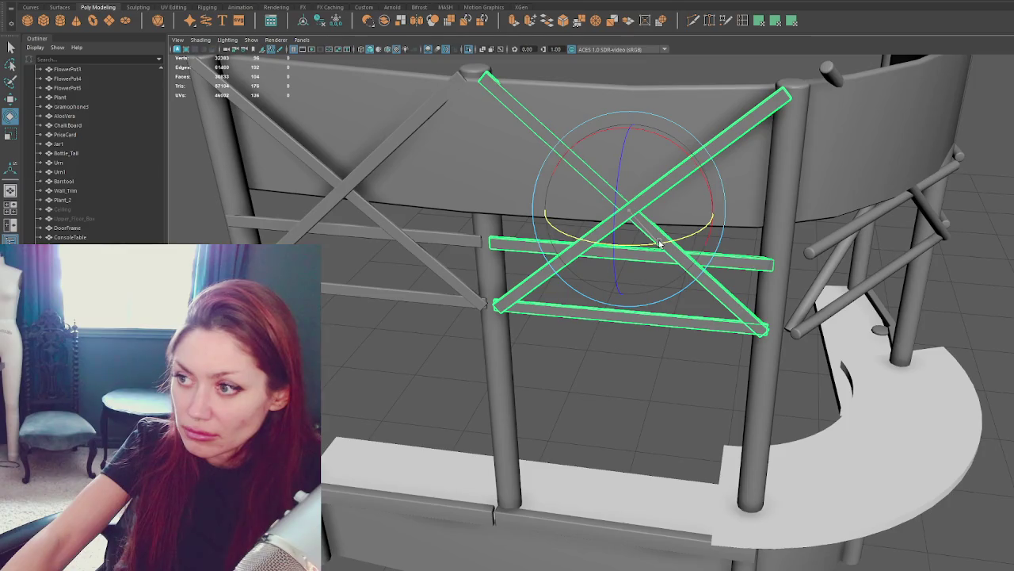
Step: Undo the stray brace rotation and select both the left and right X-brace groups
key(w)
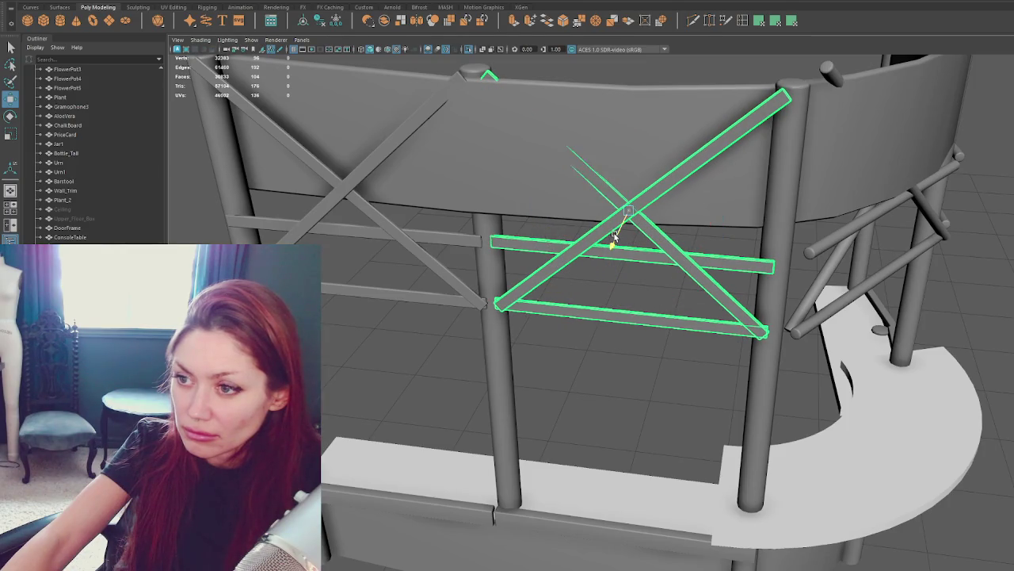
key(ctrl+z)
click(444, 241)
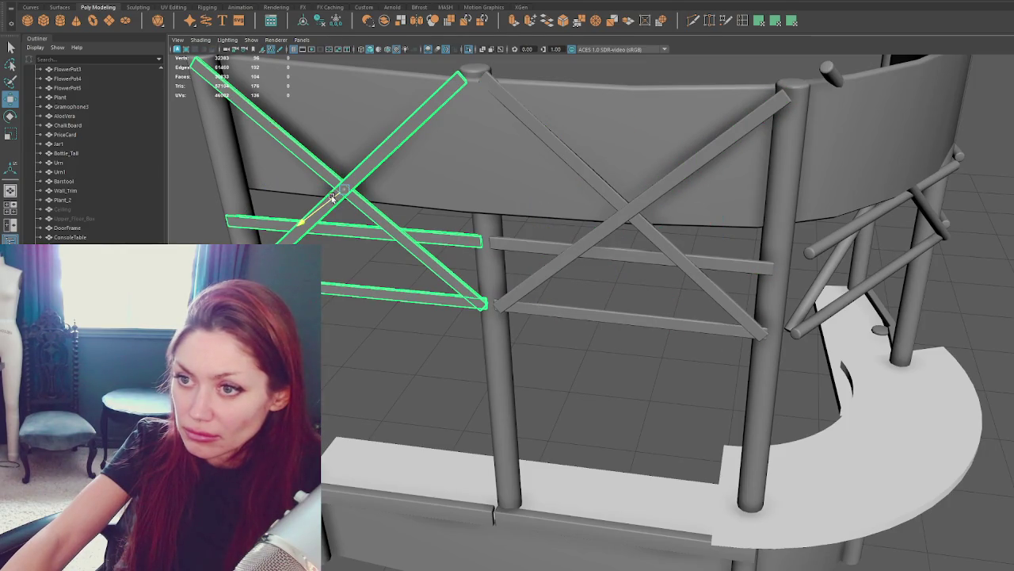
shift+click(497, 249)
shift+right_drag(513, 387, 487, 415)
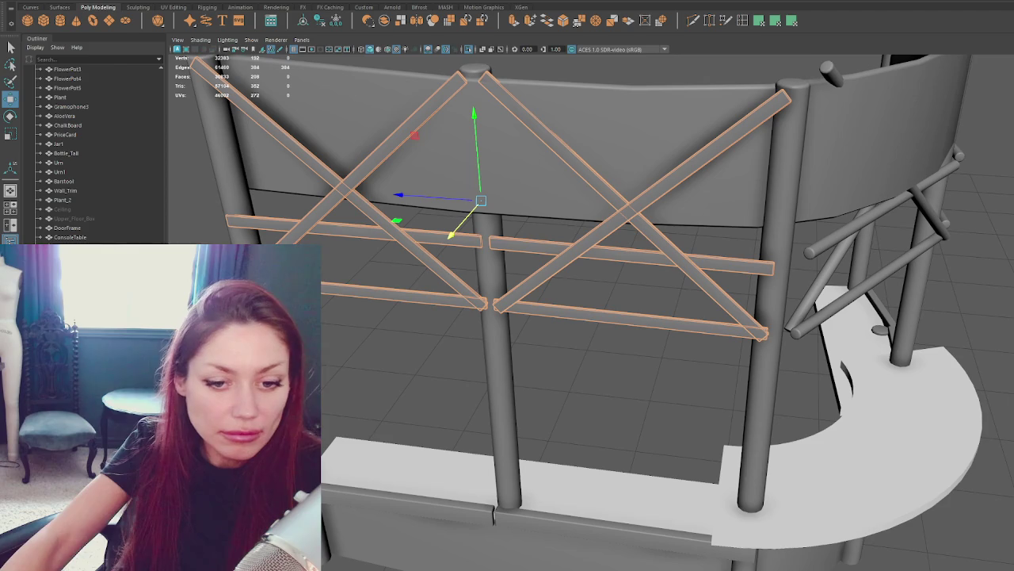
Step: Select all faces of both brace groups, then pick the bar wall and orbit around the booth
key(ctrl+F11)
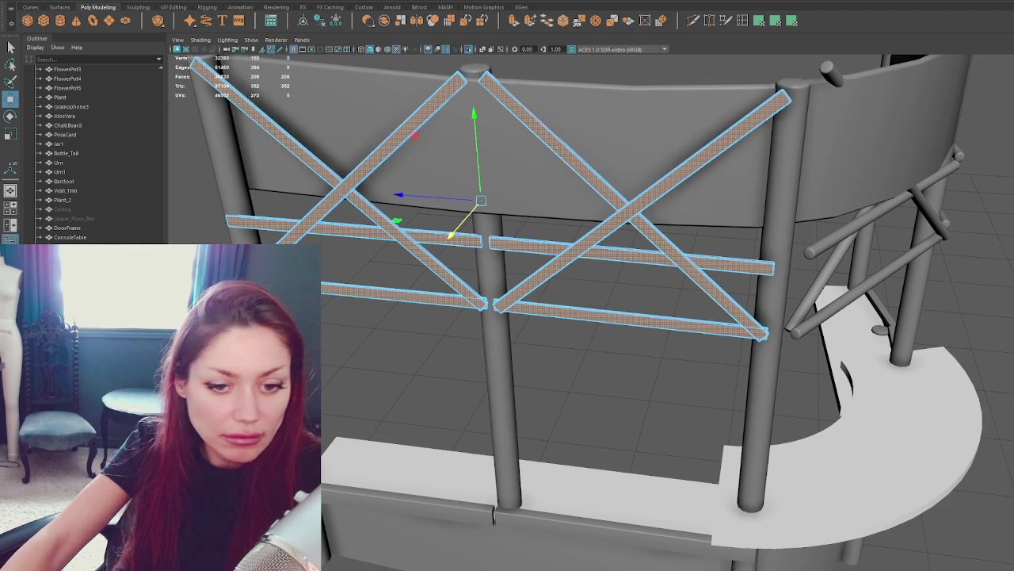
scroll(362, 296, down, 5)
click(531, 168)
mouse_move(531, 168)
alt+mouse_down()
mouse_move(611, 153)
mouse_move(574, 144)
mouse_move(657, 148)
mouse_move(809, 258)
alt+mouse_up()
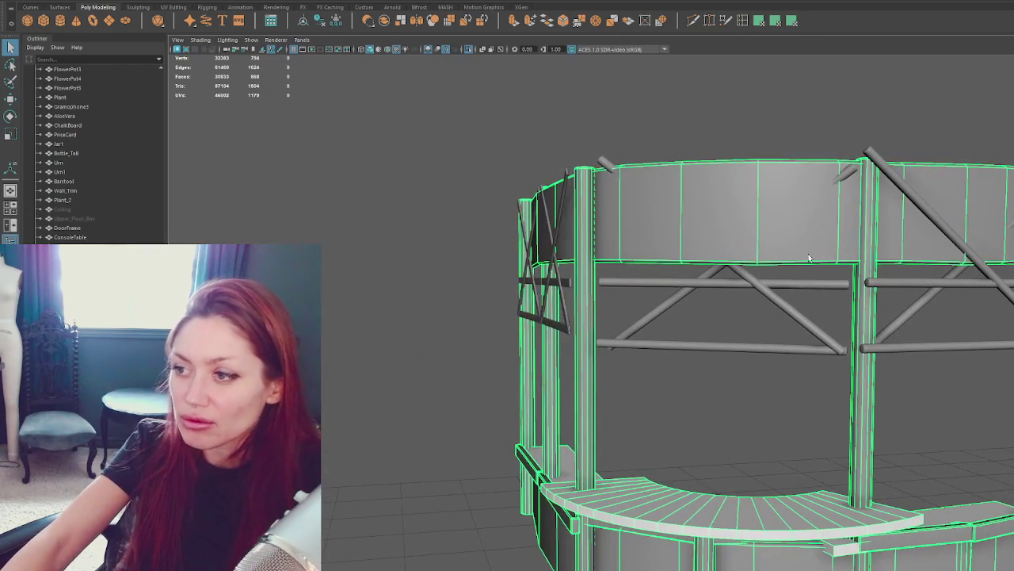
Step: Duplicate the left panel's X brace and slide the copy to the left
click(694, 282)
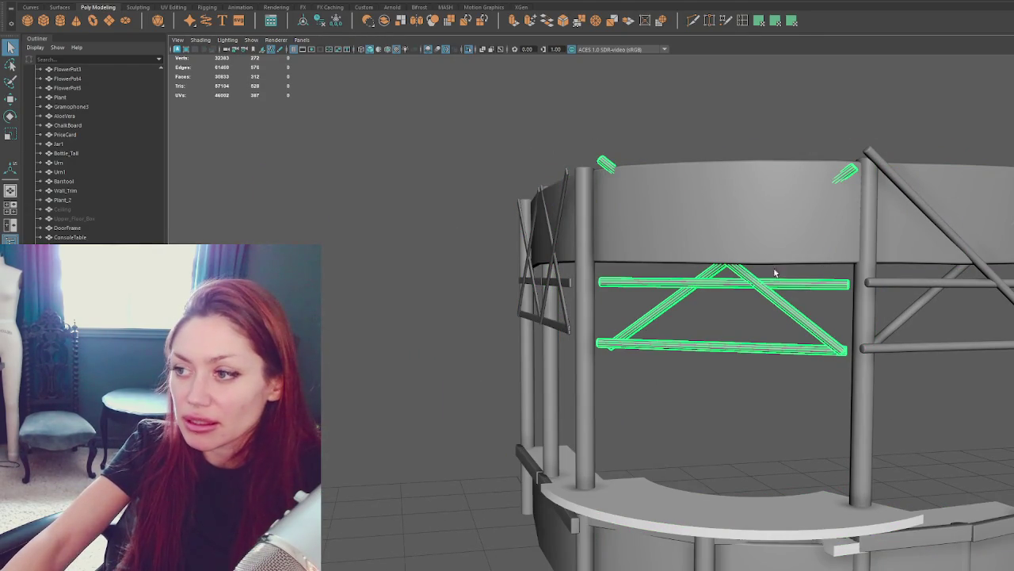
mouse_move(564, 319)
alt+mouse_down()
mouse_move(911, 378)
mouse_move(525, 295)
mouse_move(619, 305)
alt+mouse_up()
click(525, 295)
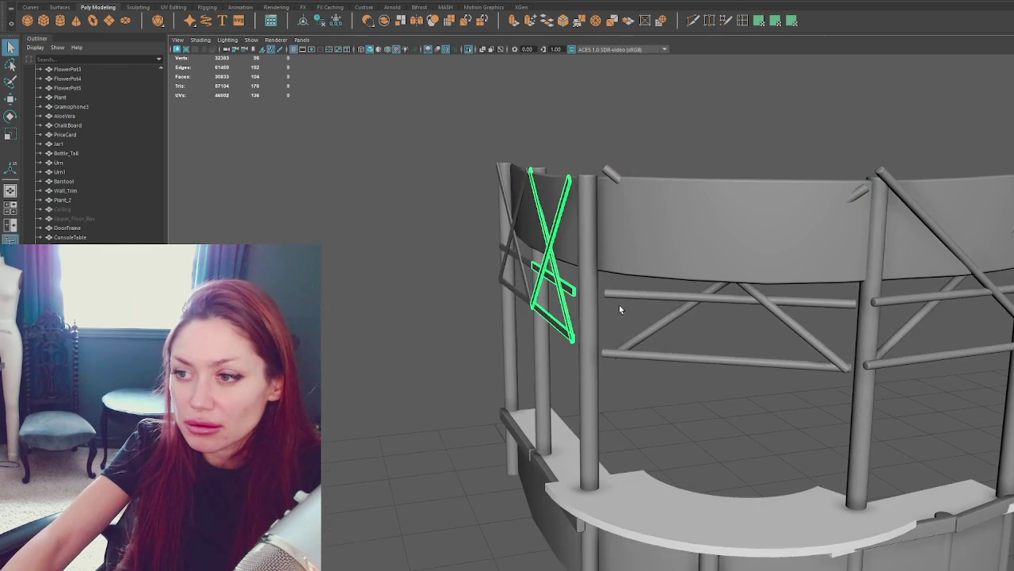
key(ctrl+d)
key(w)
drag(459, 234, 433, 238)
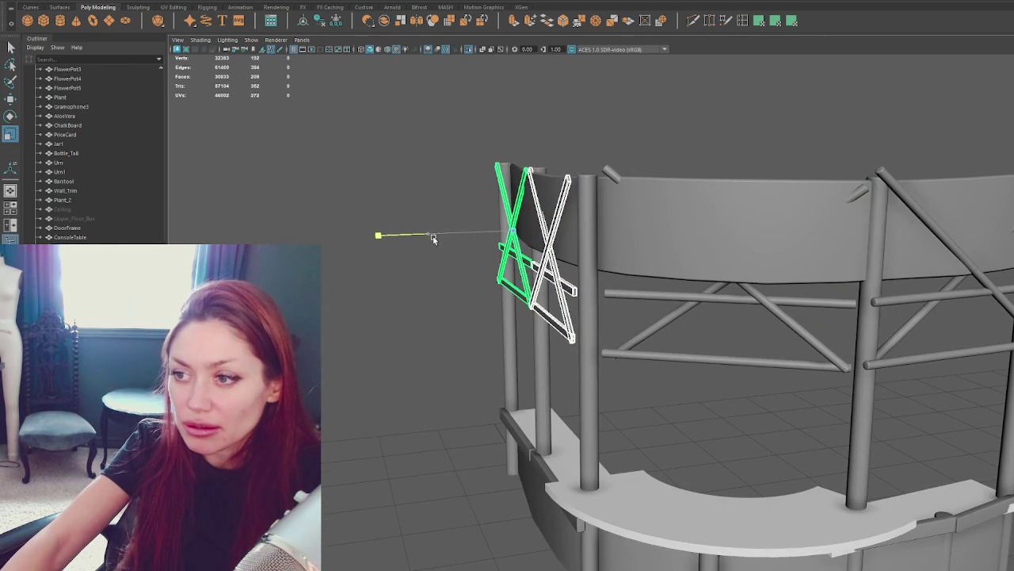
Step: Rotate the original X brace to a new angle and scale it along one axis to fit
click(543, 264)
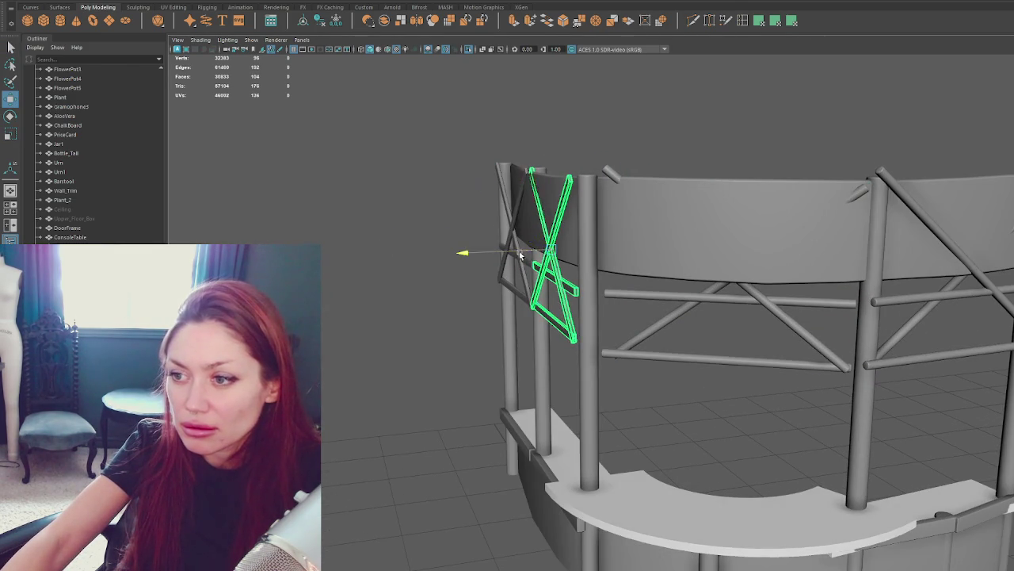
key(e)
drag(543, 265, 539, 260)
key(w)
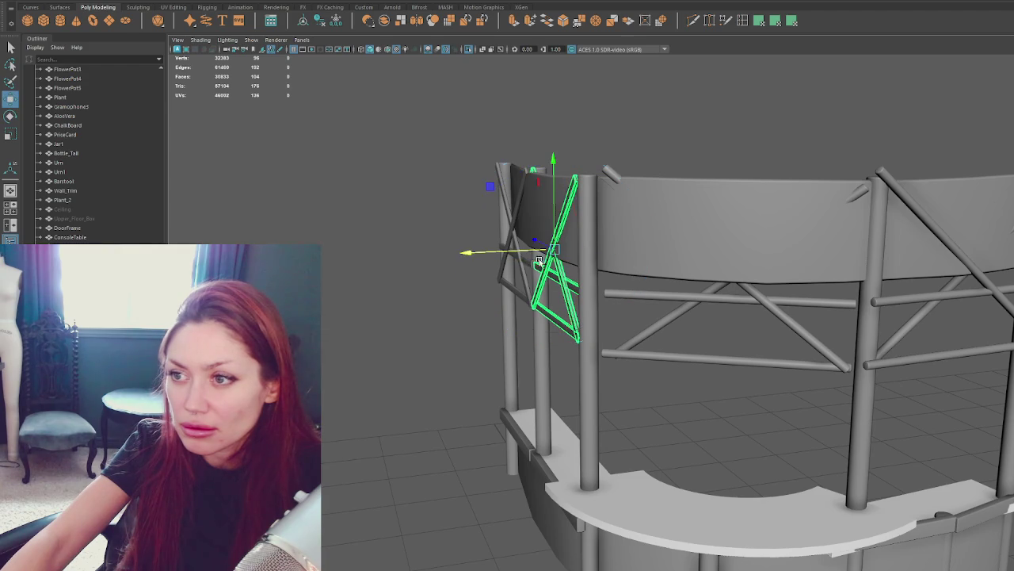
key(e)
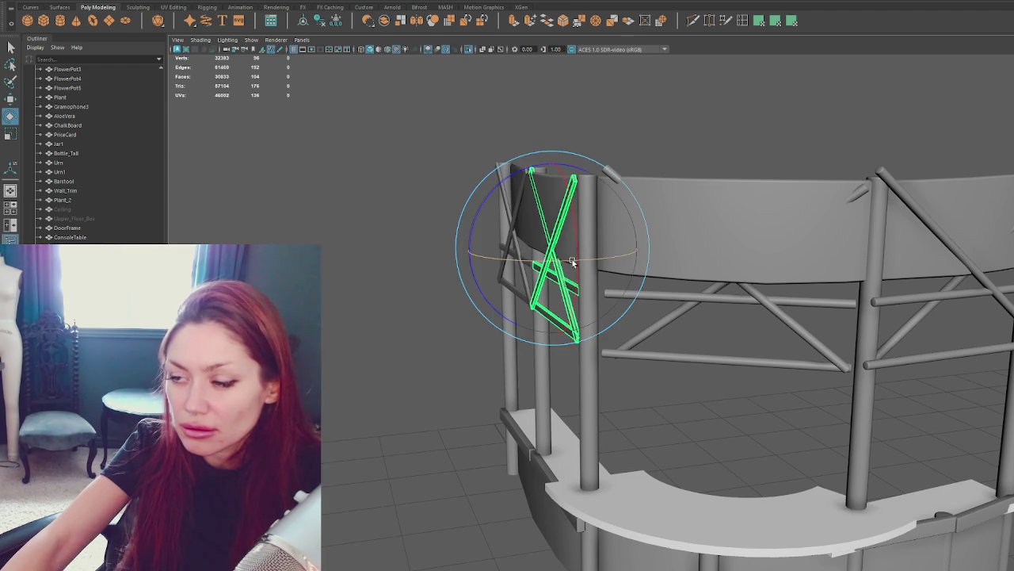
alt+drag(572, 259, 675, 261)
key(r)
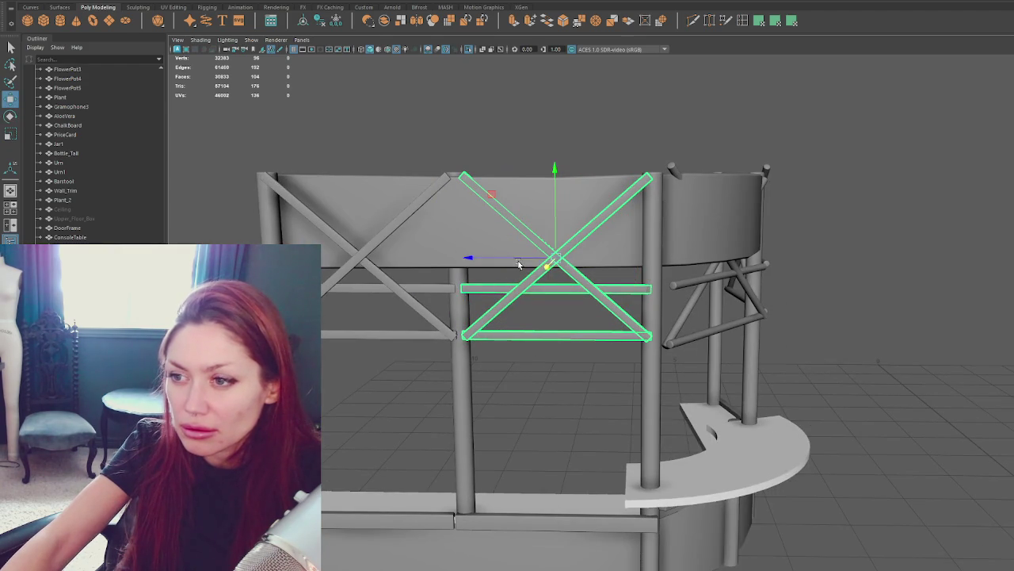
drag(519, 264, 510, 278)
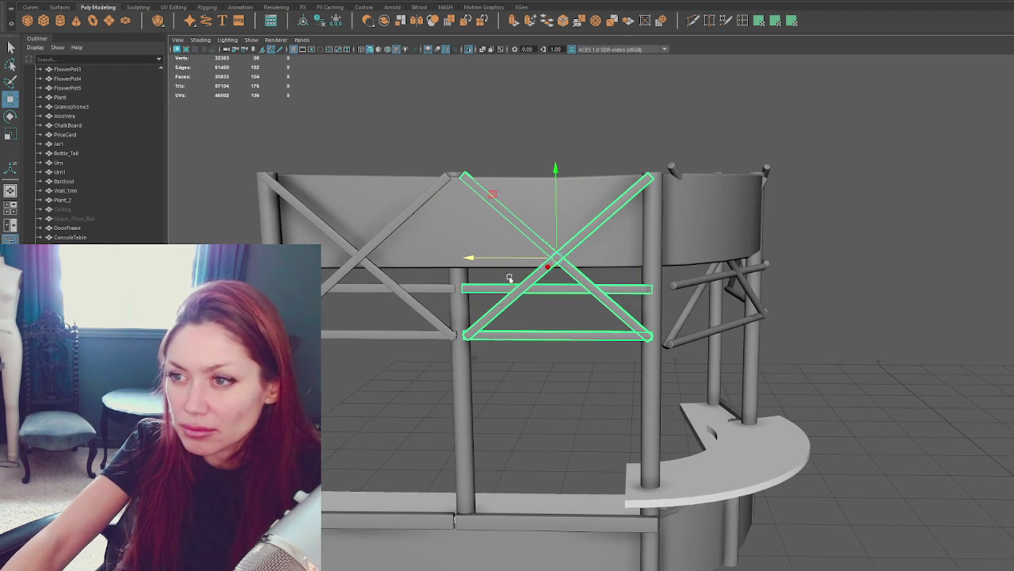
Step: Put the booth frame in face selection mode and select the middle cross-brace
click(463, 364)
right_drag(459, 367, 460, 377)
click(460, 376)
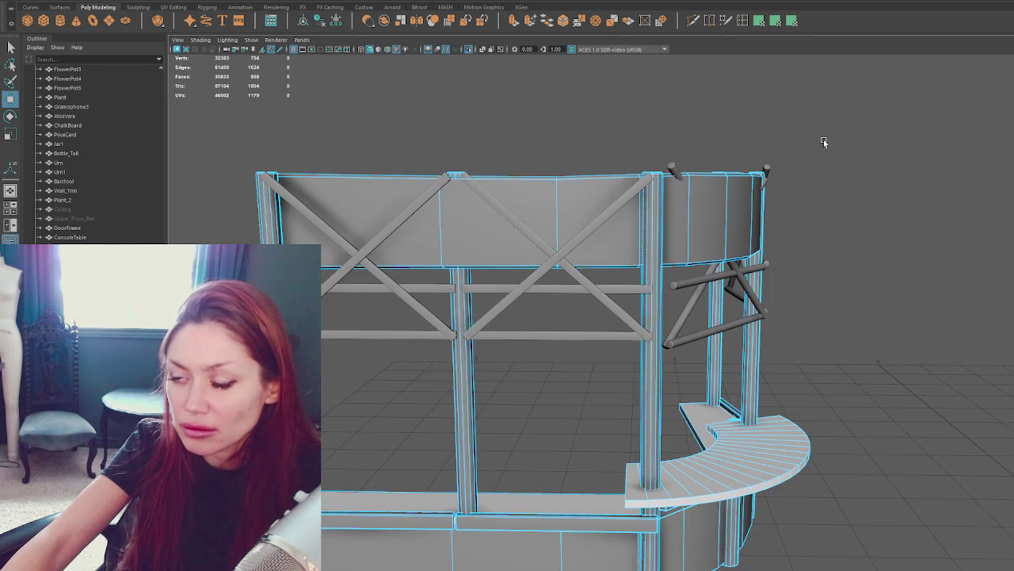
alt+drag(821, 143, 748, 264)
click(752, 287)
Step: Delete the extra braces, then move and rotate the cross-brace group into the right bay along the curve
shift+click(909, 275)
key(Delete)
click(581, 292)
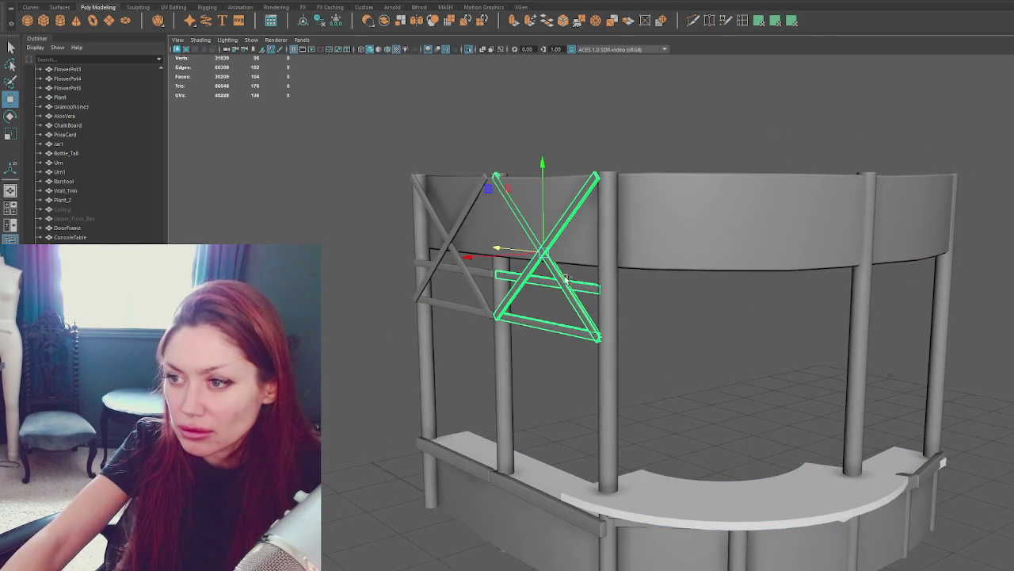
mouse_move(502, 253)
mouse_down()
mouse_move(761, 280)
mouse_move(625, 262)
mouse_move(654, 327)
mouse_up()
key(e)
key(w)
drag(633, 400, 674, 333)
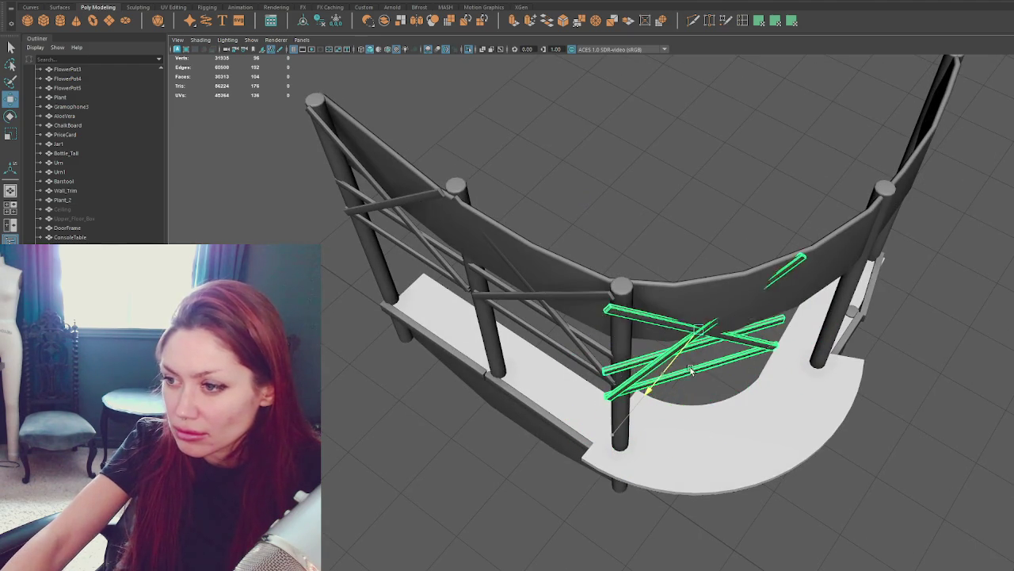
key(e)
drag(745, 392, 705, 404)
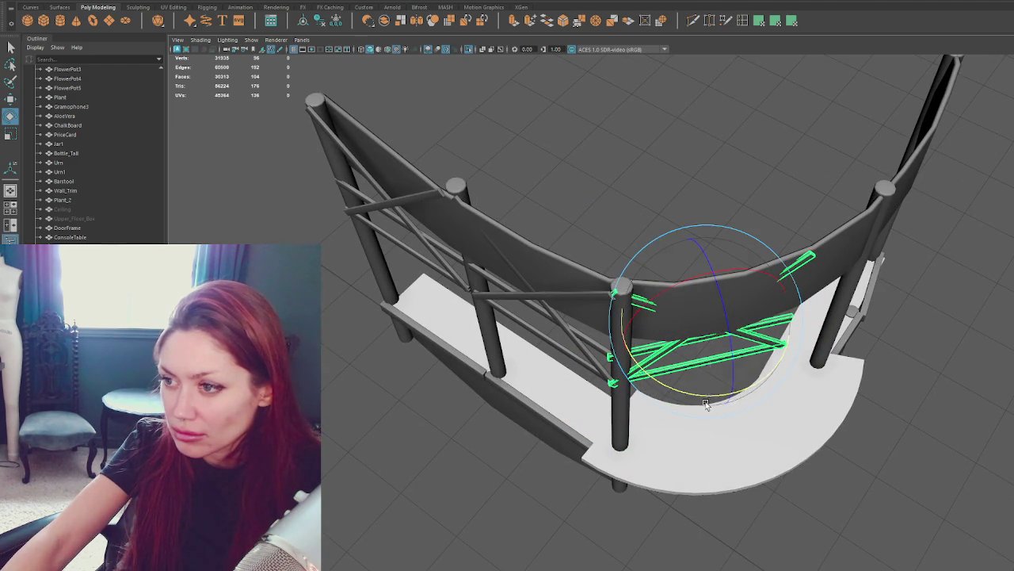
key(w)
mouse_move(676, 306)
mouse_down()
mouse_move(685, 314)
mouse_move(801, 151)
mouse_up()
Step: Try pulling the brace's top-right vertex onto the upper bar, then undo it and return to object mode
key(F9)
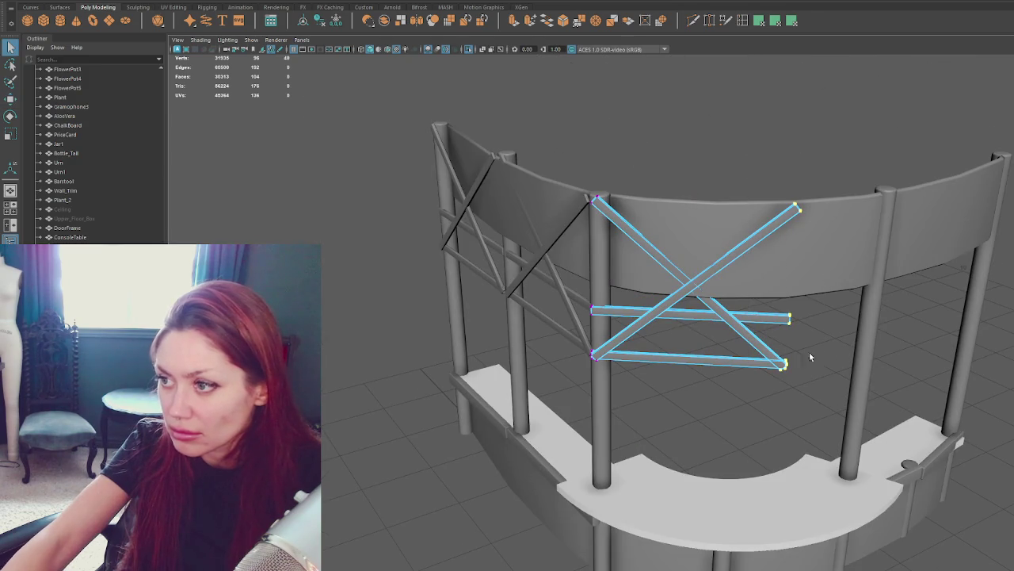
click(797, 207)
mouse_move(797, 208)
mouse_down()
mouse_move(803, 324)
mouse_move(745, 412)
mouse_move(751, 407)
mouse_move(699, 433)
mouse_move(783, 385)
mouse_move(670, 233)
mouse_up()
key(ctrl+z)
key(F8)
Step: Duplicate the brace, slide the copy toward the right post and rotate it to follow the curved rail
click(708, 131)
click(555, 252)
key(ctrl+d)
mouse_move(555, 252)
alt+mouse_down()
mouse_move(528, 288)
mouse_move(581, 253)
mouse_move(789, 398)
mouse_move(854, 389)
mouse_move(777, 400)
mouse_move(904, 268)
mouse_move(850, 261)
mouse_move(676, 369)
mouse_move(687, 289)
mouse_move(713, 305)
alt+mouse_up()
key(e)
key(w)
key(e)
mouse_move(715, 342)
mouse_down()
mouse_move(698, 333)
mouse_move(754, 351)
mouse_move(726, 331)
mouse_move(656, 351)
mouse_up()
key(w)
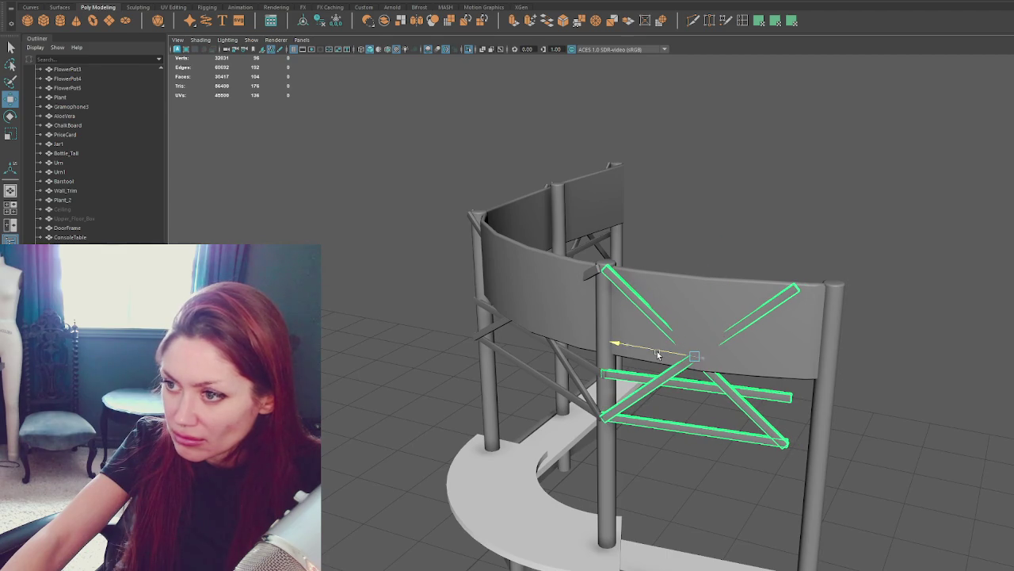
Step: Stretch the X brace's right-end vertices along X until they meet the post
key(F9)
drag(772, 261, 793, 447)
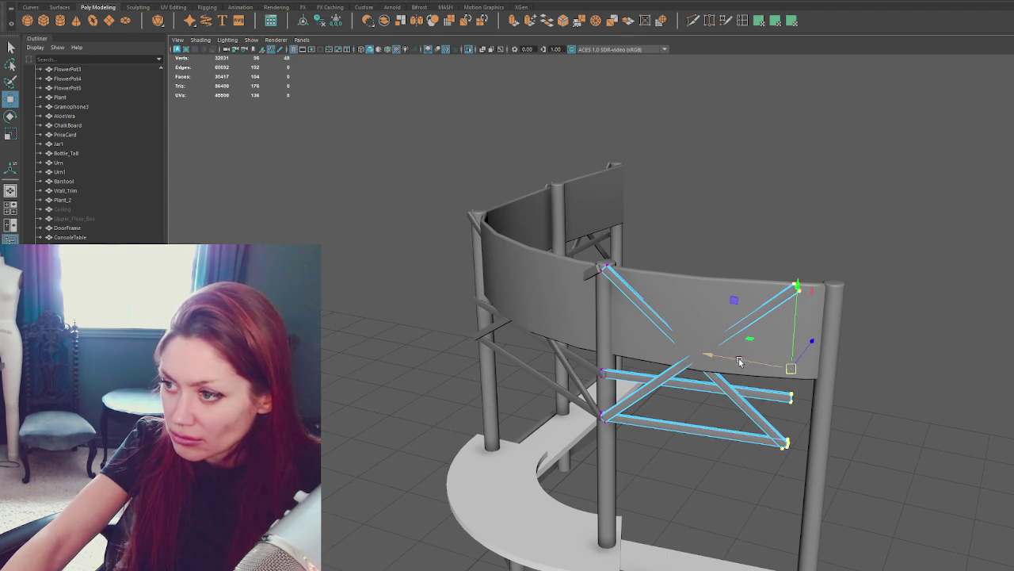
click(742, 226)
alt+drag(769, 199, 713, 214)
click(596, 380)
key(F9)
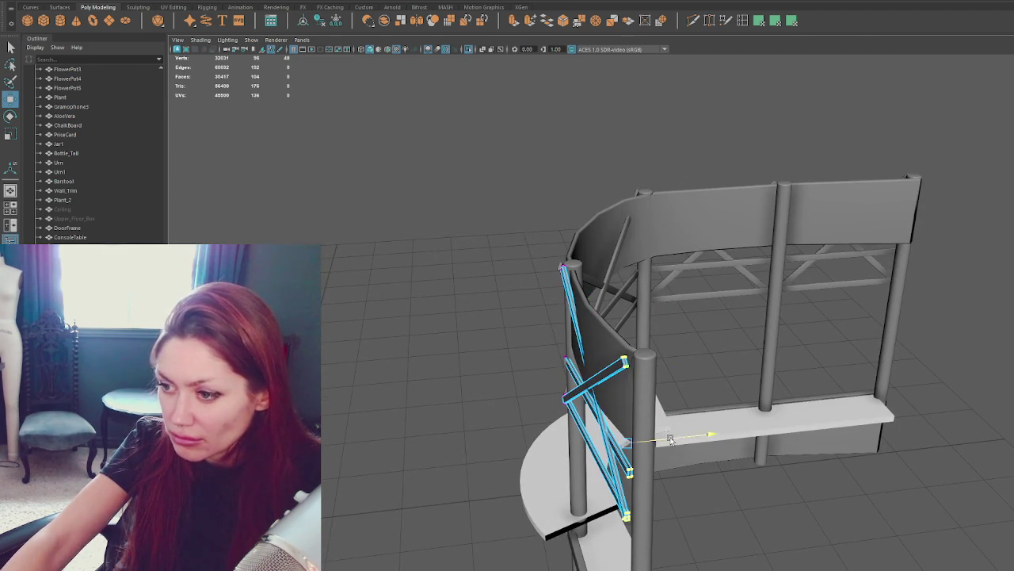
drag(670, 438, 697, 439)
Step: Select the right and left X braces and all their faces, then reselect the left X brace
click(448, 213)
mouse_move(449, 213)
alt+mouse_down()
mouse_move(535, 174)
mouse_move(687, 290)
alt+mouse_up()
click(688, 291)
shift+click(586, 379)
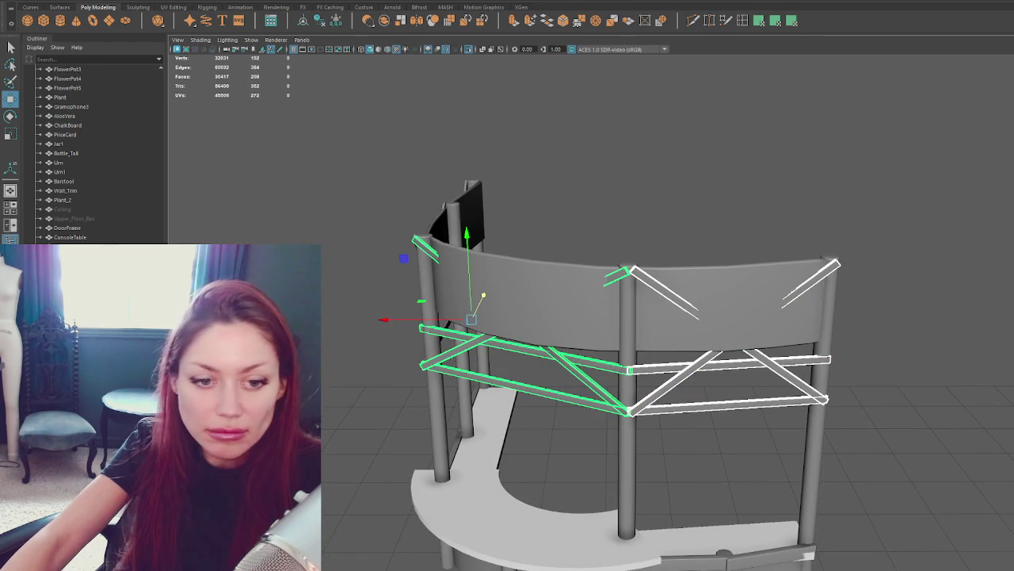
key(ctrl+F11)
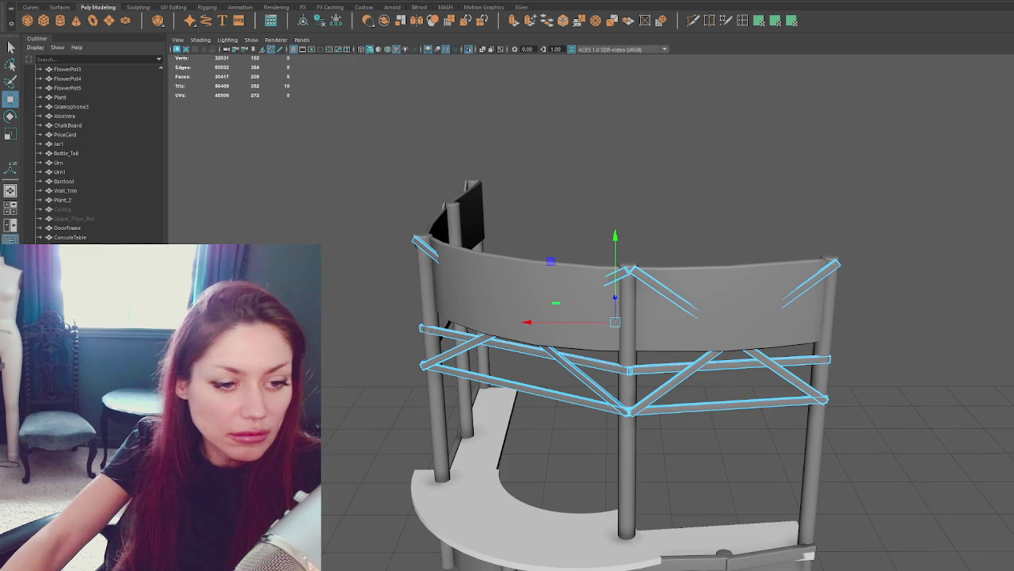
click(673, 380)
click(525, 166)
alt+drag(525, 165, 543, 194)
click(466, 363)
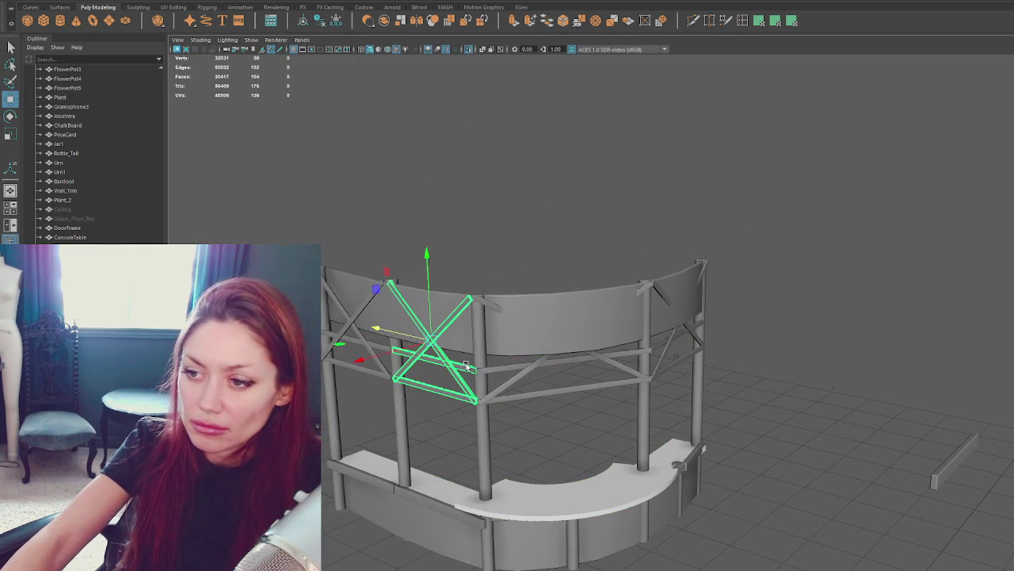
shift+click(582, 359)
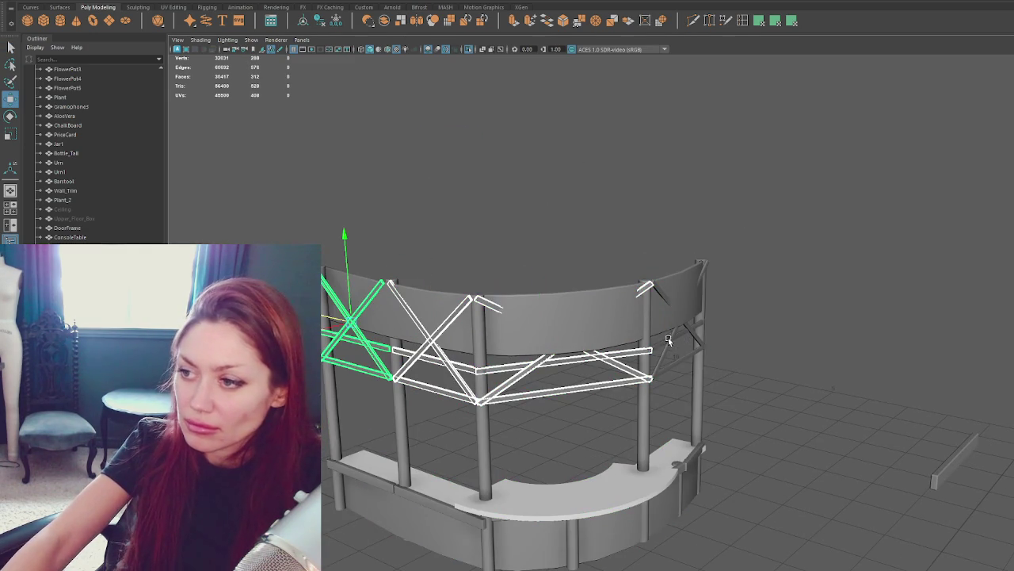
click(206, 18)
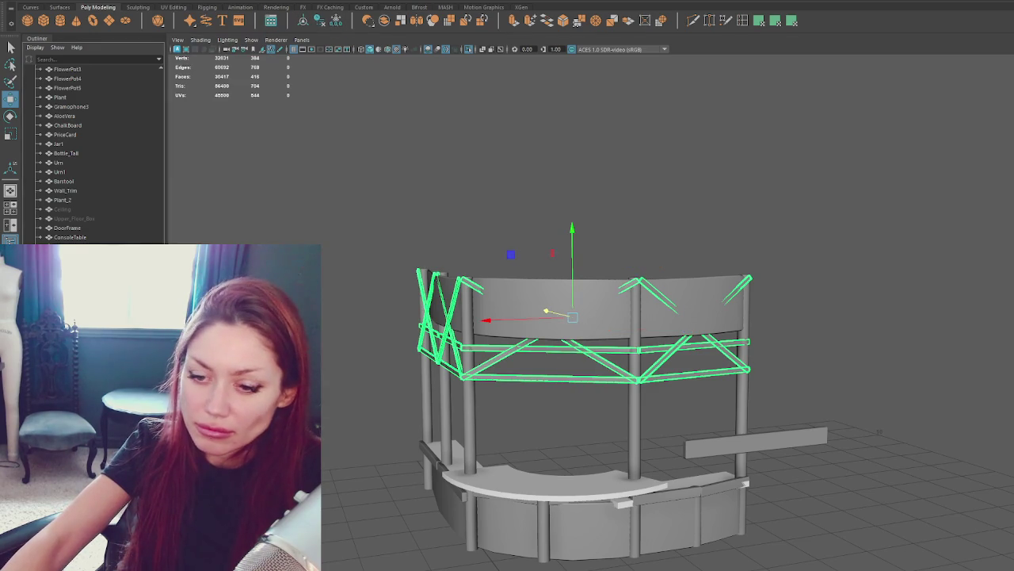
click(380, 425)
click(565, 375)
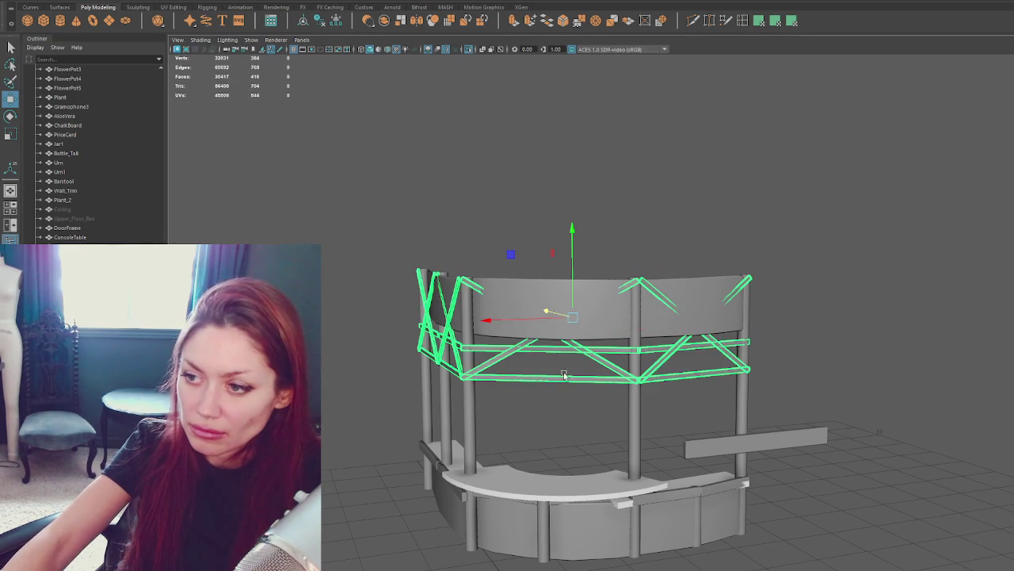
shift+click(468, 406)
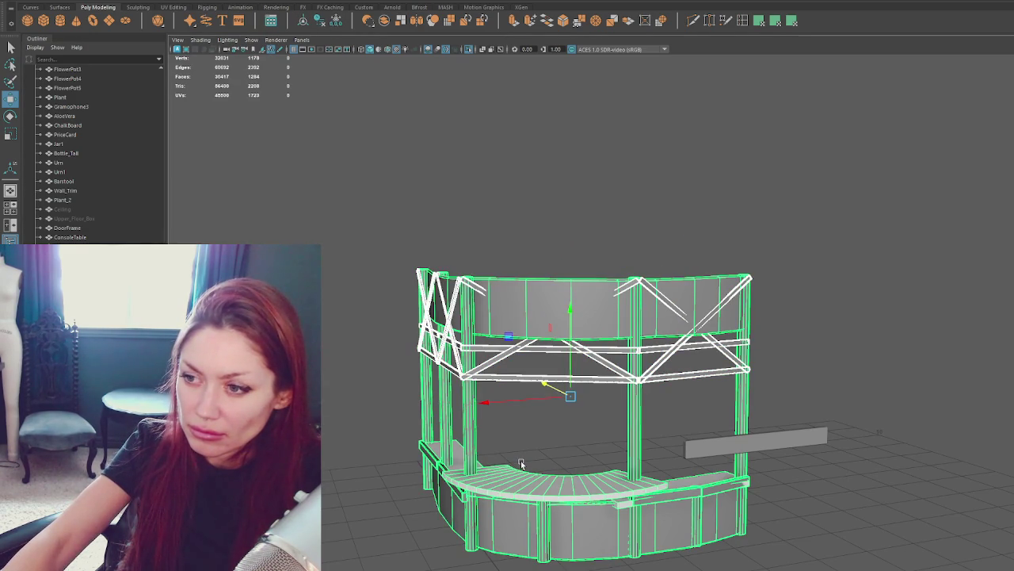
click(521, 460)
alt+drag(536, 456, 644, 434)
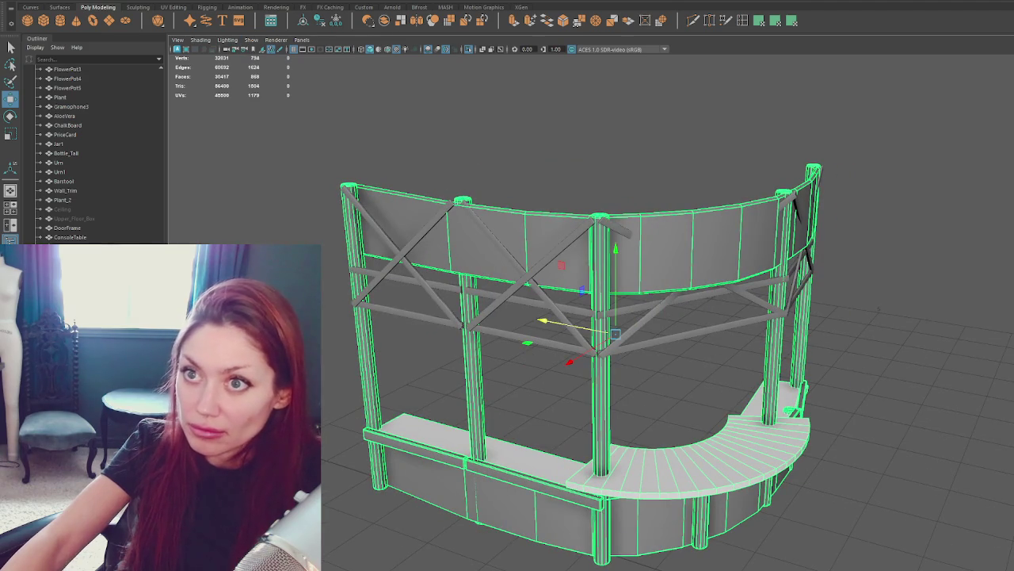
click(318, 24)
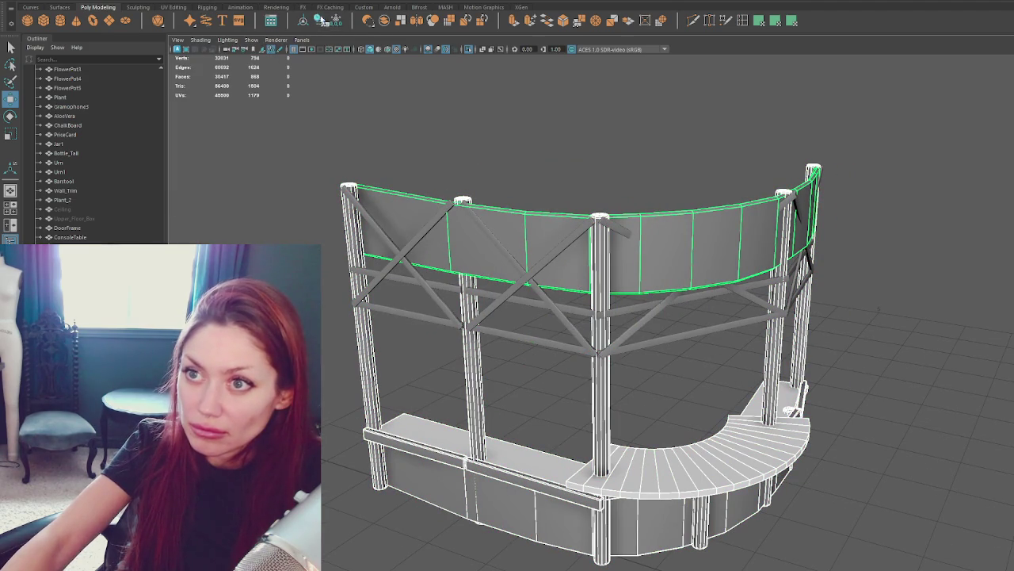
key(w)
click(641, 488)
Step: Isolate the curved counter top and bridge its two open end edges to cap the end
key(f)
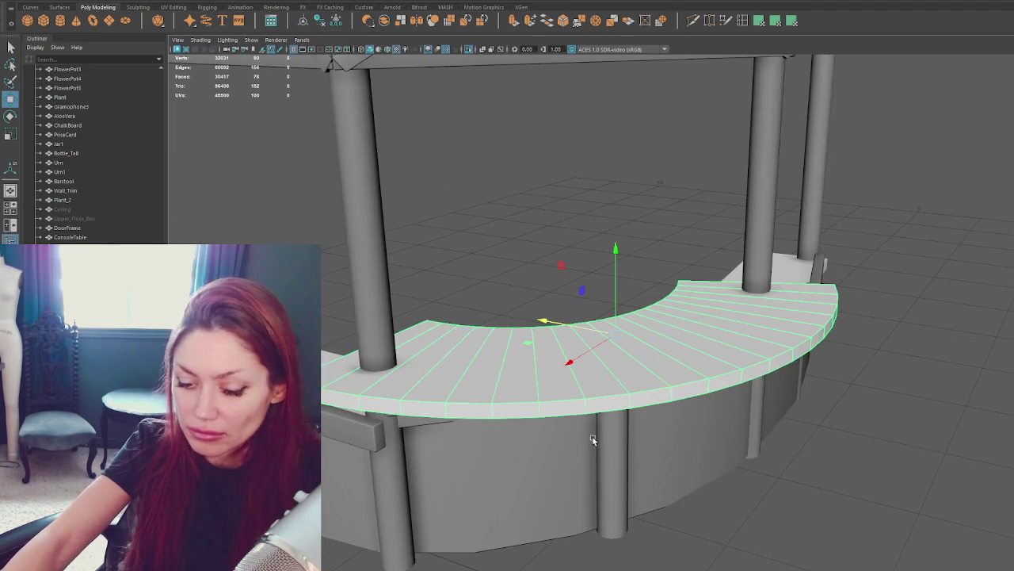
key(ctrl+1)
mouse_move(534, 297)
alt+mouse_down()
mouse_move(599, 265)
mouse_move(607, 481)
alt+mouse_up()
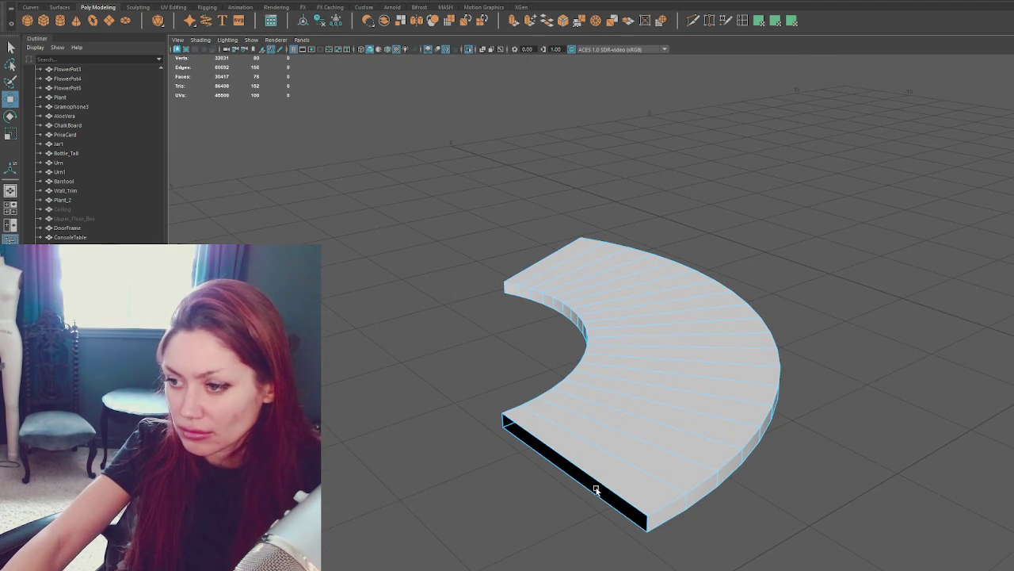
shift+click(510, 283)
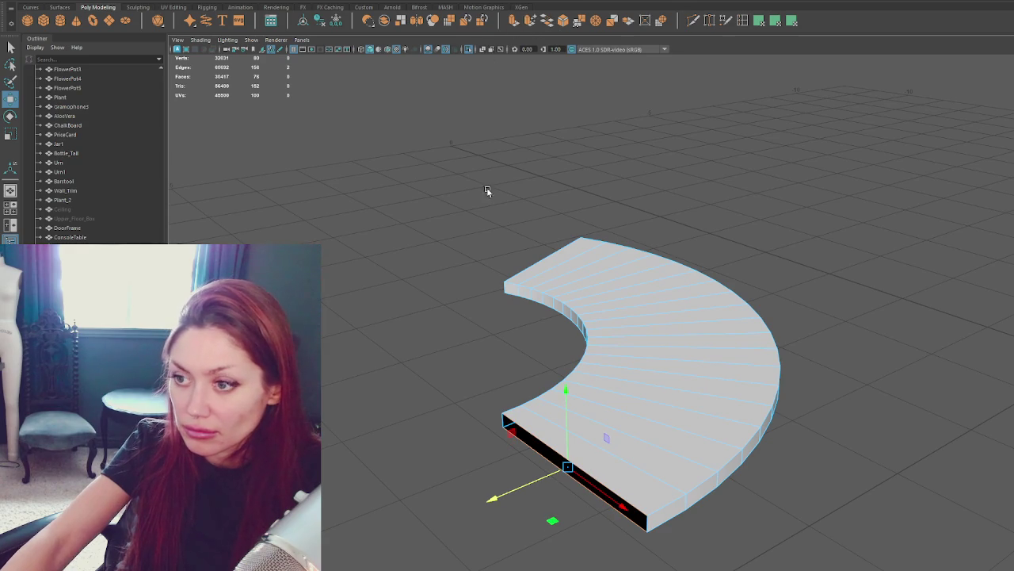
alt+drag(487, 191, 507, 238)
shift+right_drag(507, 238, 473, 352)
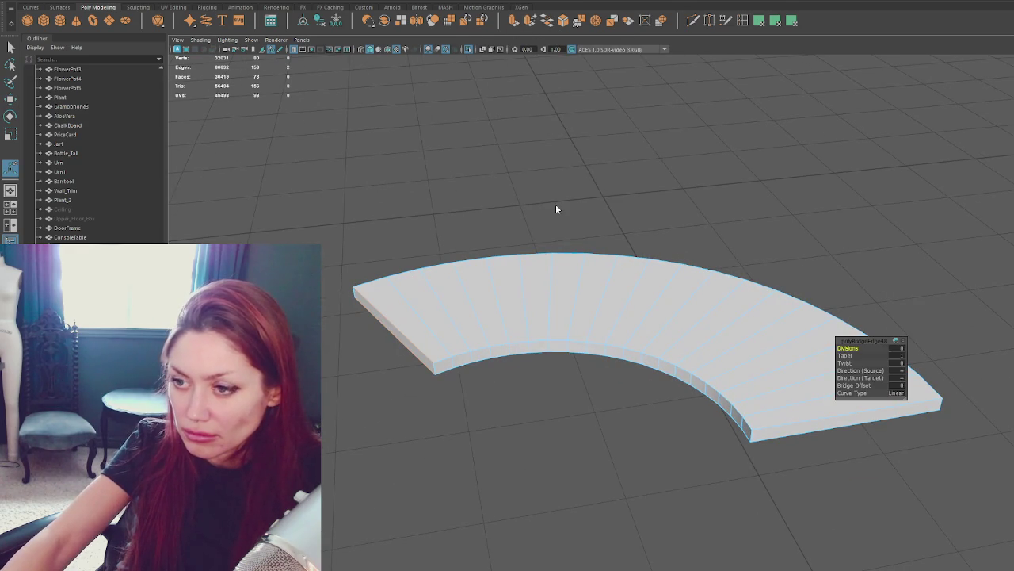
key(q)
Step: Select the inner-curve edge loop and bevel it with a fraction of 0.4
double_click(439, 361)
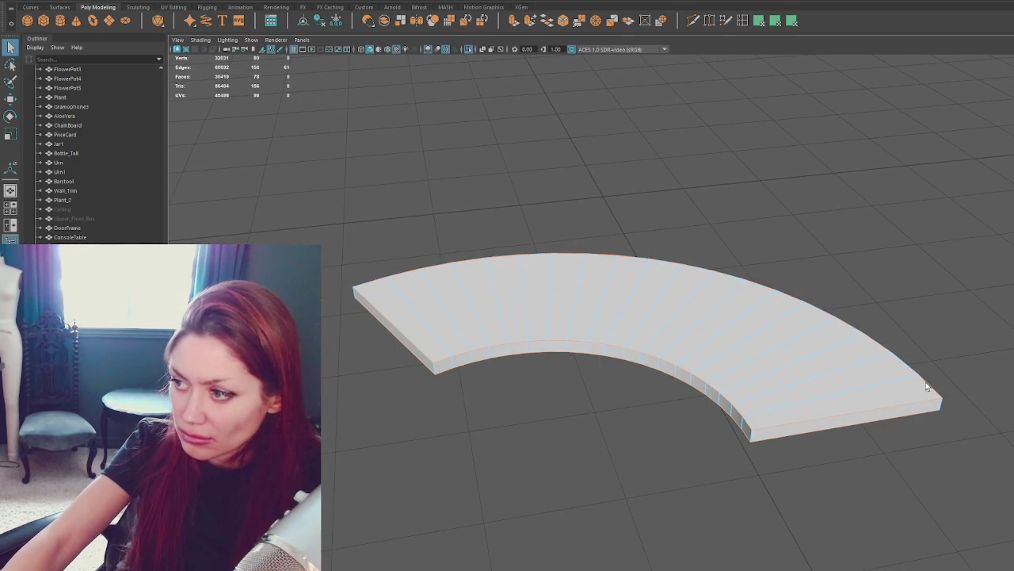
mouse_move(435, 384)
alt+mouse_down()
mouse_move(668, 430)
mouse_move(830, 487)
alt+mouse_up()
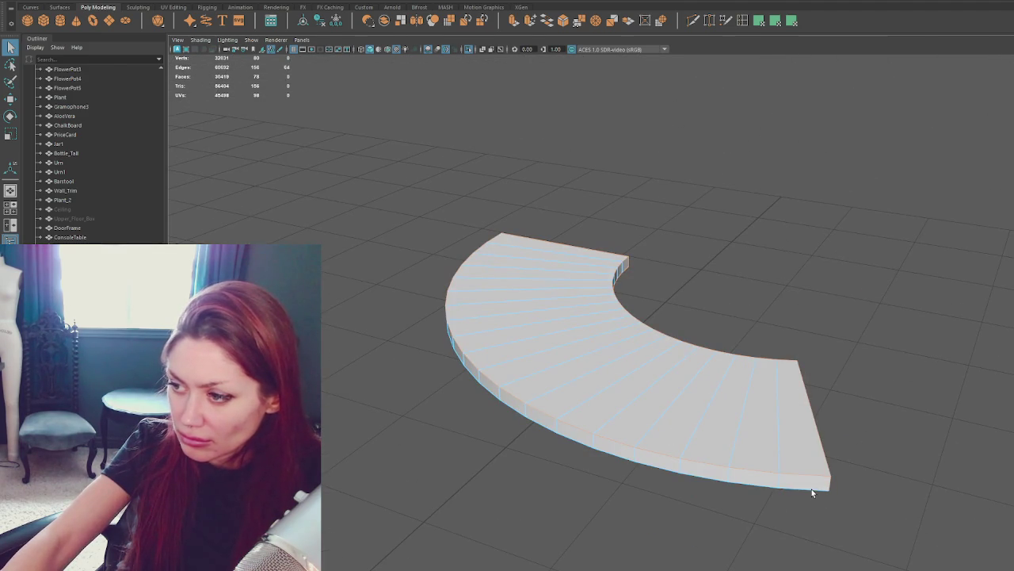
alt+drag(531, 523, 717, 501)
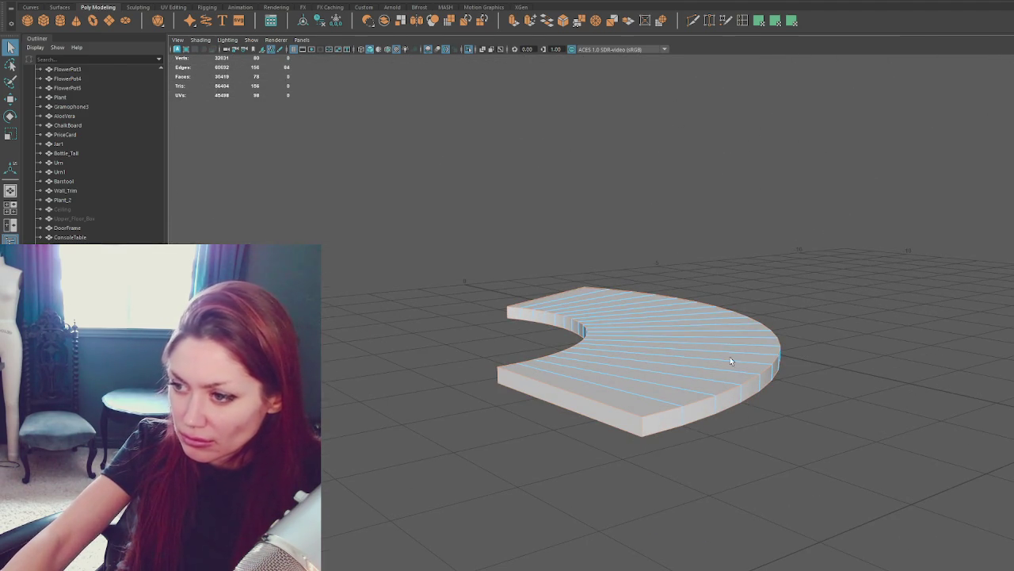
key(ctrl+b)
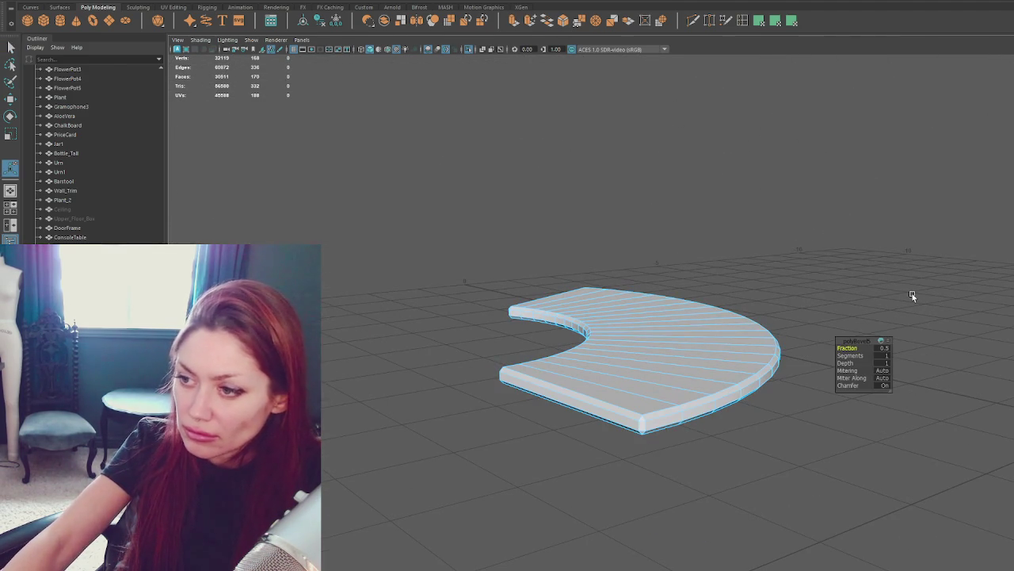
click(846, 347)
alt+drag(846, 346, 822, 301)
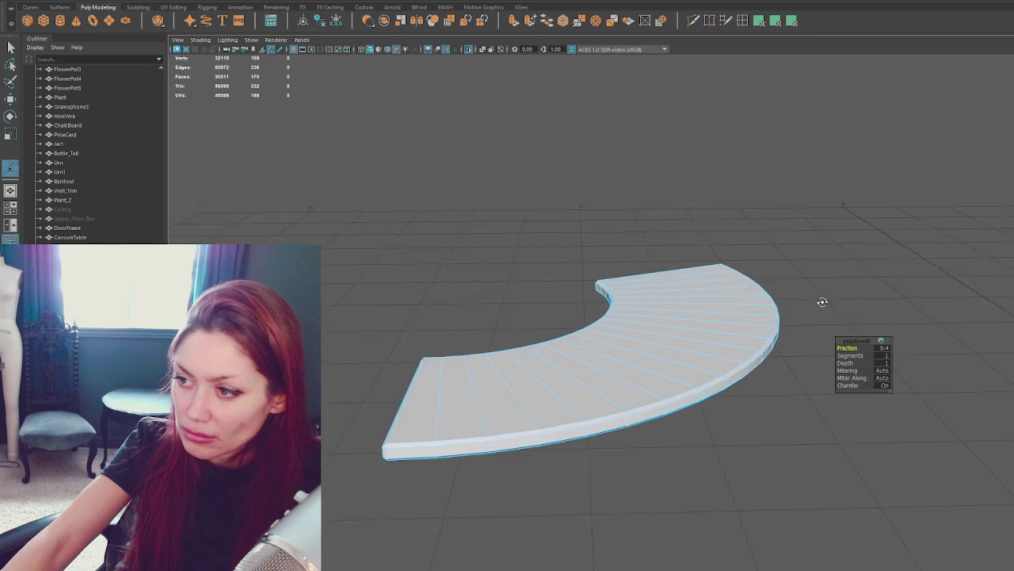
shift+right_drag(431, 221, 521, 259)
shift+right_drag(432, 227, 431, 226)
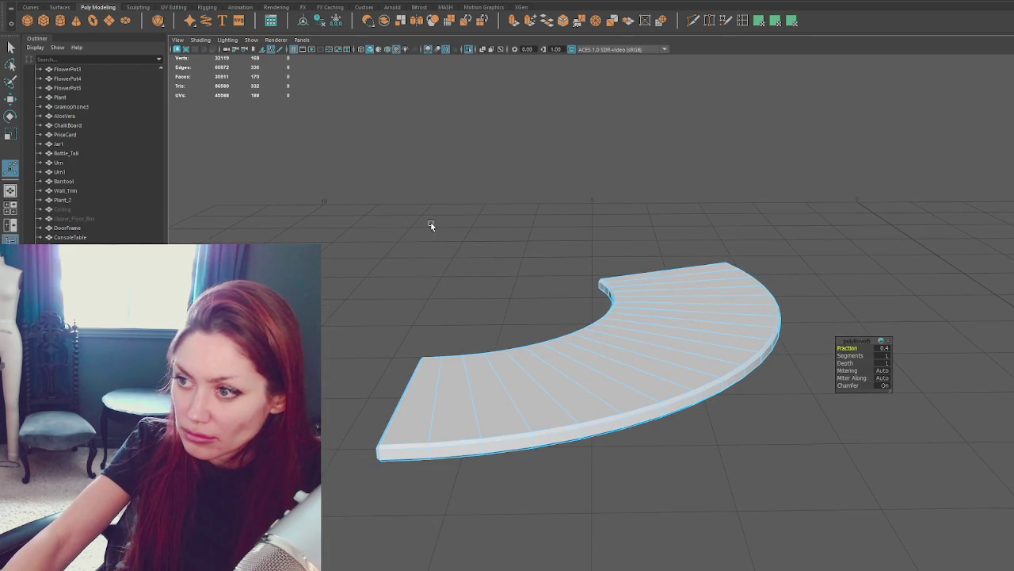
key(q)
Step: Deselect the counter top and bring back the full bar scene
right_click(465, 226)
click(625, 245)
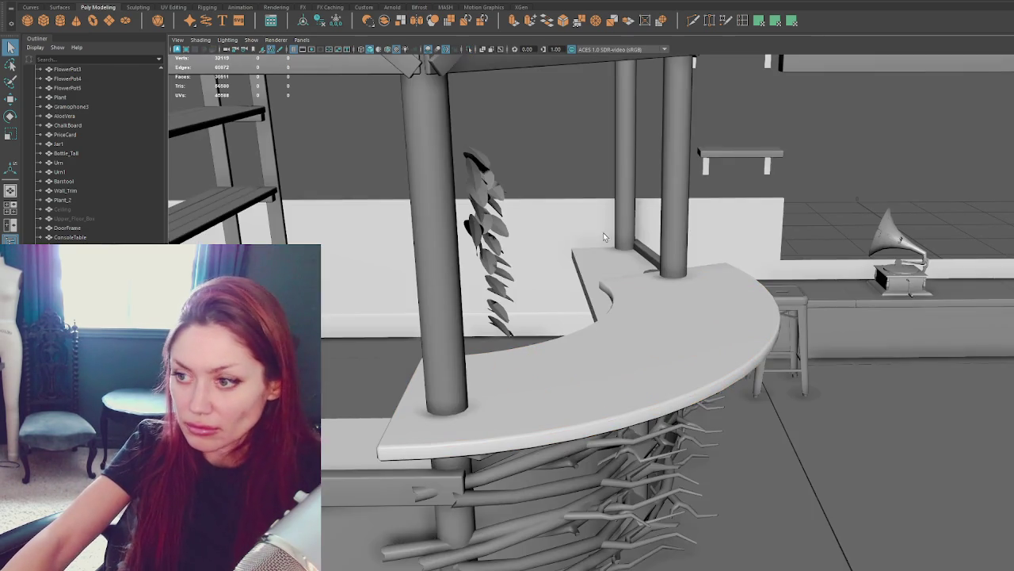
click(685, 335)
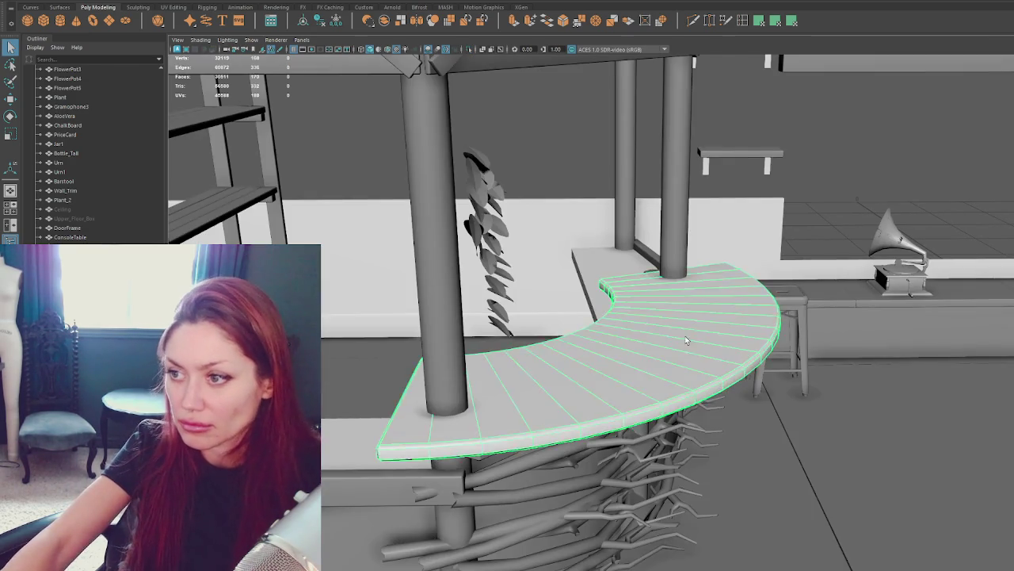
Step: Select the header, posts and cross braces together and combine them with Mesh > Combine
alt+drag(361, 325, 337, 347)
mouse_move(581, 353)
alt+mouse_down()
mouse_move(539, 353)
mouse_move(553, 351)
alt+mouse_up()
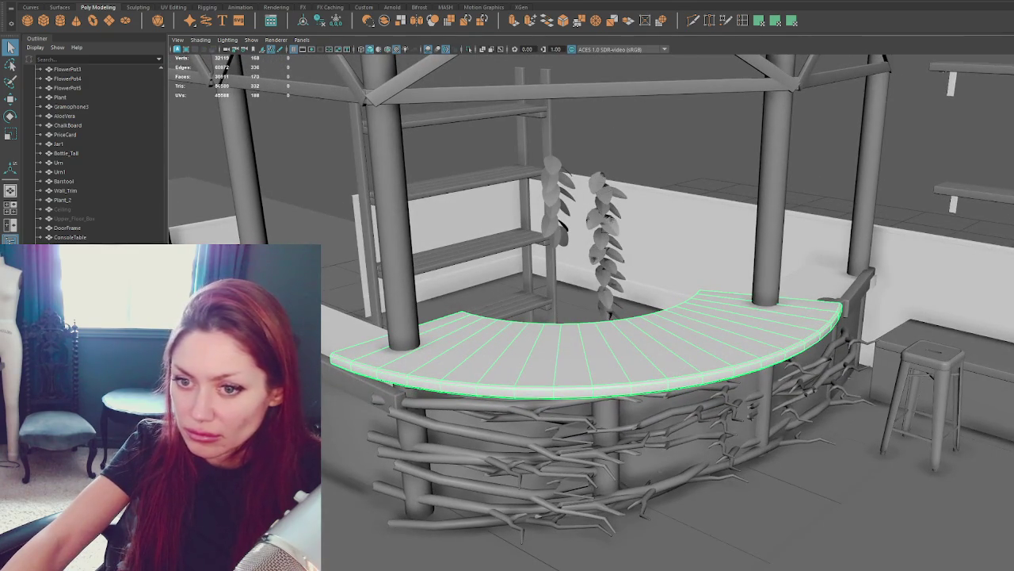
key(Up)
alt+drag(531, 232, 518, 313)
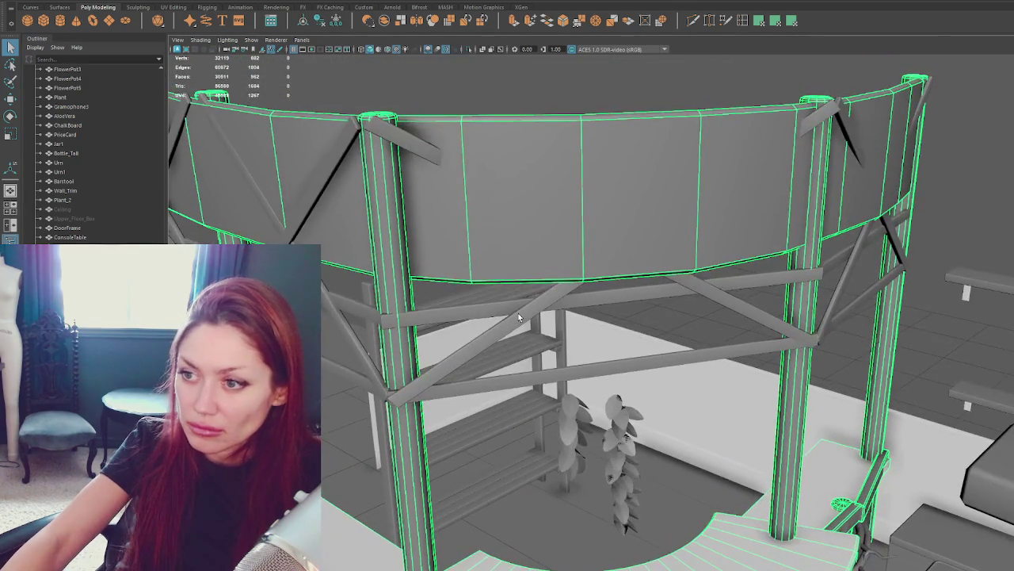
click(518, 313)
click(195, 16)
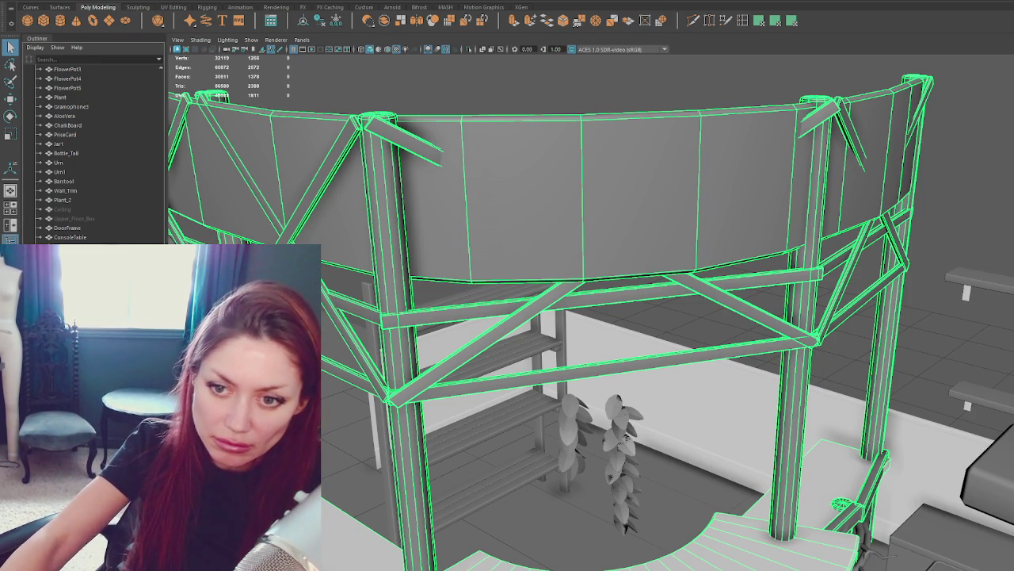
click(71, 262)
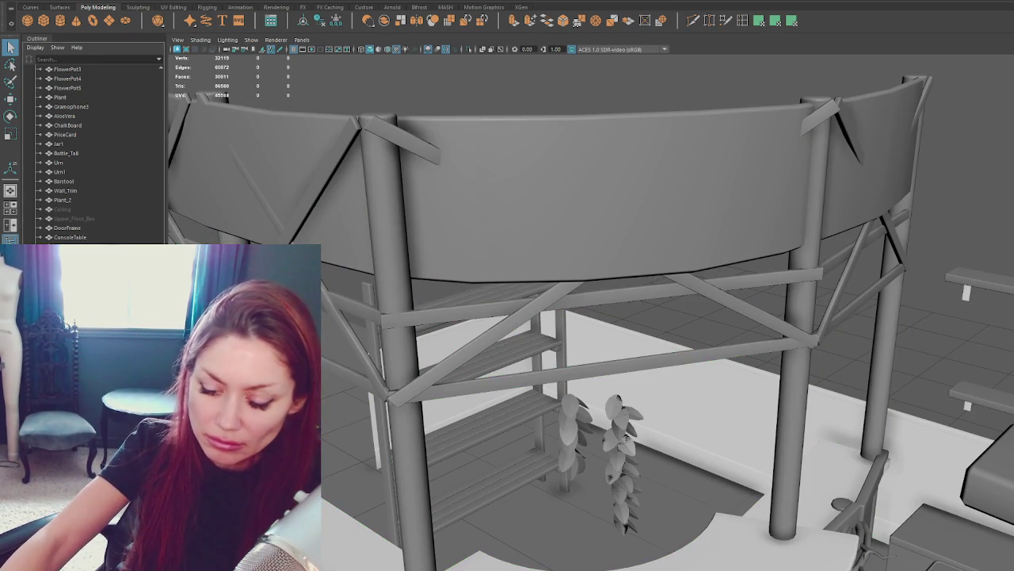
Step: Select and then deselect the cross braces in the Outliner
click(71, 274)
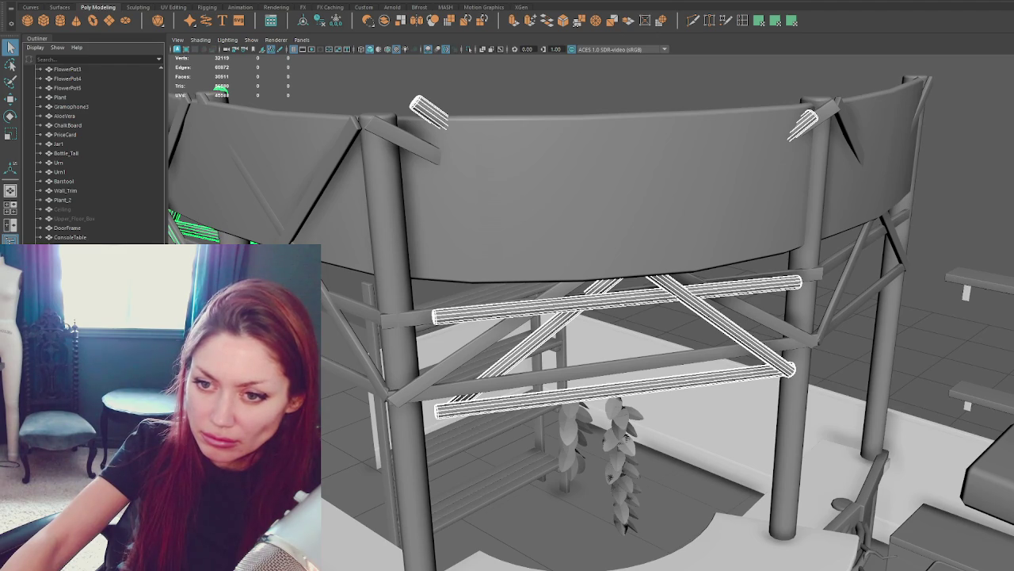
click(71, 269)
shift+click(72, 269)
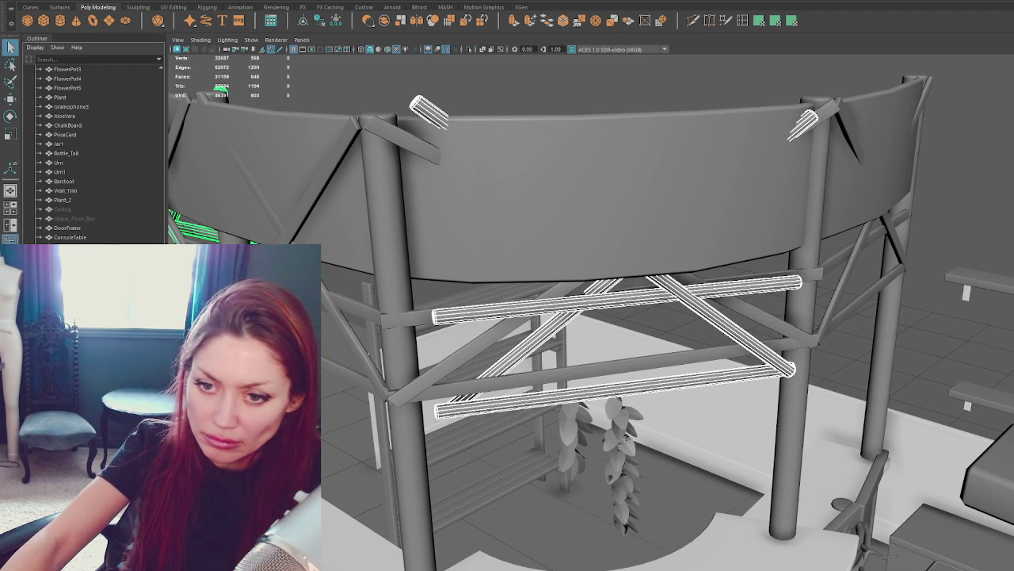
click(71, 269)
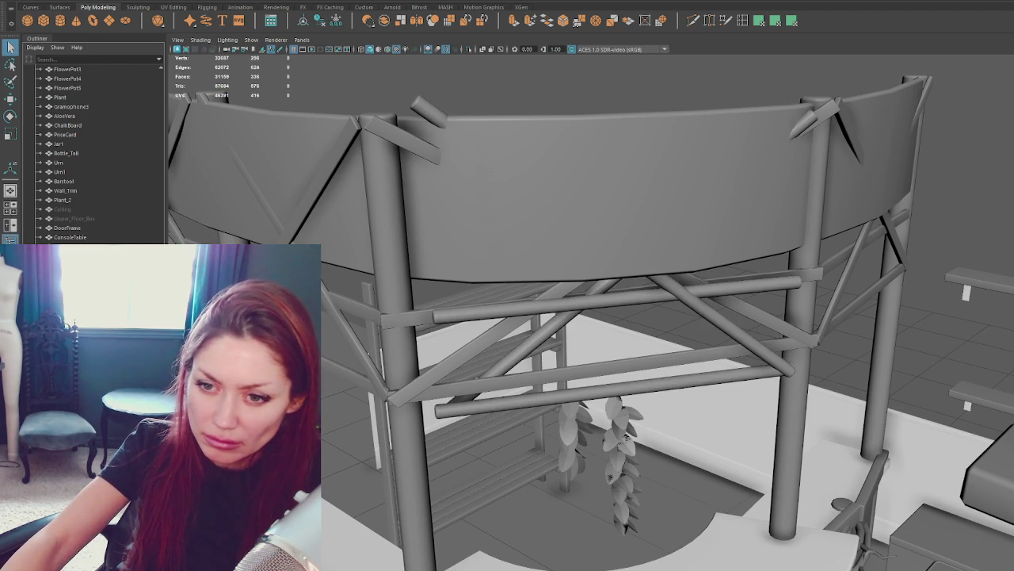
scroll(103, 143, up, 5)
Step: Export the Apothecary group over Apothecary.fbx, confirm the overwrite and switch to Unity
click(111, 115)
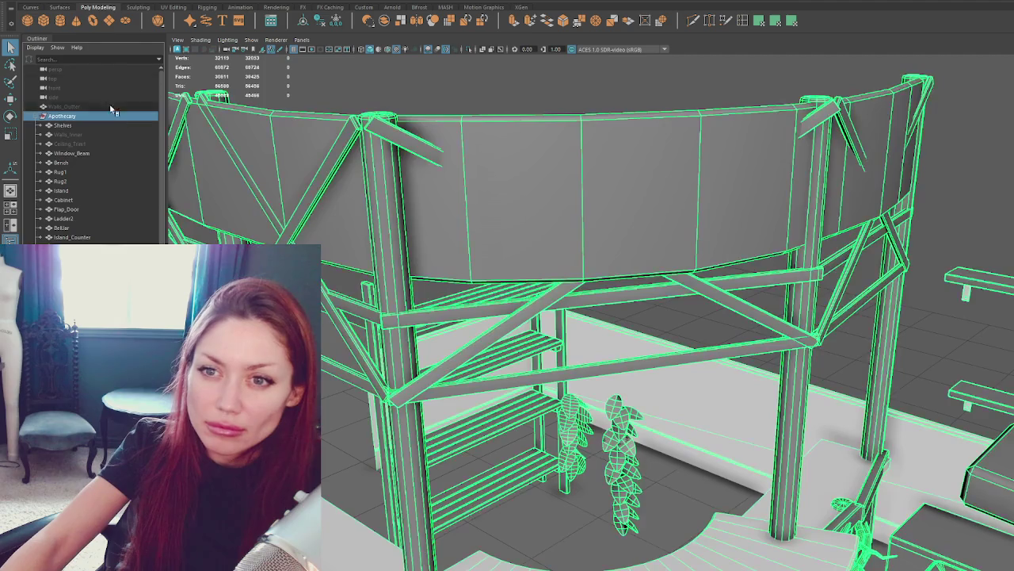
right_click(111, 110)
click(95, 105)
double_click(252, 170)
click(442, 274)
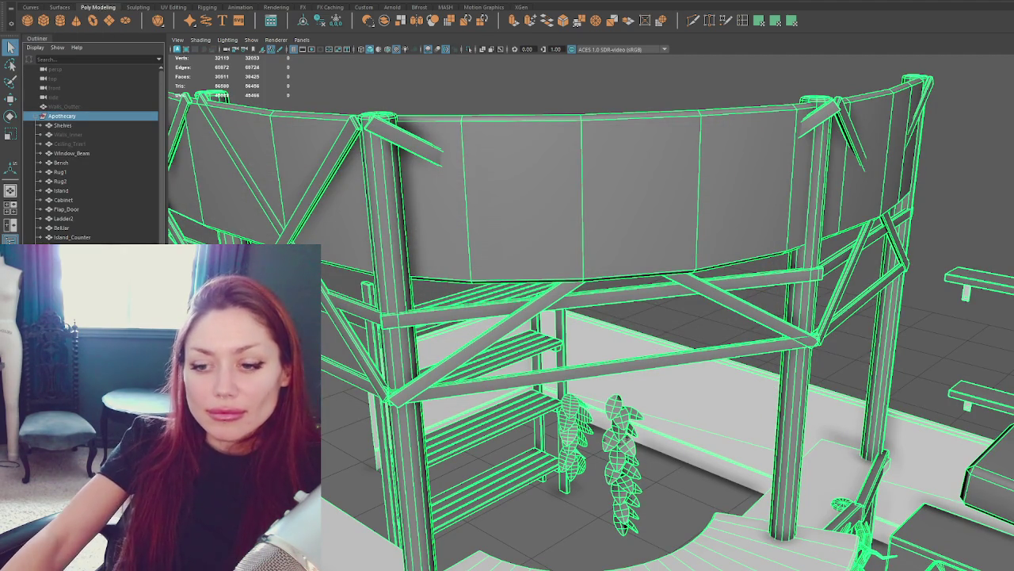
key(alt+Tab)
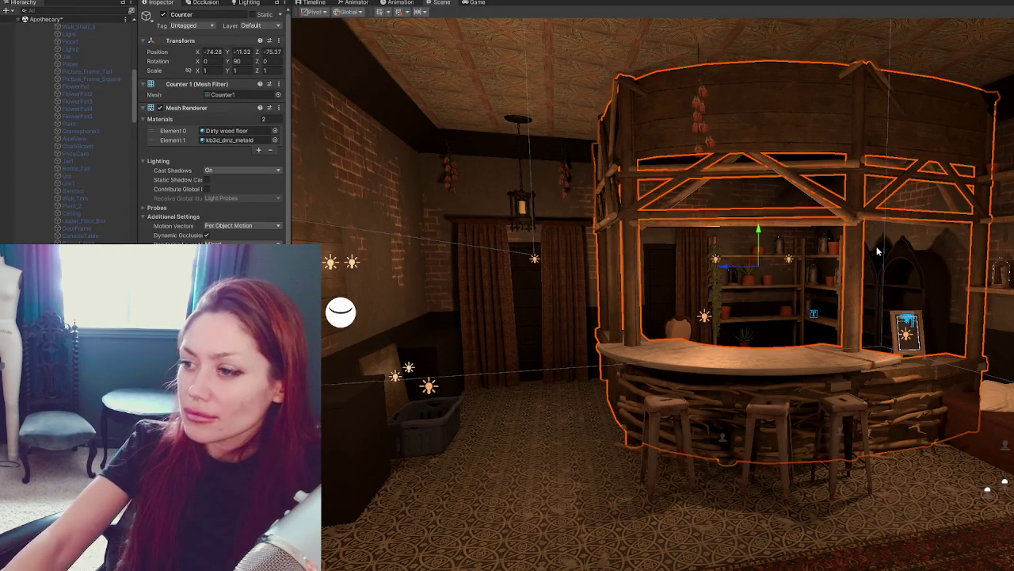
Step: Select all four Counter_Ceiling_Supports beam sets above the bar and deactivate them
right_drag(902, 290, 887, 333)
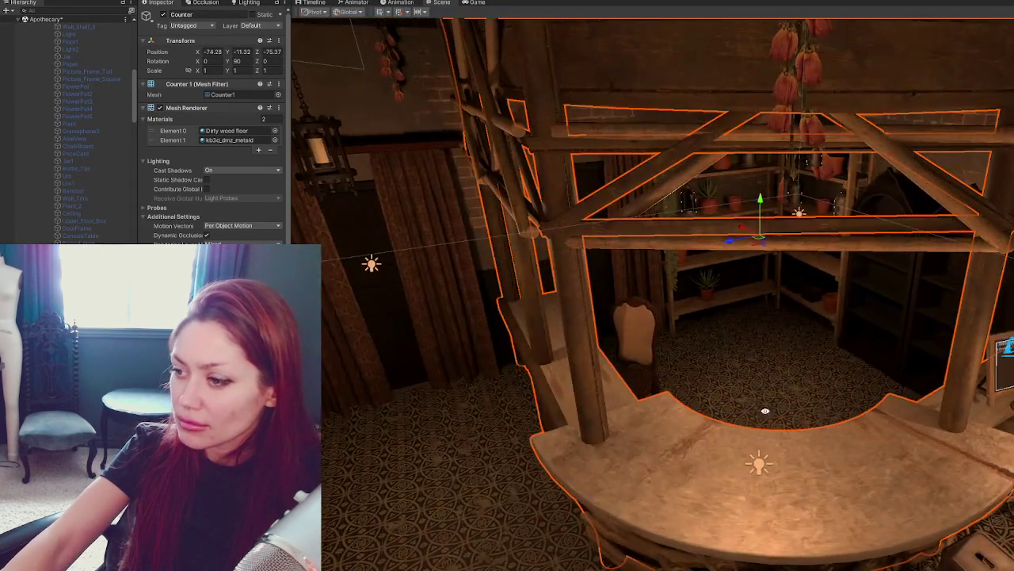
right_drag(795, 285, 795, 285)
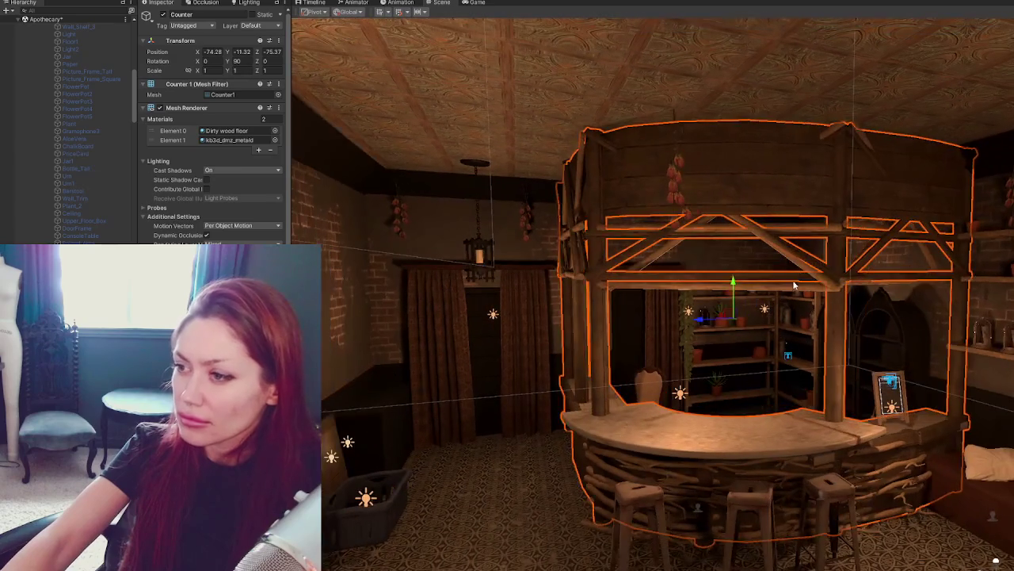
click(795, 285)
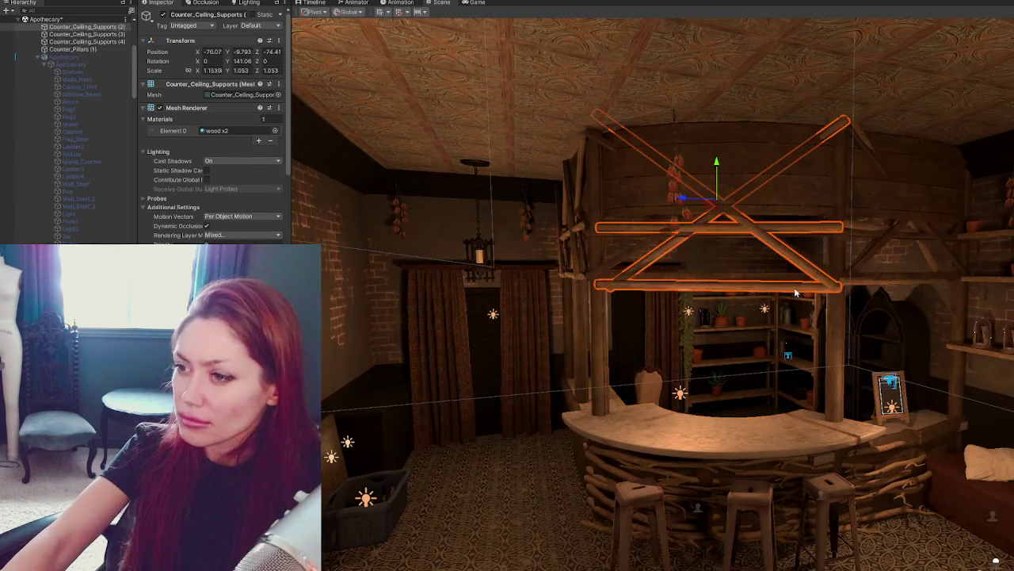
ctrl+click(856, 286)
right_drag(856, 285, 622, 291)
ctrl+click(622, 292)
ctrl+click(539, 281)
click(157, 14)
mouse_move(575, 547)
right_down()
mouse_move(694, 333)
mouse_move(874, 367)
mouse_move(871, 320)
right_up()
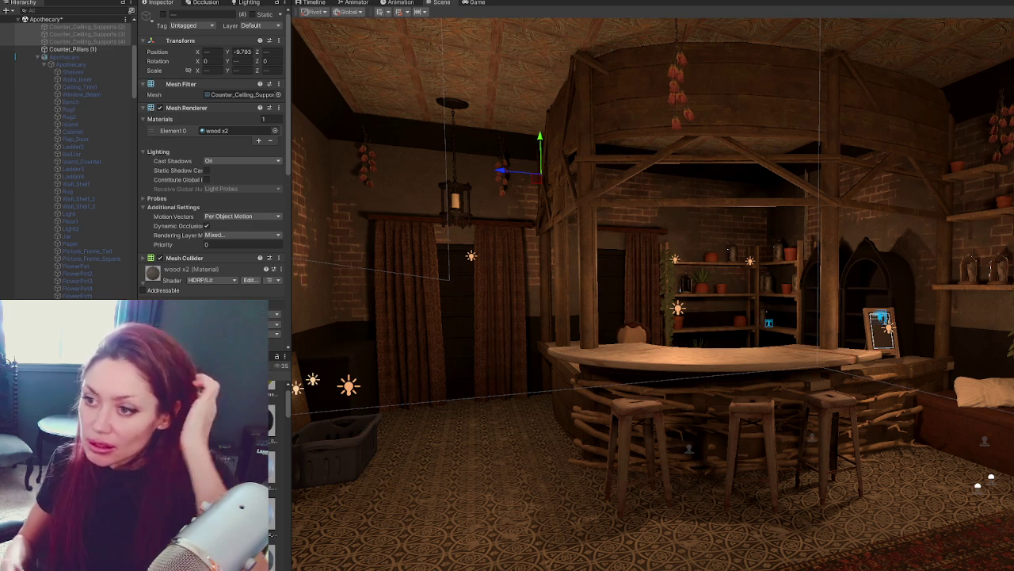
mouse_move(555, 261)
alt+mouse_down()
mouse_move(677, 273)
mouse_move(677, 212)
mouse_move(644, 151)
mouse_move(806, 182)
alt+mouse_up()
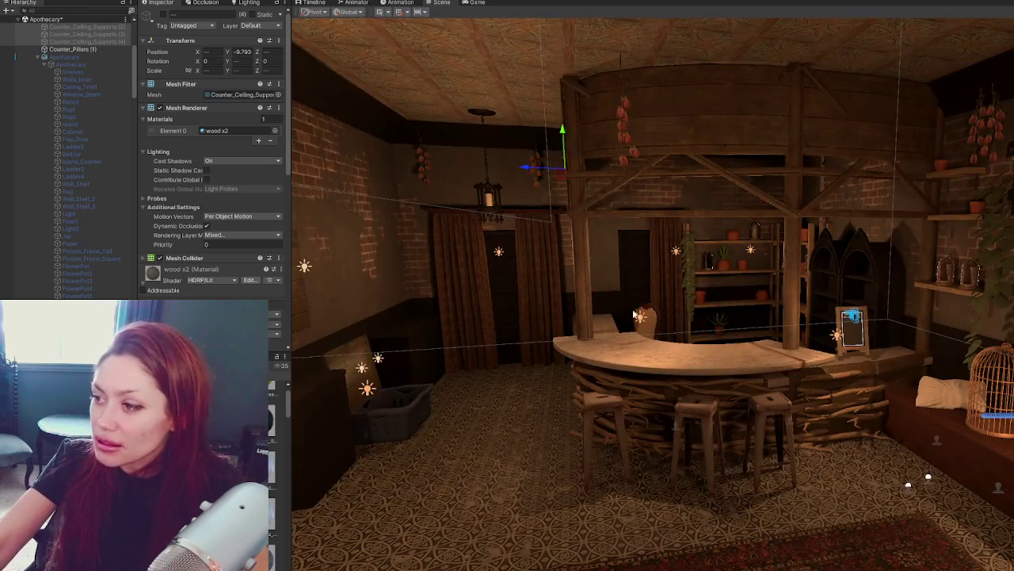
mouse_move(634, 314)
alt+mouse_down()
mouse_move(719, 285)
mouse_move(520, 279)
mouse_move(938, 330)
mouse_move(748, 134)
alt+mouse_up()
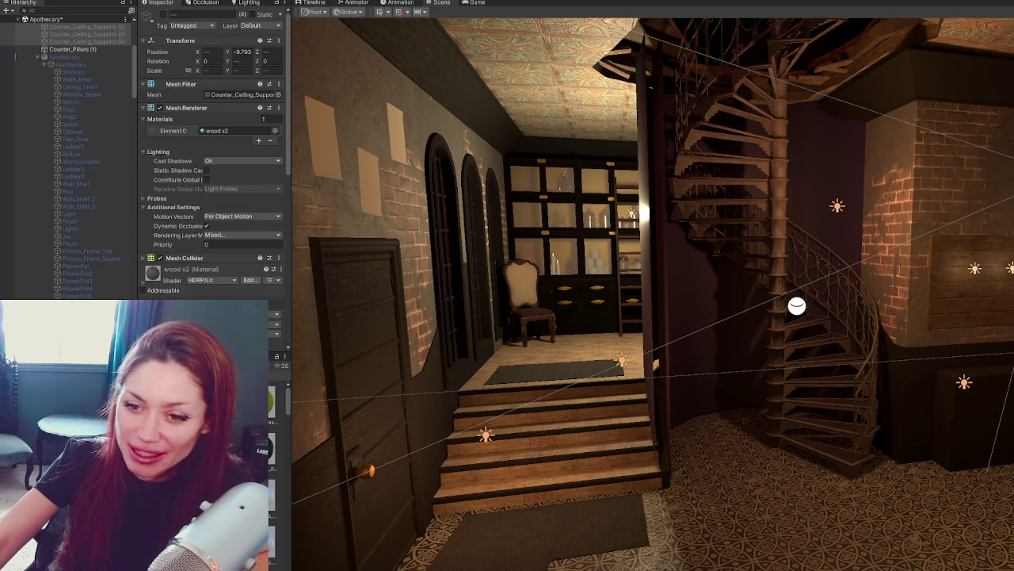
scroll(277, 475, down, 3)
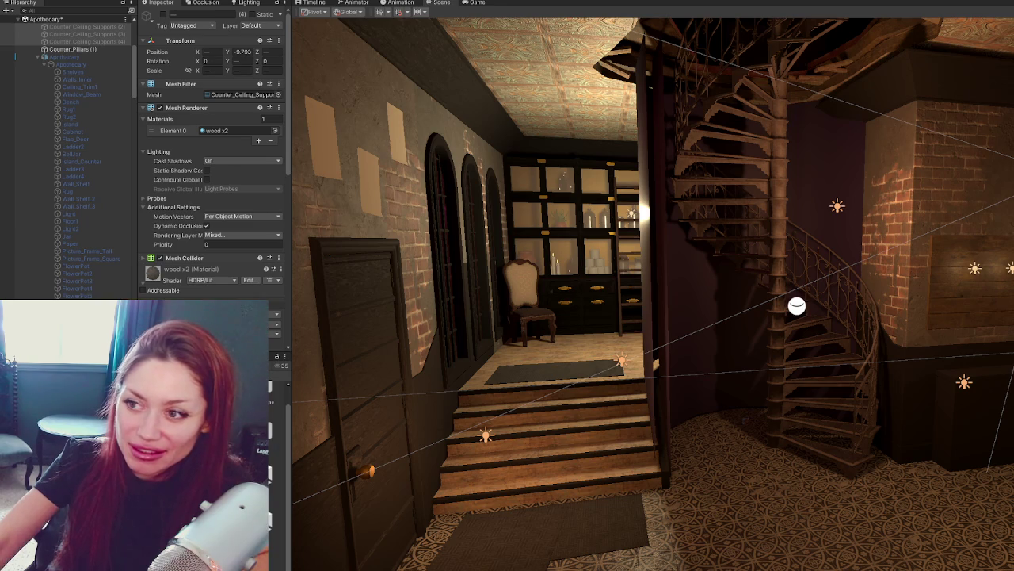
double_click(238, 475)
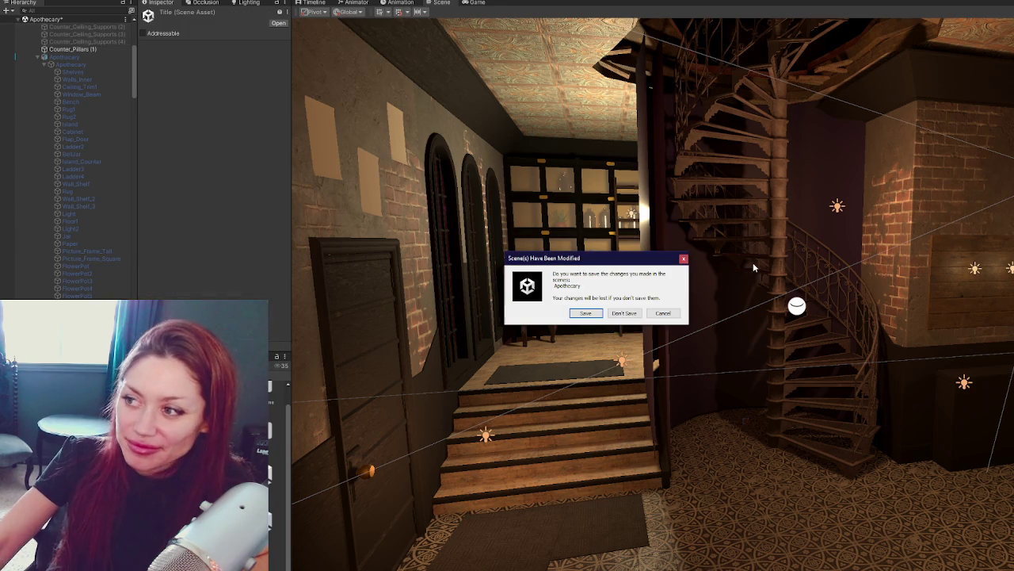
Step: Save the Apothecary scene, widen the Game view and choose CONTINUE on the Title menu
click(601, 315)
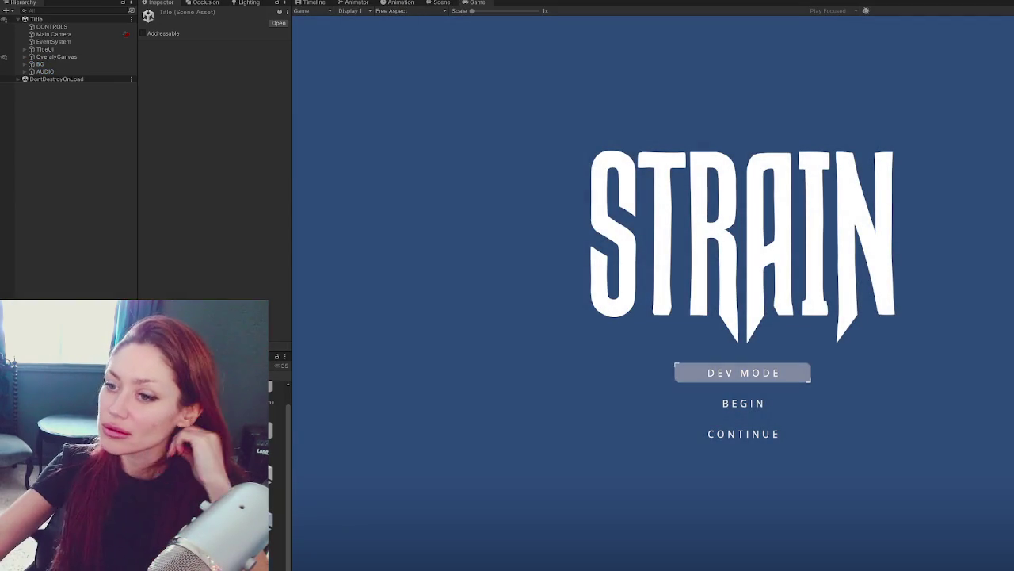
drag(291, 110, 182, 110)
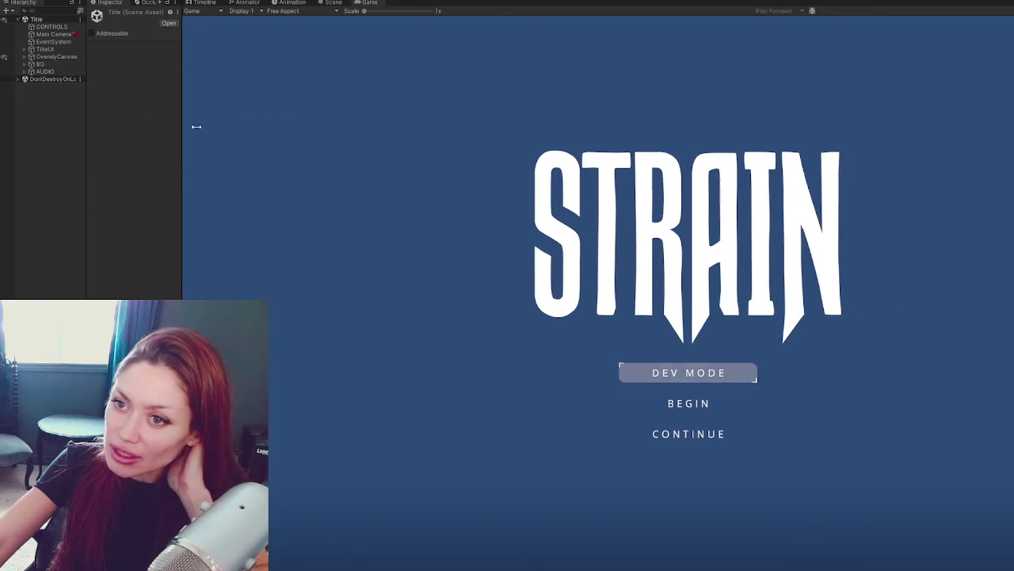
click(695, 435)
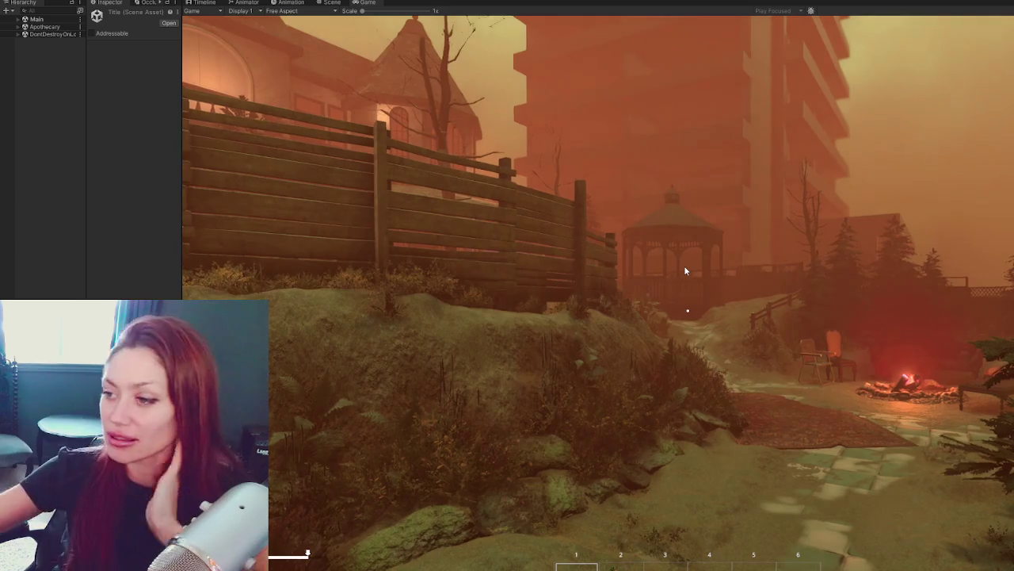
Step: Walk past the gazebo onto the house porch with the carrot equipped, then open the STATS menu
key(w)
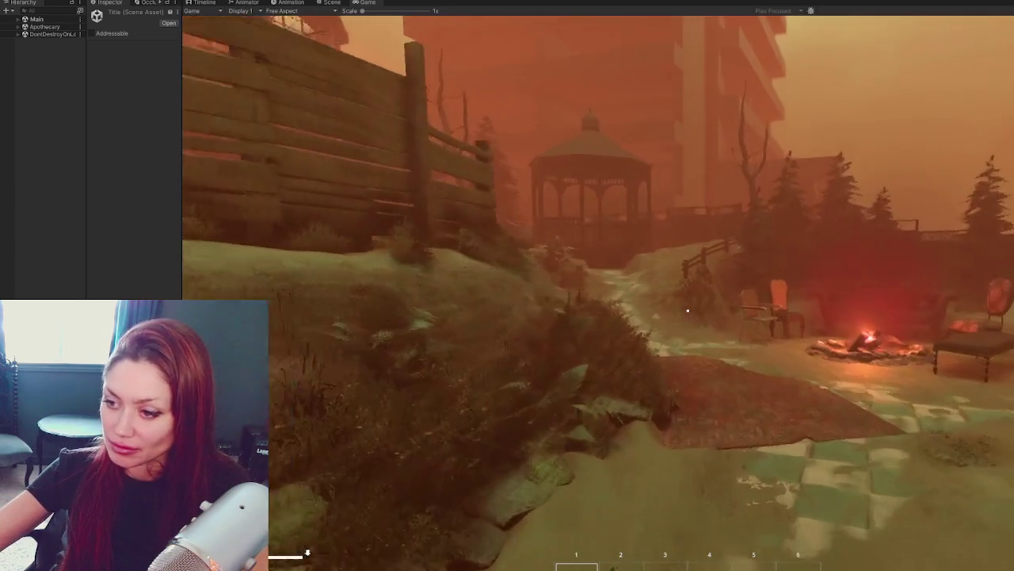
key(2)
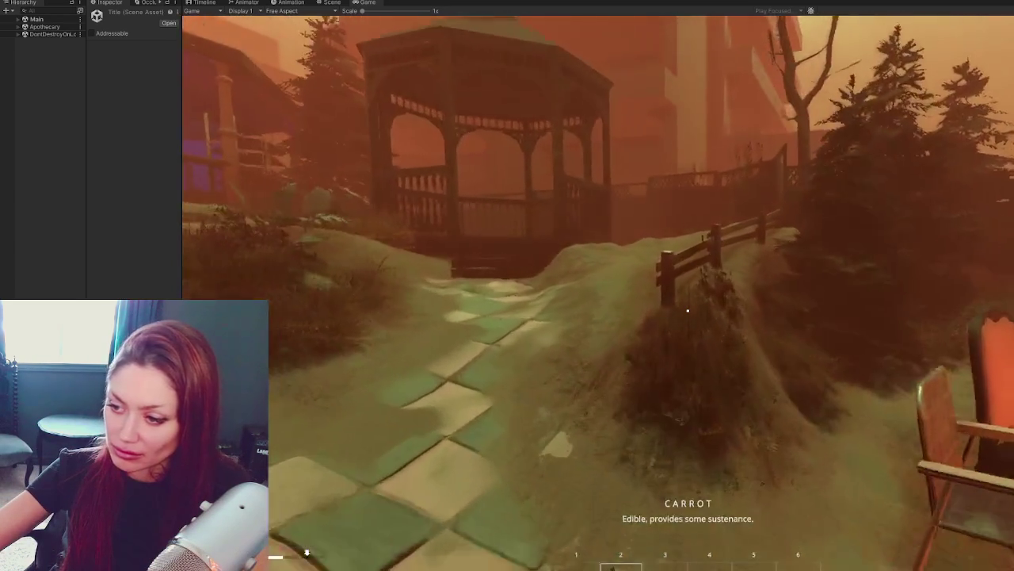
key(w)
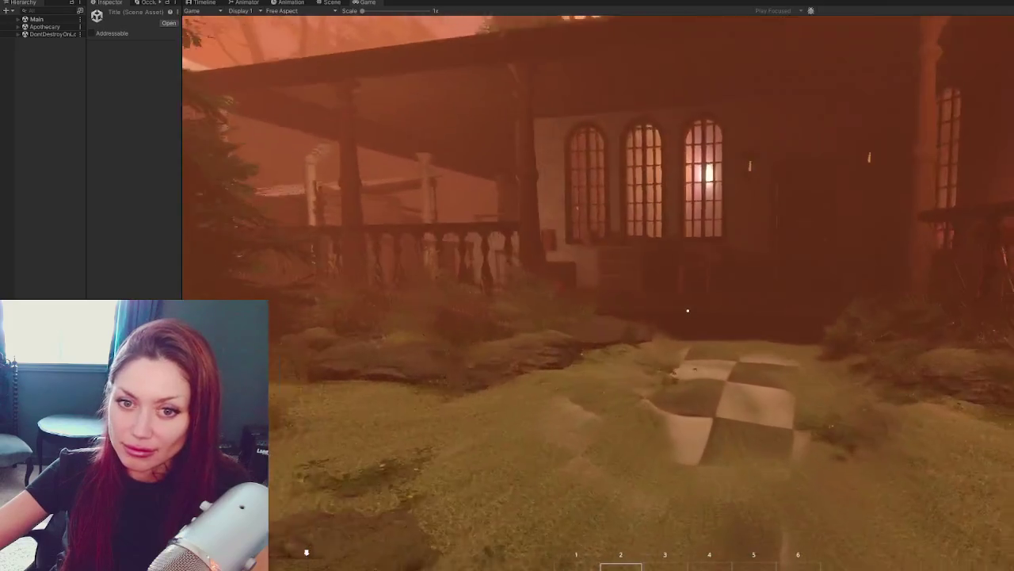
key(w)
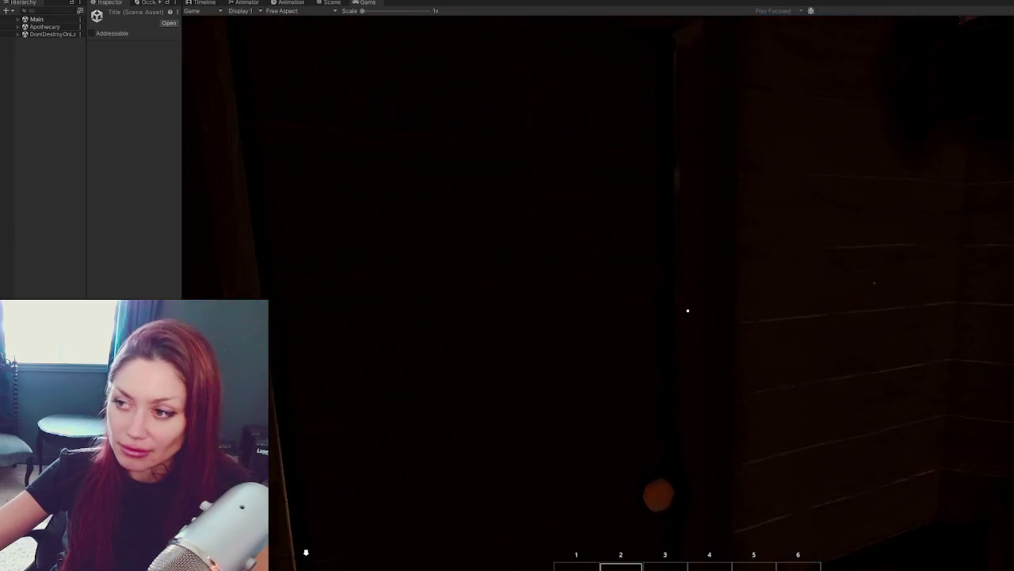
key(Tab)
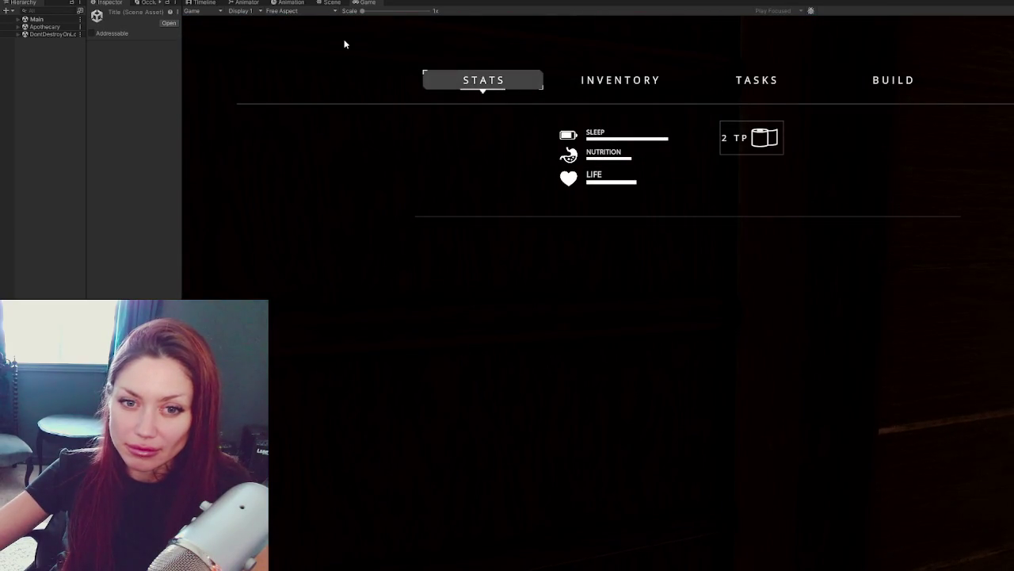
Step: Deactivate the apothecary's front door, then enter Play mode and look toward the bar
click(332, 3)
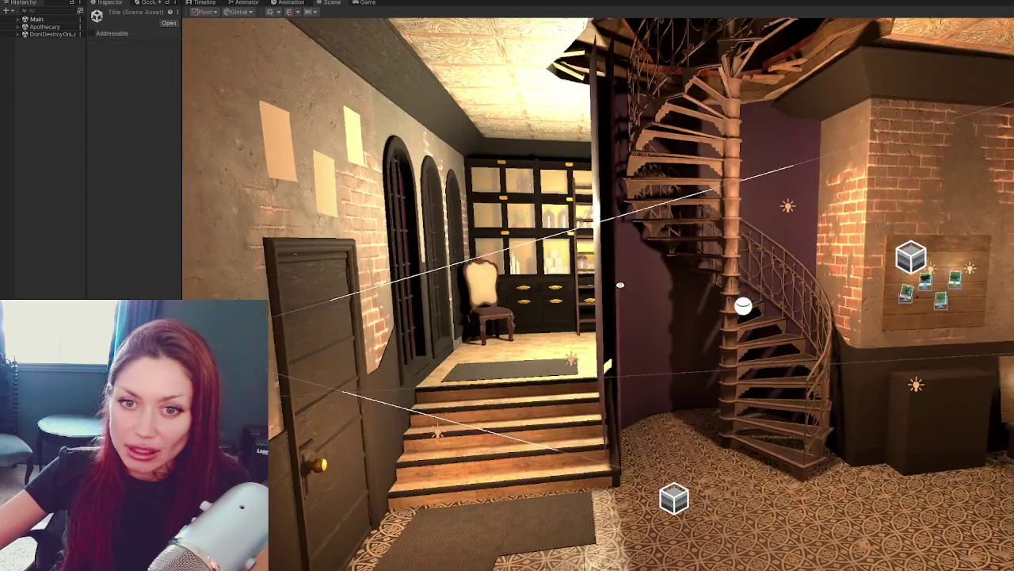
right_drag(620, 285, 504, 312)
click(465, 321)
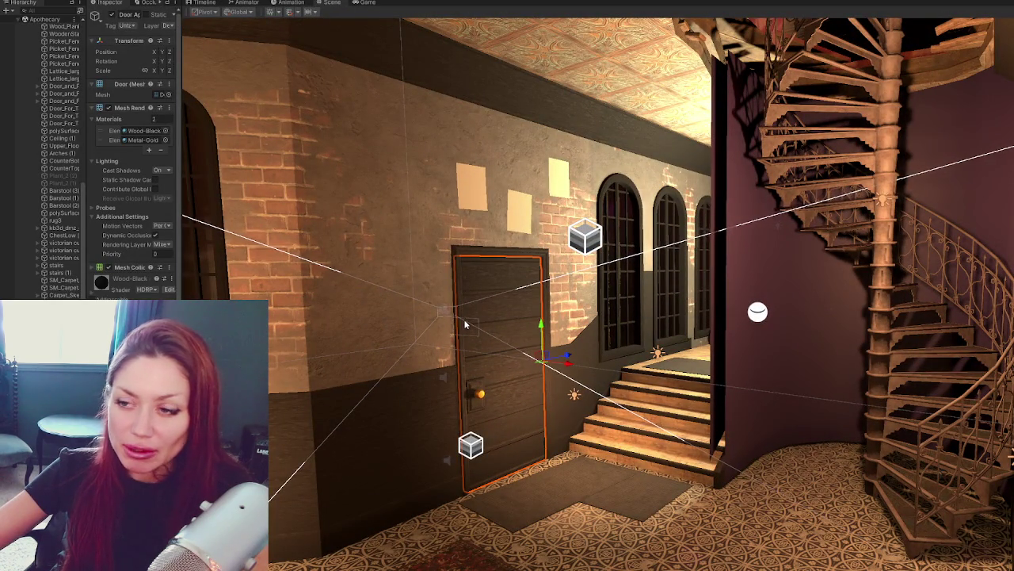
click(112, 16)
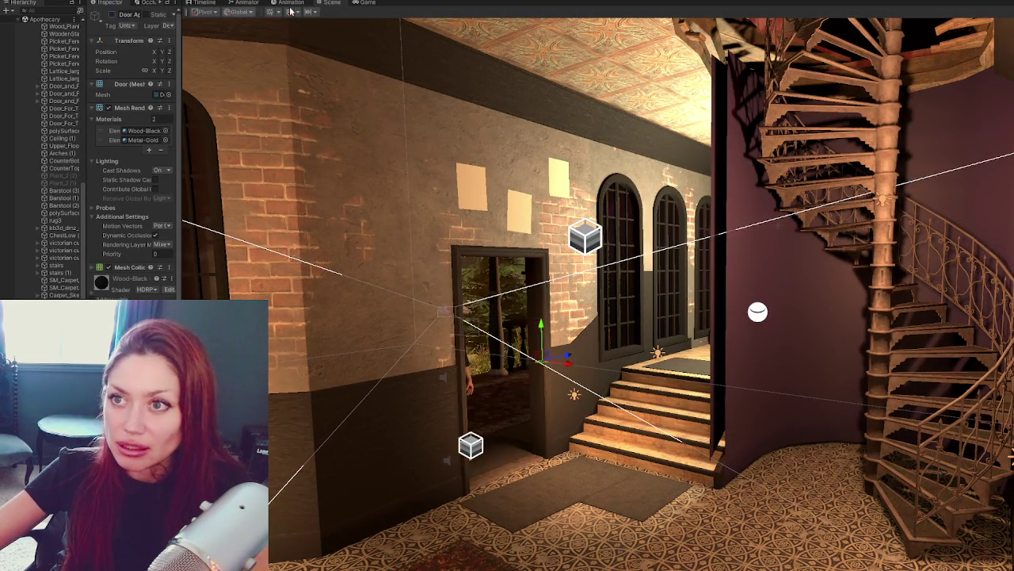
key(ctrl+p)
key(w)
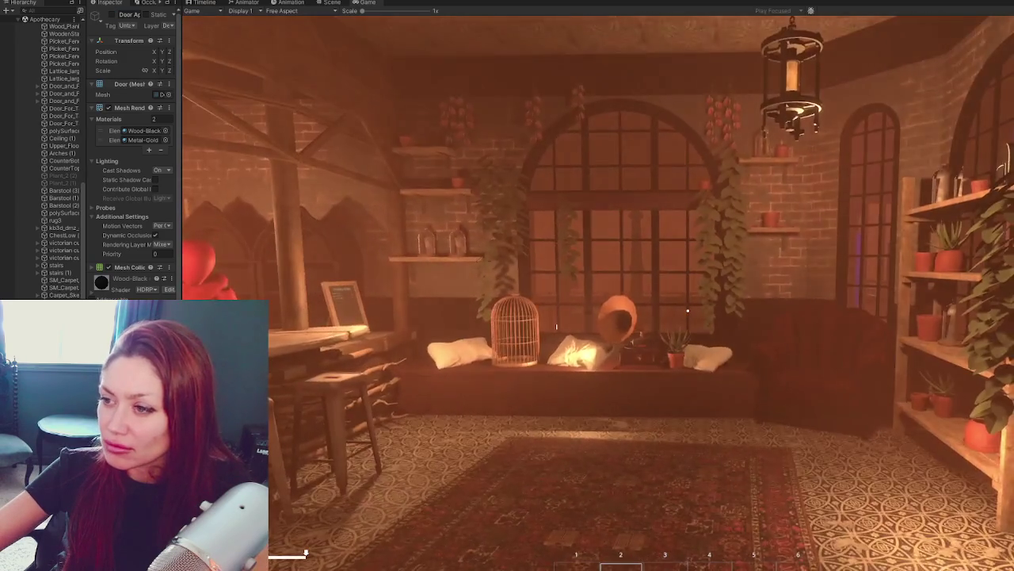
Step: Toggle the in-game stats menu, then walk up to the bar counter and back away
key(Tab)
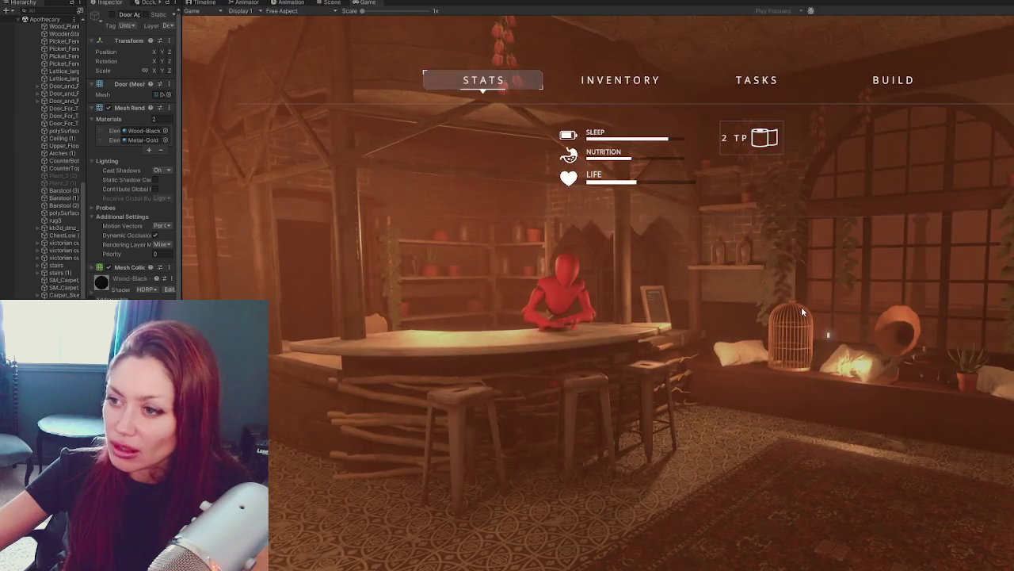
key(Tab)
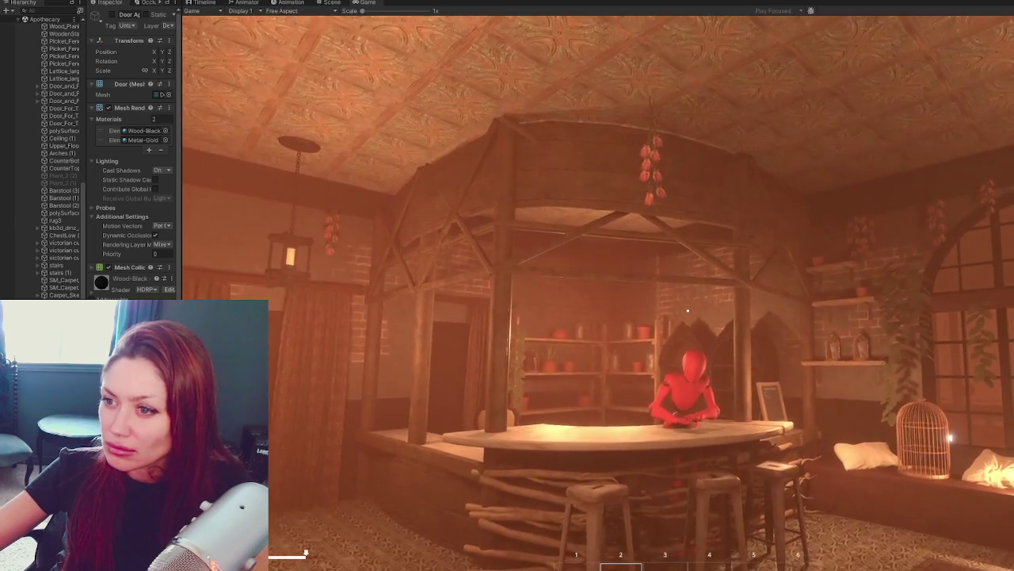
key(w)
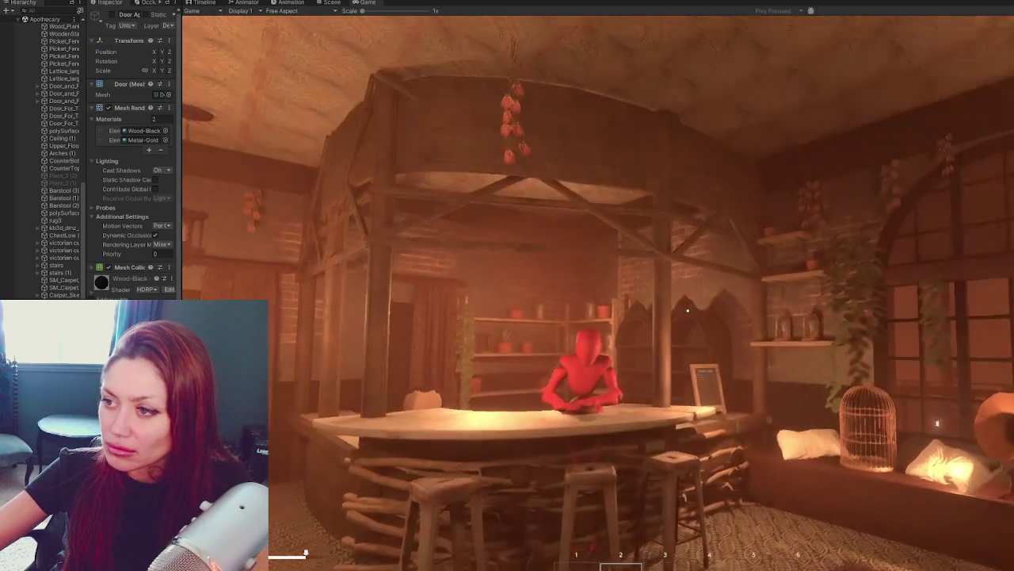
key(s)
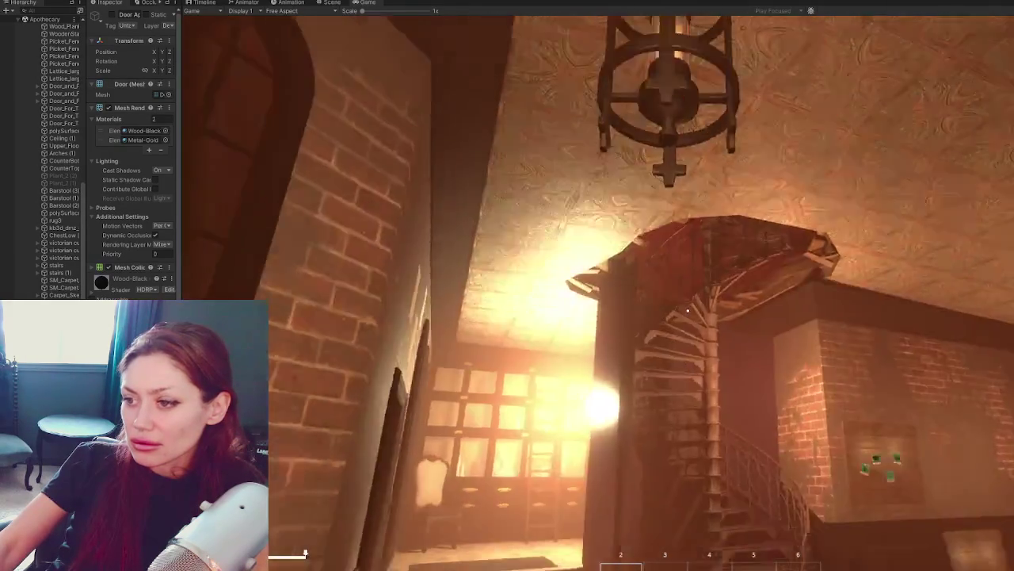
Step: Strafe left, climb the stairs and walk toward the curtained corner facing the bar
key(a)
key(w)
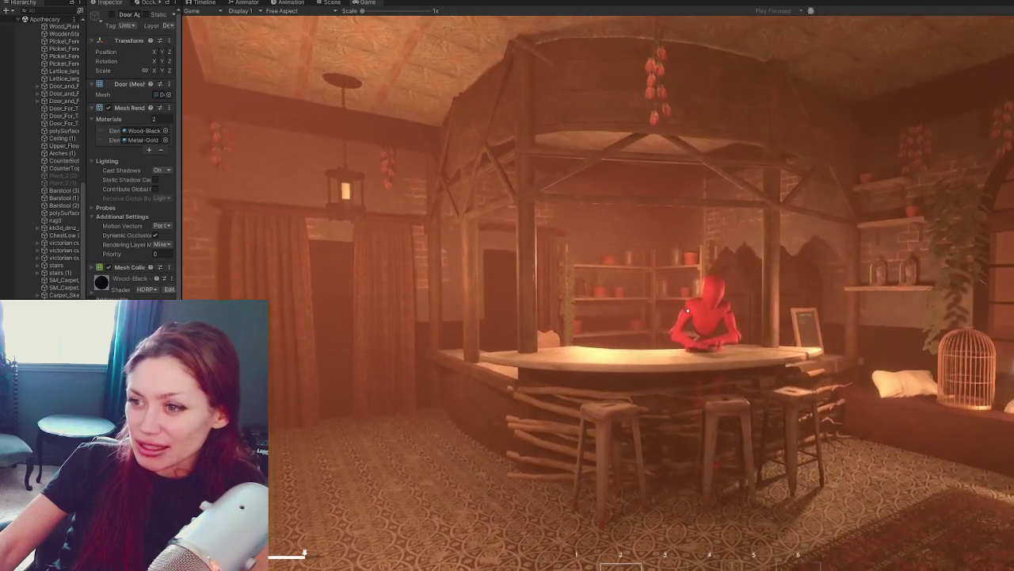
key(w)
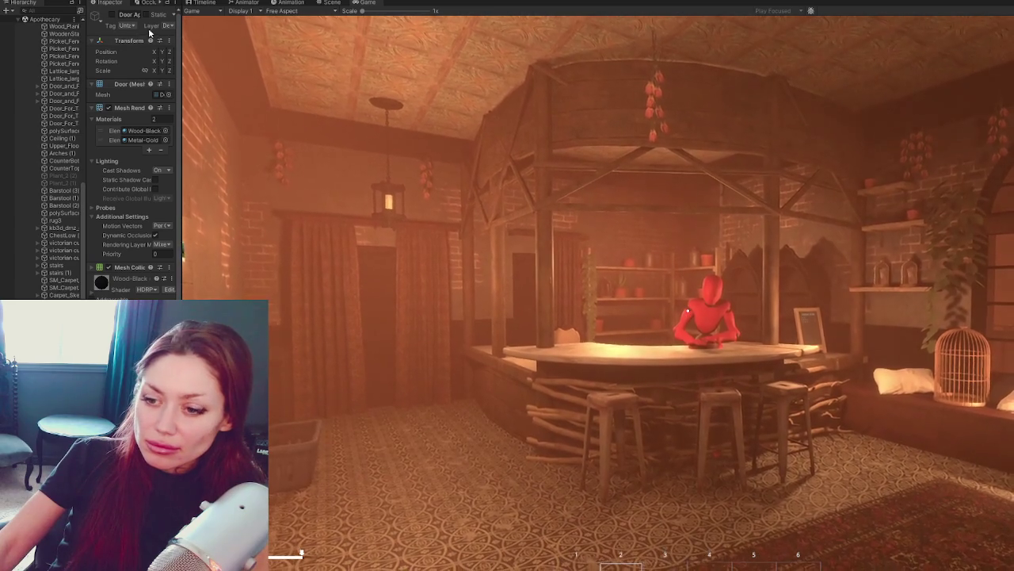
Step: Search the Hierarchy for 'bu' and scroll through the matching objects
scroll(27, 28, up, 5)
scroll(26, 28, up, 5)
scroll(26, 28, up, 5)
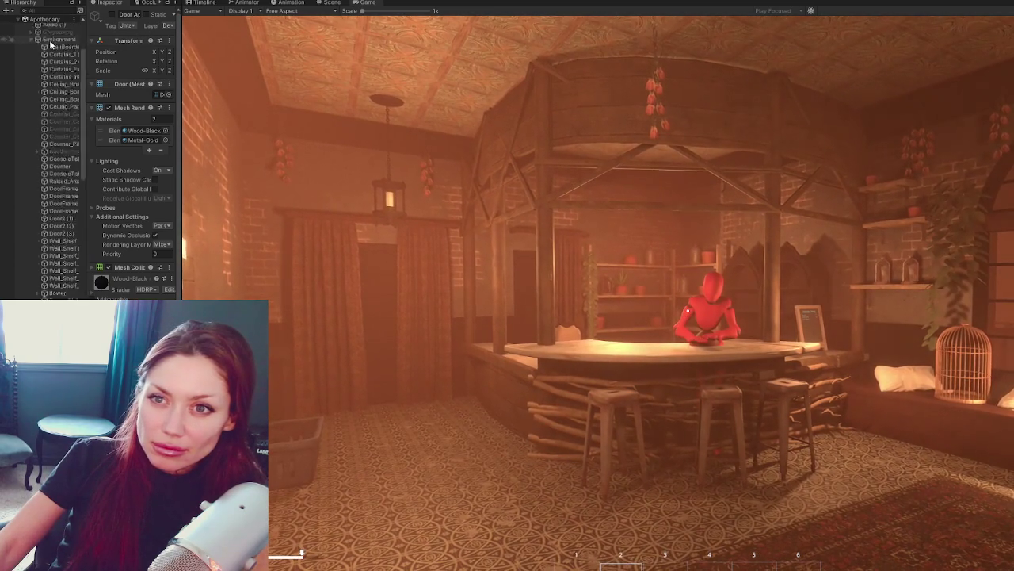
scroll(26, 28, up, 5)
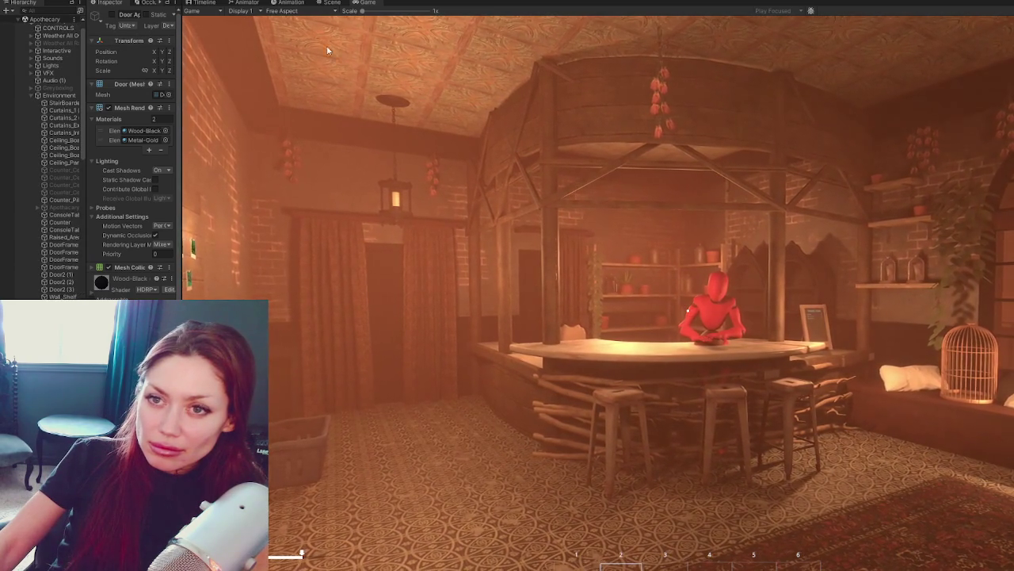
key(Tab)
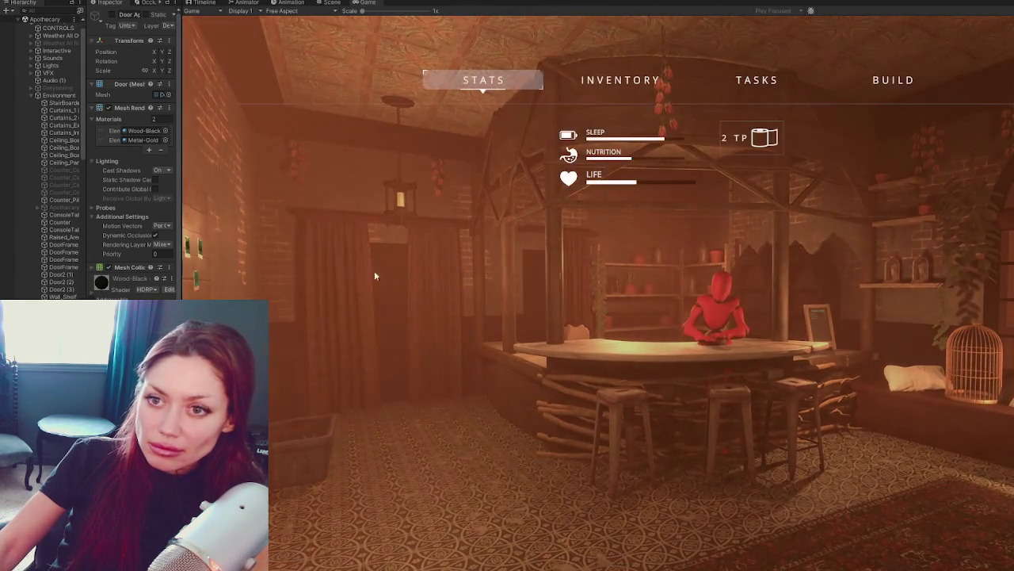
text(bu)
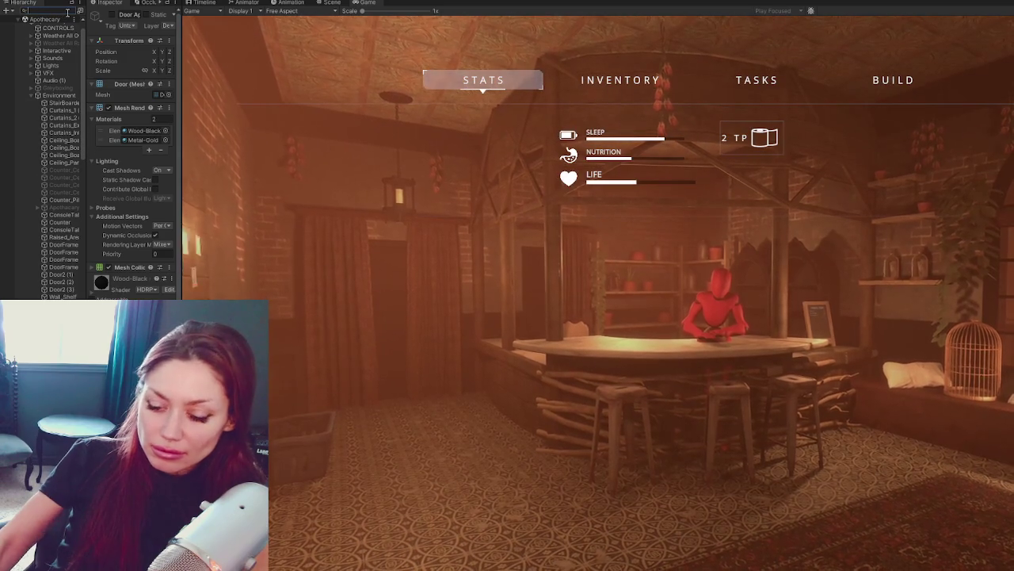
scroll(23, 68, down, 3)
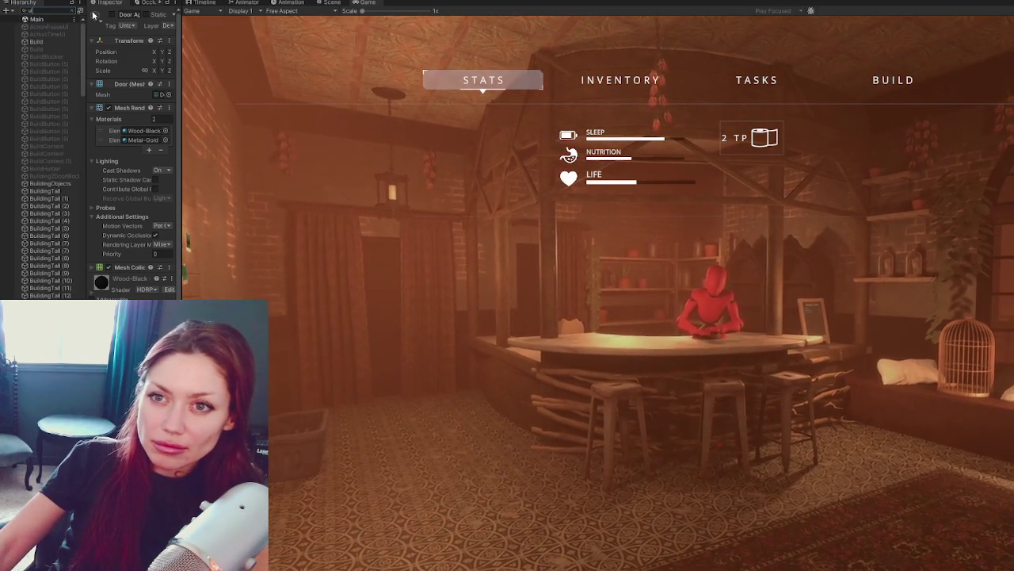
scroll(24, 67, down, 3)
scroll(24, 67, down, 5)
scroll(24, 67, down, 5)
Step: Clear the search, expand Main and deactivate its UI object to hide the HUD
click(71, 15)
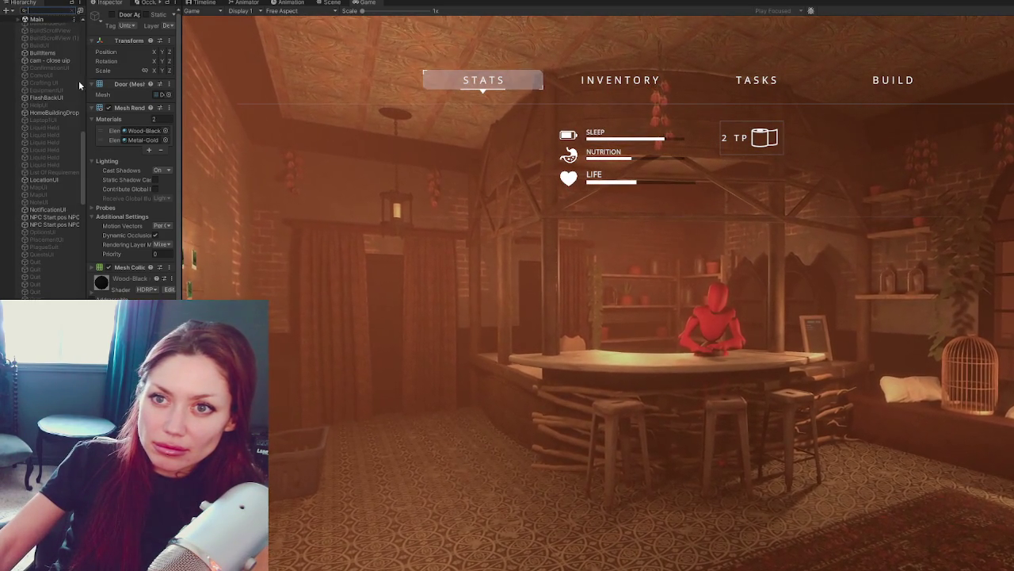
scroll(48, 159, up, 10)
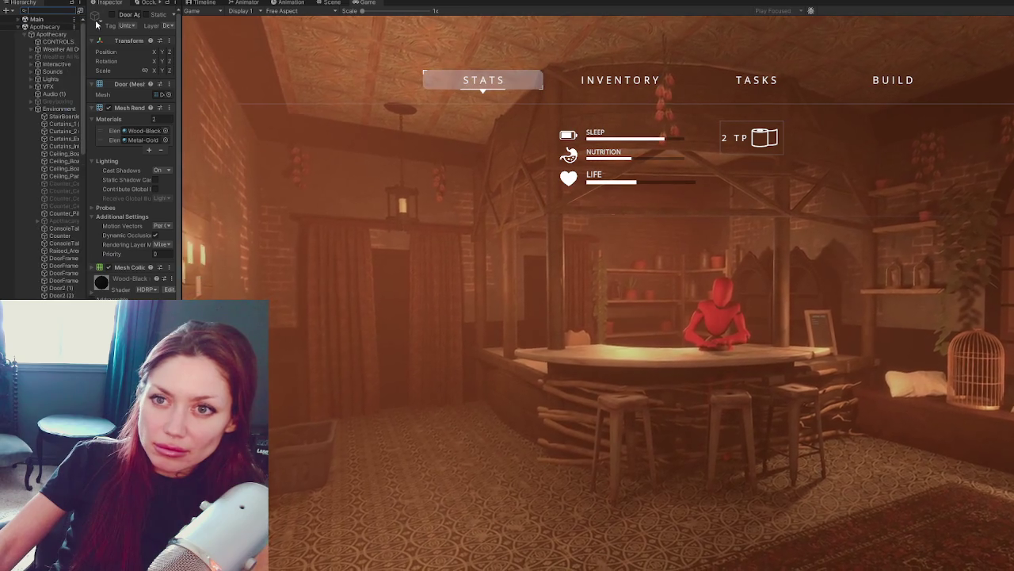
click(17, 23)
click(18, 20)
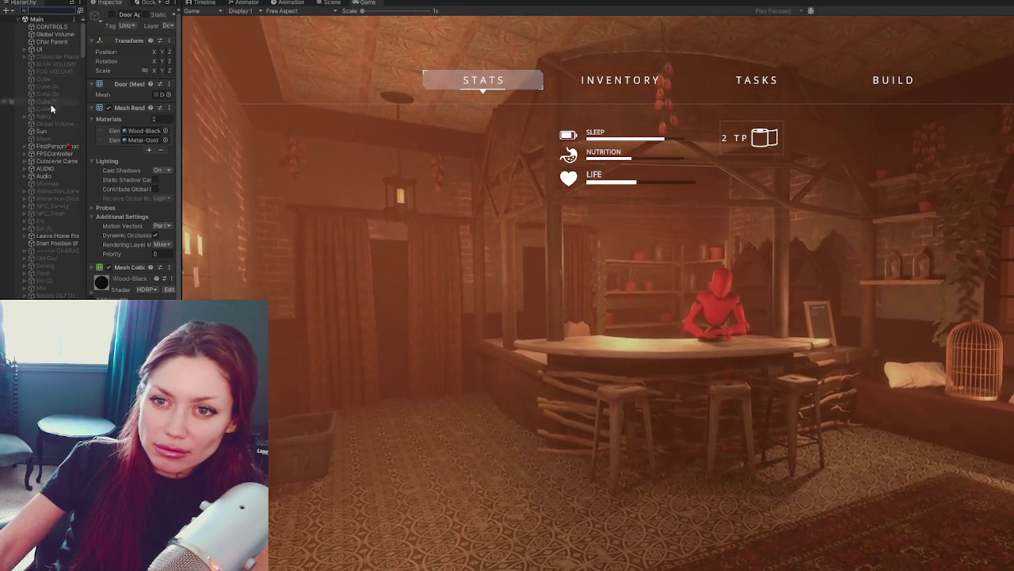
click(39, 49)
click(112, 15)
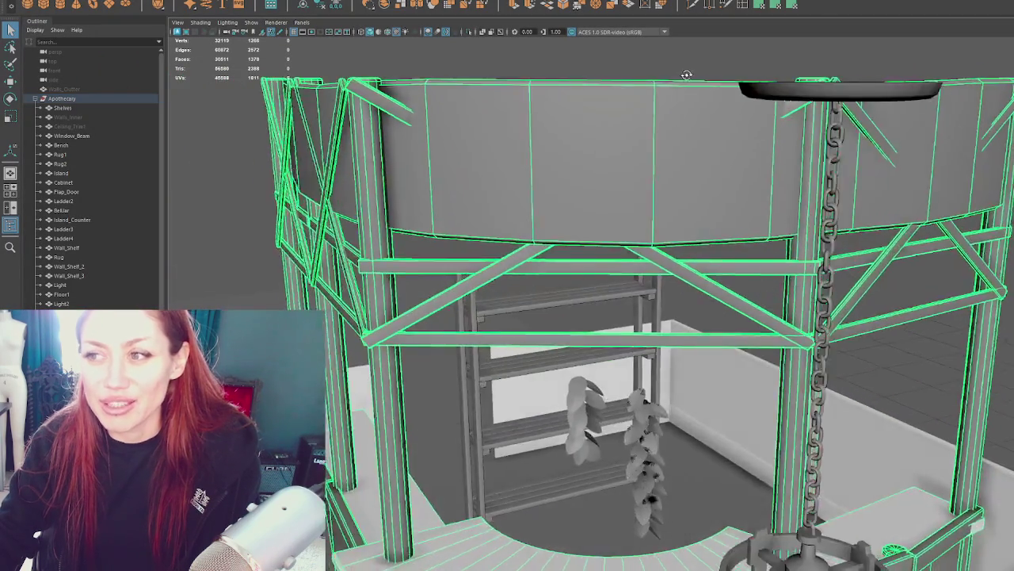
Step: Deselect everything and orbit around the booth, counter and hanging lantern
mouse_move(687, 75)
alt+mouse_down()
mouse_move(714, 174)
mouse_move(710, 205)
alt+mouse_up()
click(599, 117)
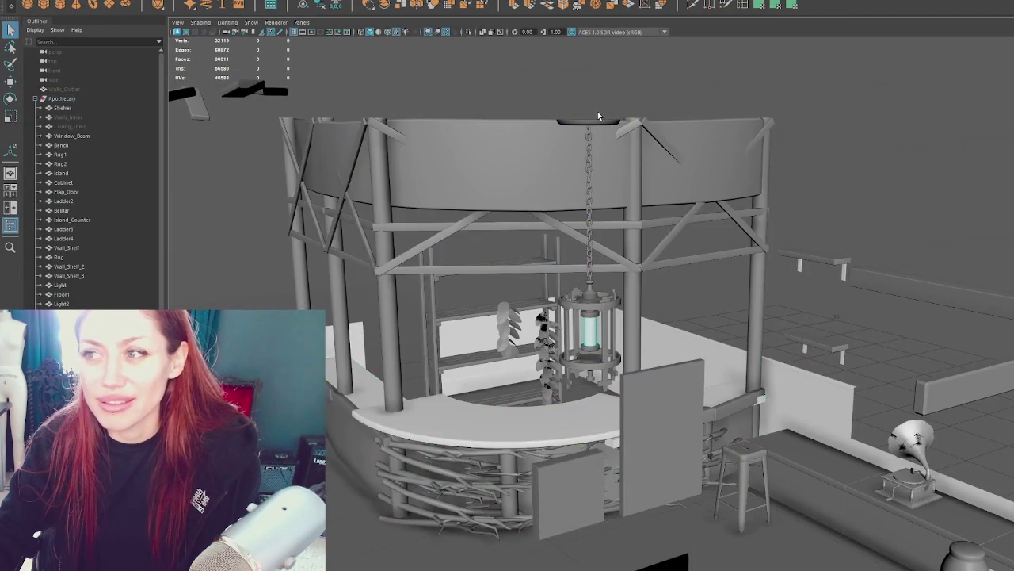
mouse_move(607, 123)
alt+mouse_down()
mouse_move(640, 165)
mouse_move(709, 150)
mouse_move(718, 278)
mouse_move(623, 275)
mouse_move(630, 342)
mouse_move(643, 308)
alt+mouse_up()
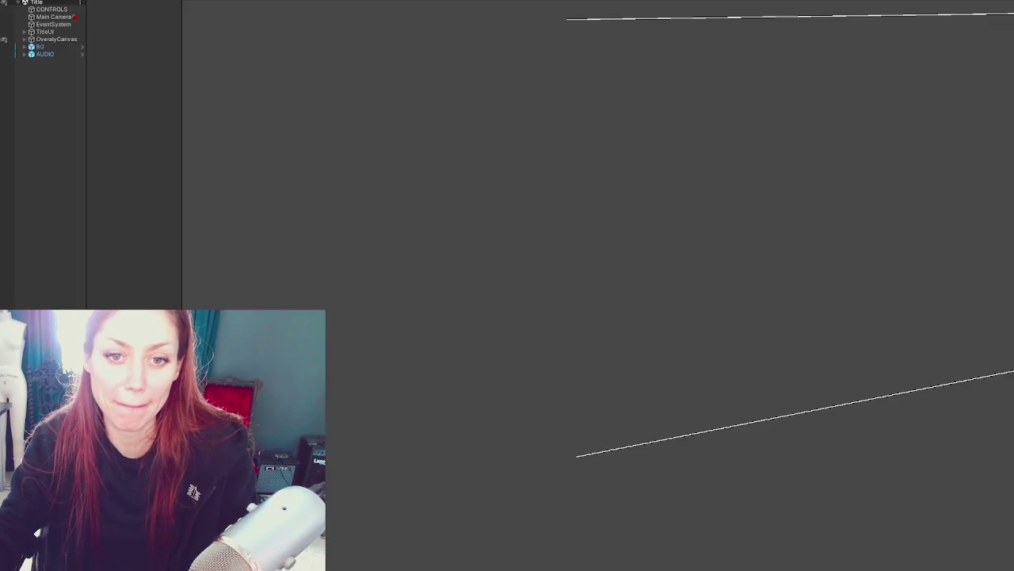
Step: Widen the Hierarchy, raise the Project panel and adjust the folder-tree divider
drag(184, 162, 277, 167)
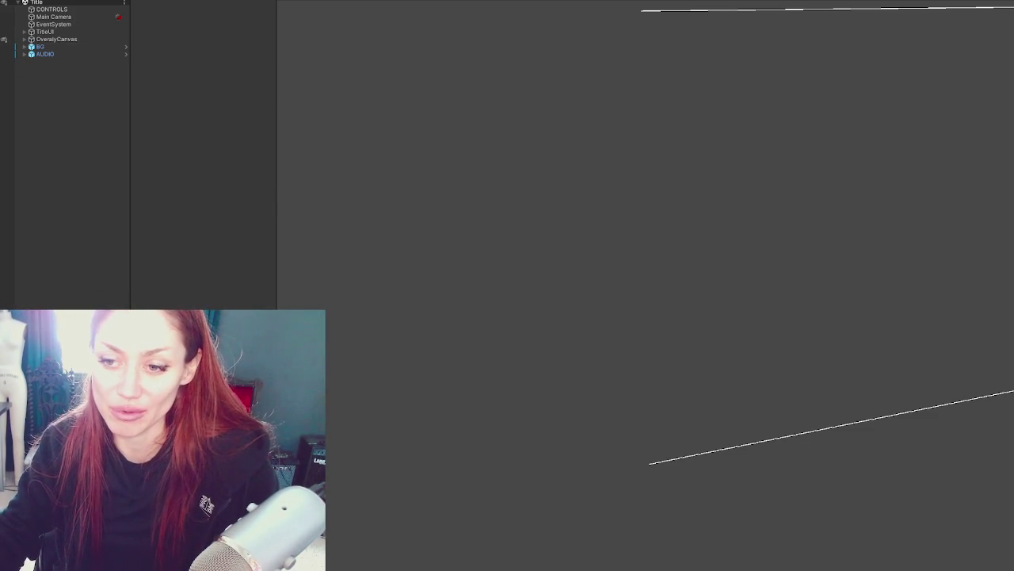
drag(176, 317, 176, 211)
drag(67, 269, 99, 270)
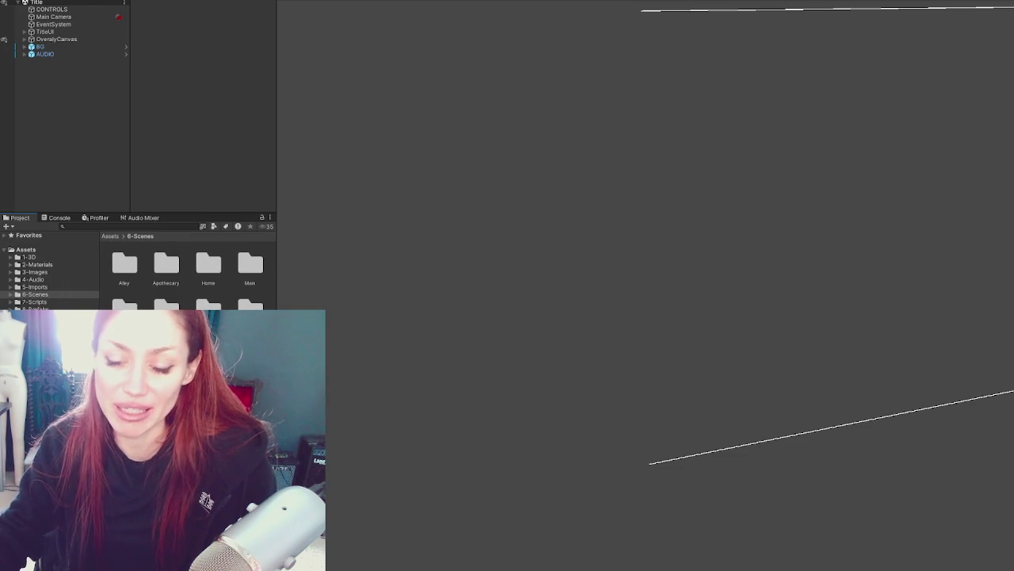
drag(277, 158, 282, 159)
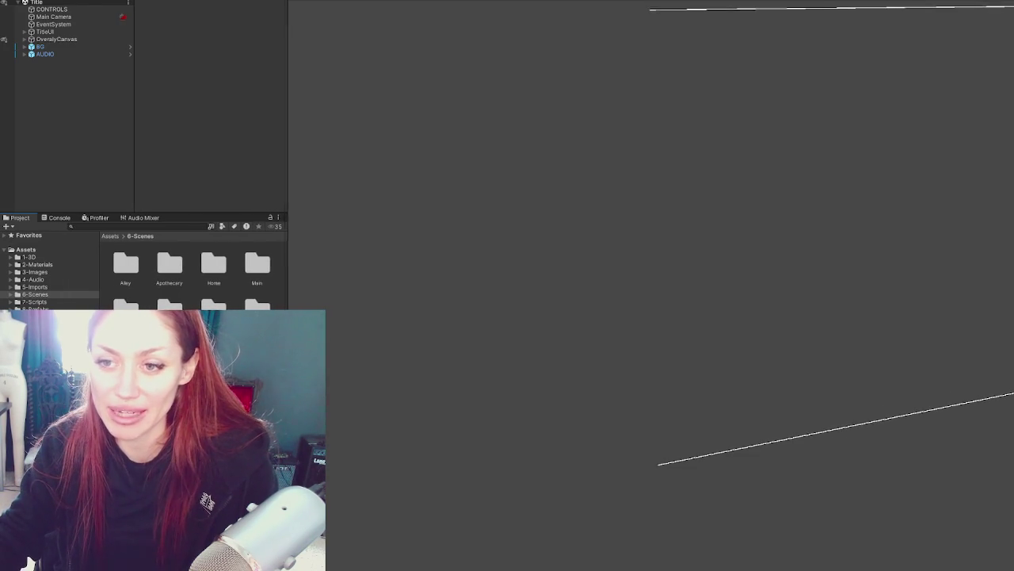
drag(98, 254, 94, 250)
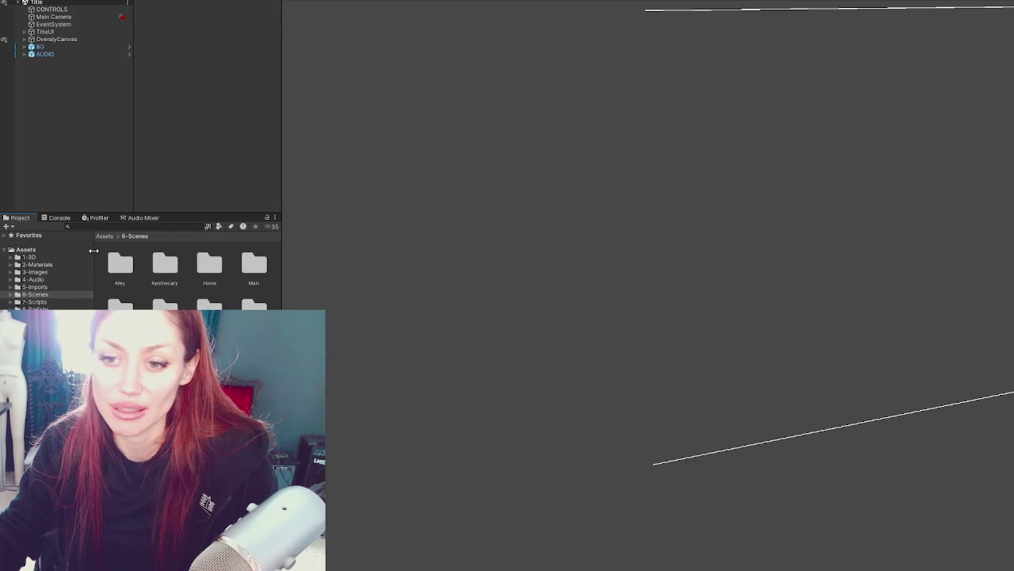
drag(282, 159, 270, 158)
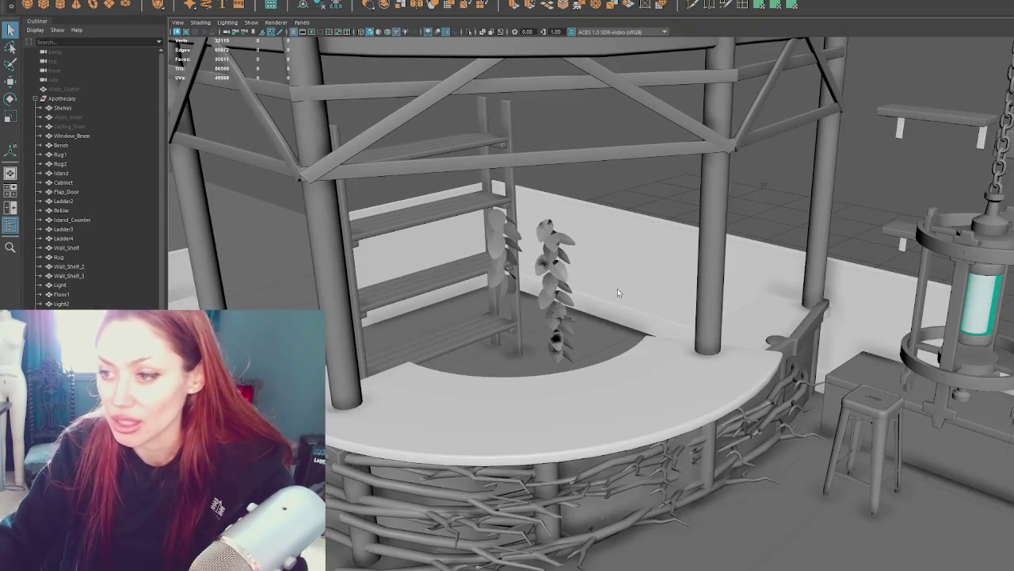
Step: Select the booth counter and orbit around it to inspect the whole booth
click(653, 386)
scroll(655, 386, up, 3)
mouse_move(656, 386)
alt+mouse_down()
mouse_move(718, 390)
mouse_move(684, 410)
mouse_move(520, 400)
alt+mouse_up()
scroll(517, 410, up, 3)
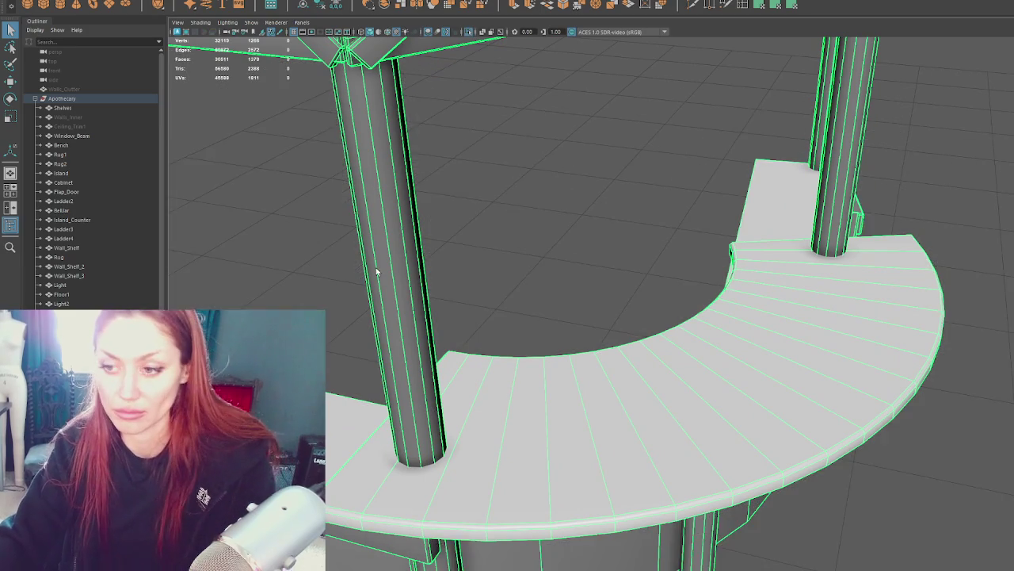
scroll(309, 206, down, 3)
alt+drag(697, 362, 648, 357)
click(178, 22)
key(Escape)
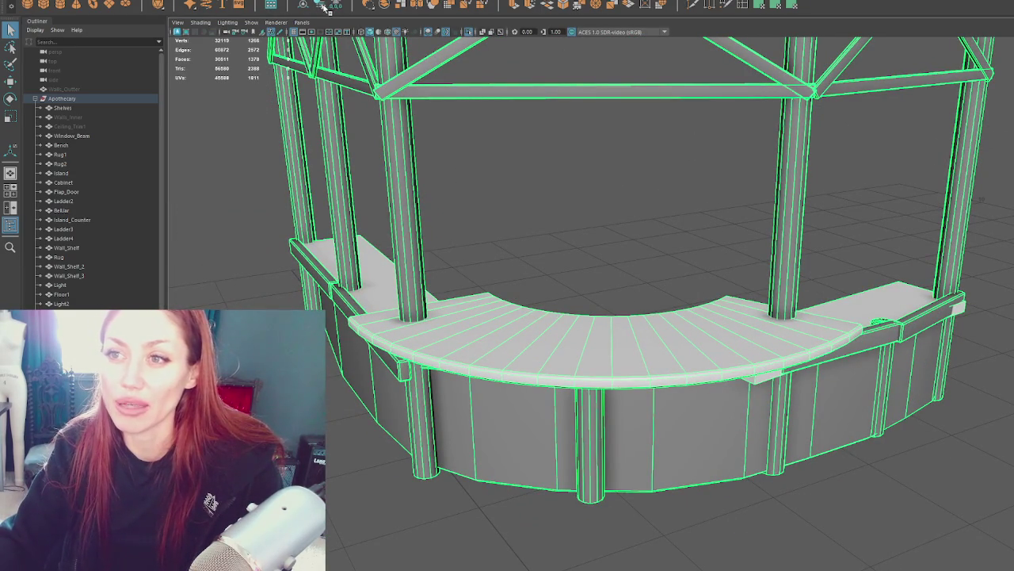
click(541, 256)
key(ctrl+z)
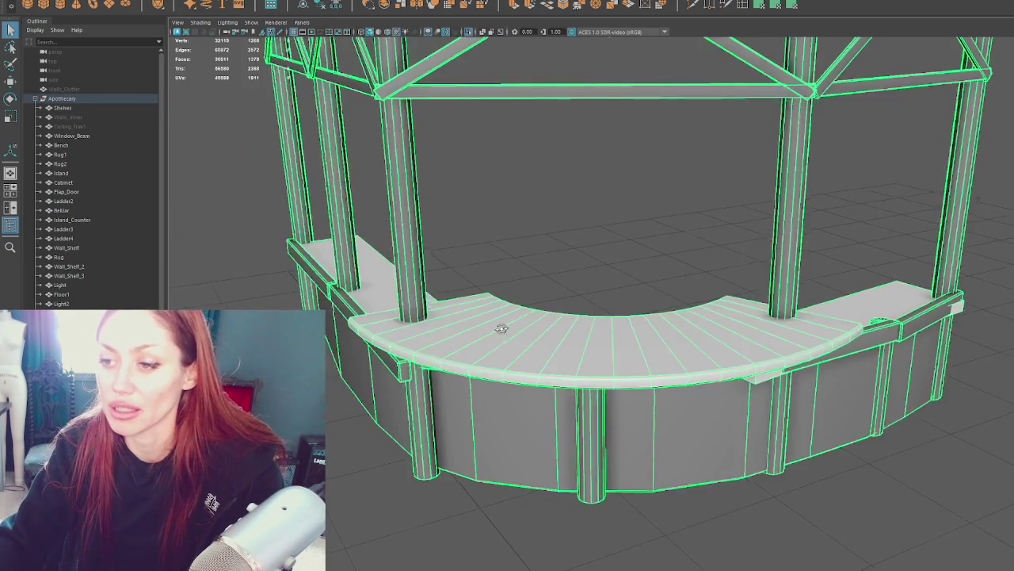
scroll(370, 161, up, 3)
click(370, 161)
Step: Separate the Apothecary group mesh into individual pieces with Mesh > Separate
click(467, 296)
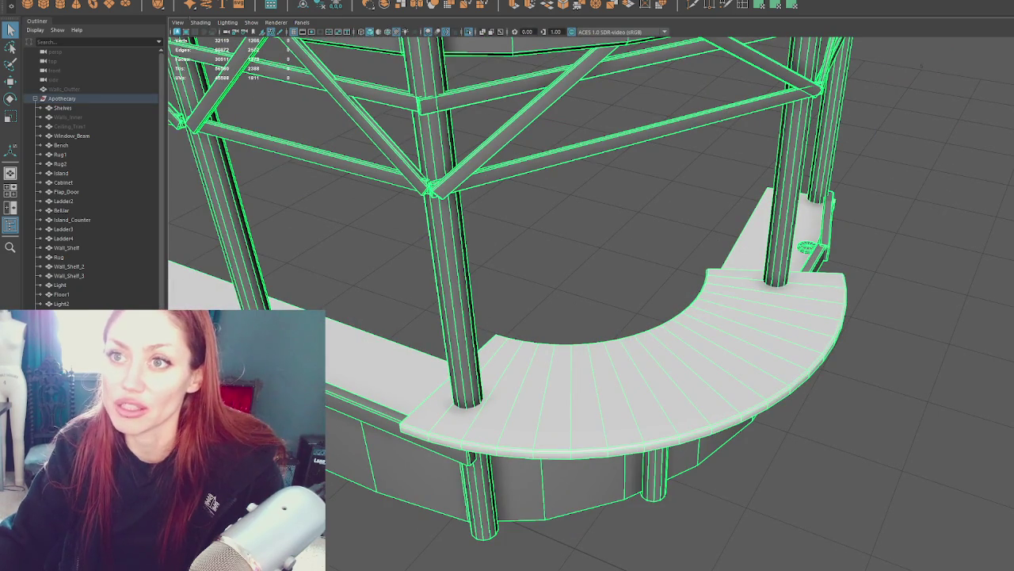
click(196, 4)
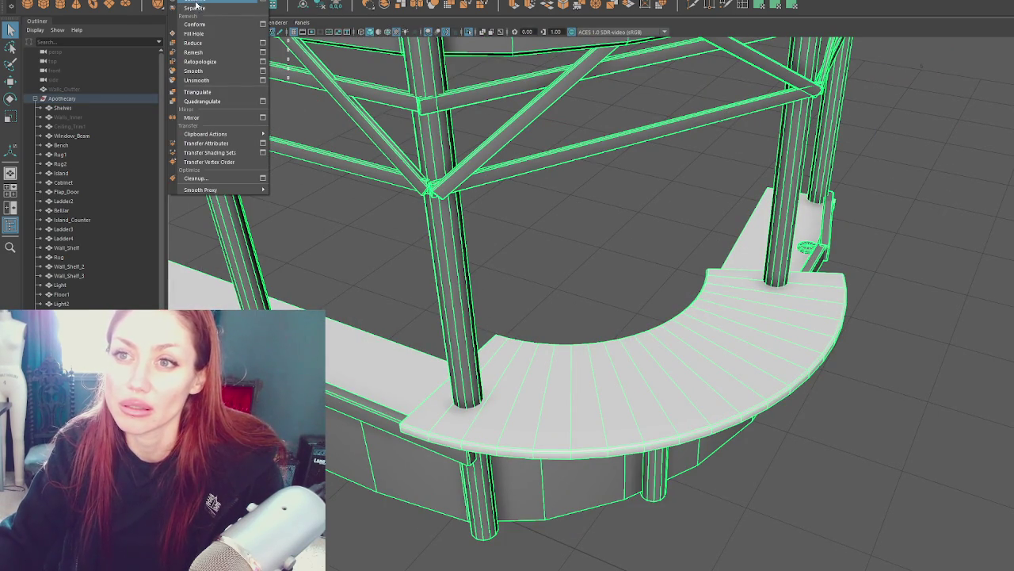
click(195, 7)
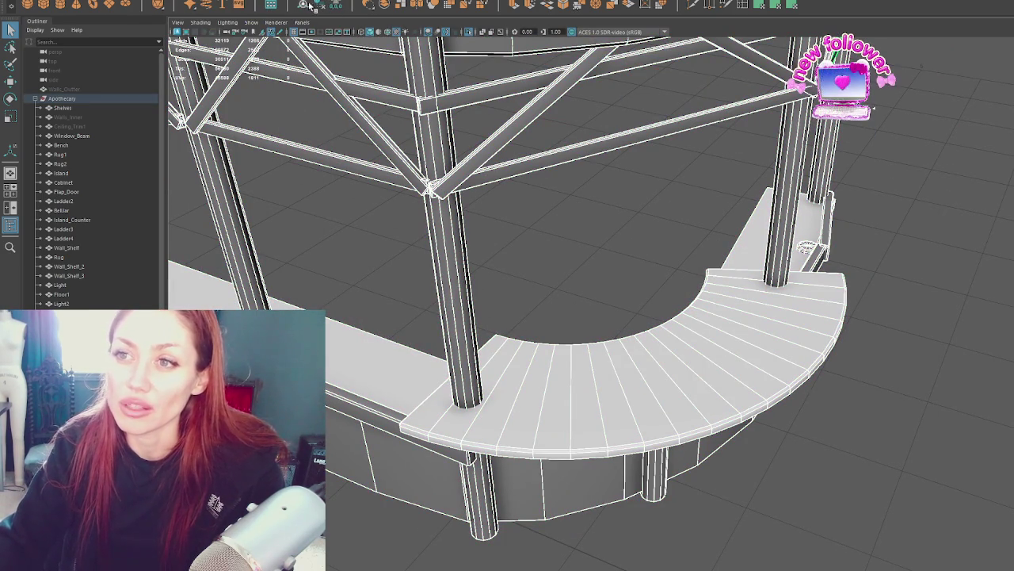
Step: Select the curved counter top on its own and frame it
click(448, 301)
click(538, 396)
key(f)
mouse_move(537, 389)
alt+mouse_down()
mouse_move(634, 240)
mouse_move(617, 261)
mouse_move(638, 253)
alt+mouse_up()
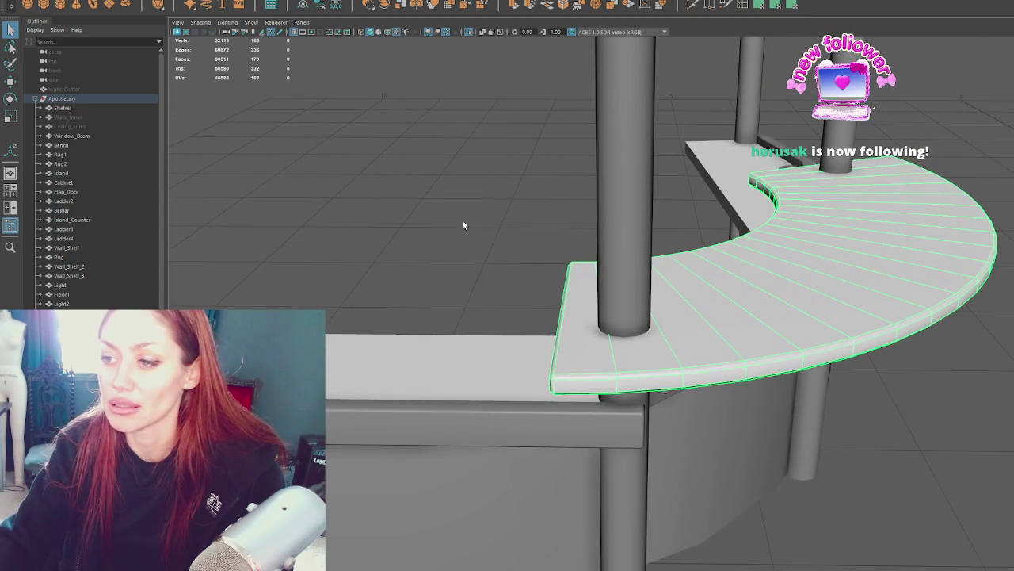
alt+drag(506, 208, 564, 222)
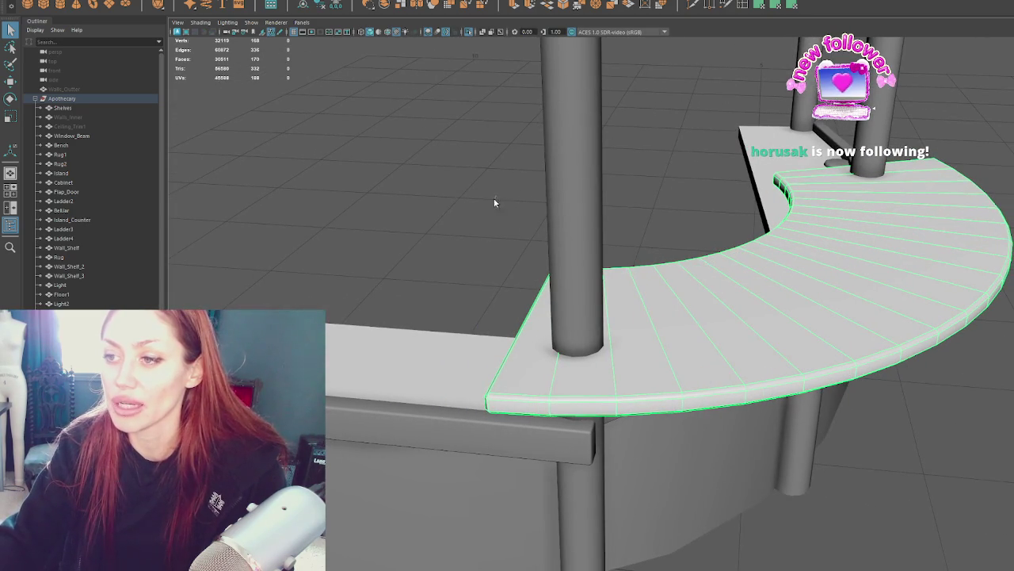
Step: Select the counter top's end vertices and slide them along X to the pillar
key(F9)
alt+drag(430, 192, 496, 197)
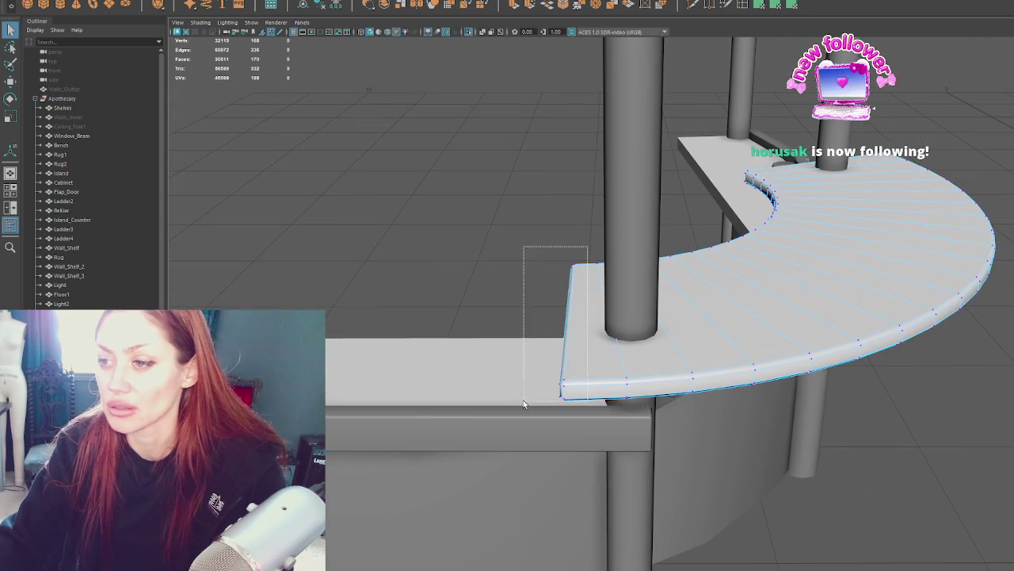
drag(523, 404, 525, 403)
key(e)
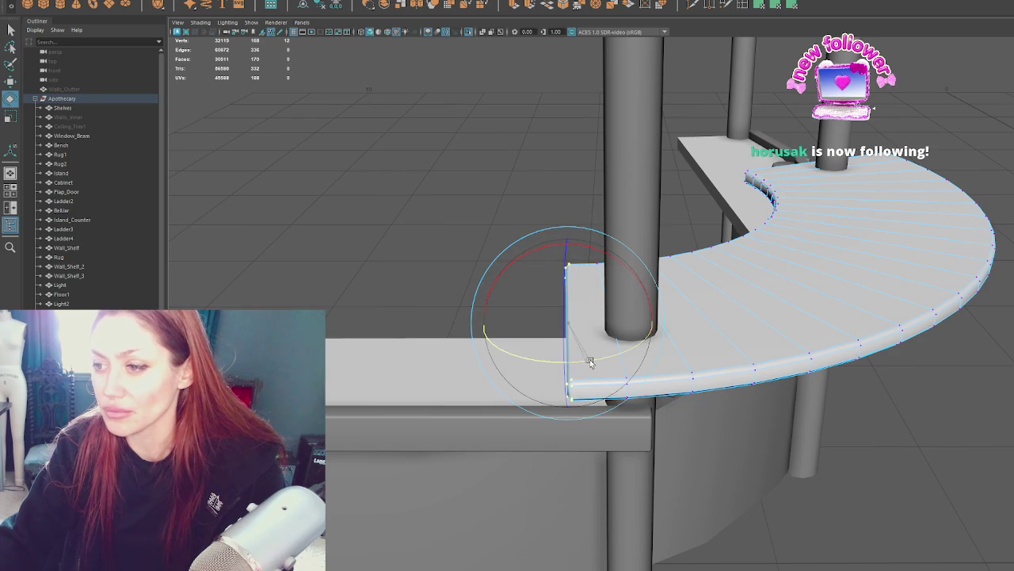
key(w)
mouse_move(545, 325)
mouse_down()
mouse_move(582, 325)
mouse_move(752, 372)
mouse_move(652, 301)
mouse_move(745, 286)
mouse_up()
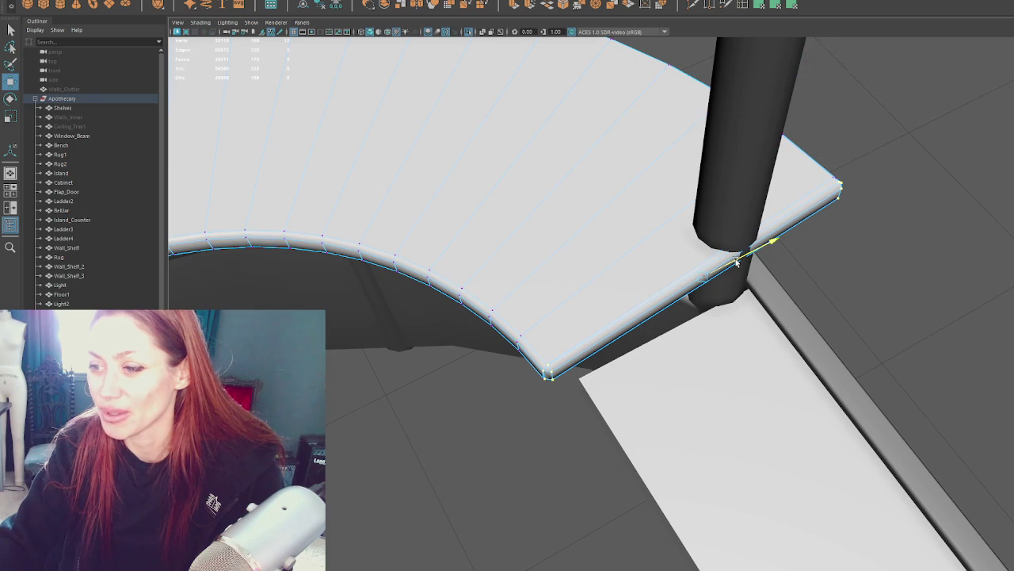
Step: Rotate the end vertices to angle them toward the straight counter
alt+drag(736, 262, 752, 278)
key(e)
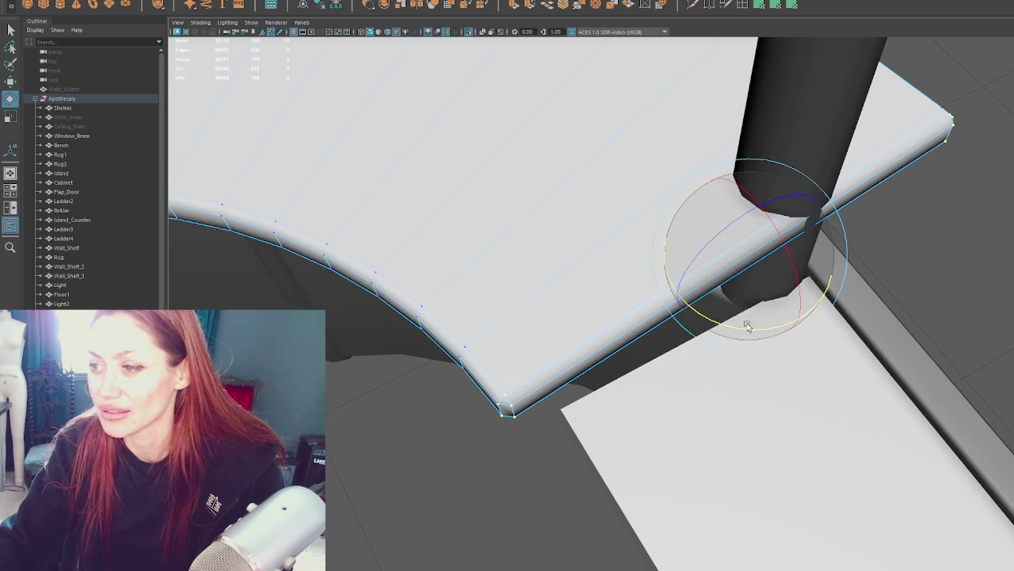
drag(747, 326, 747, 328)
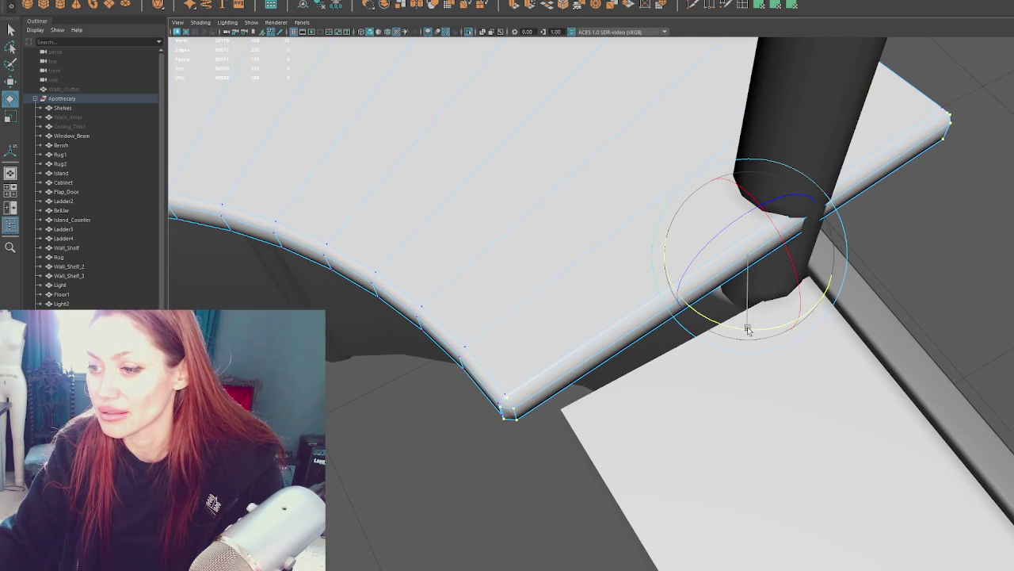
drag(747, 329, 586, 286)
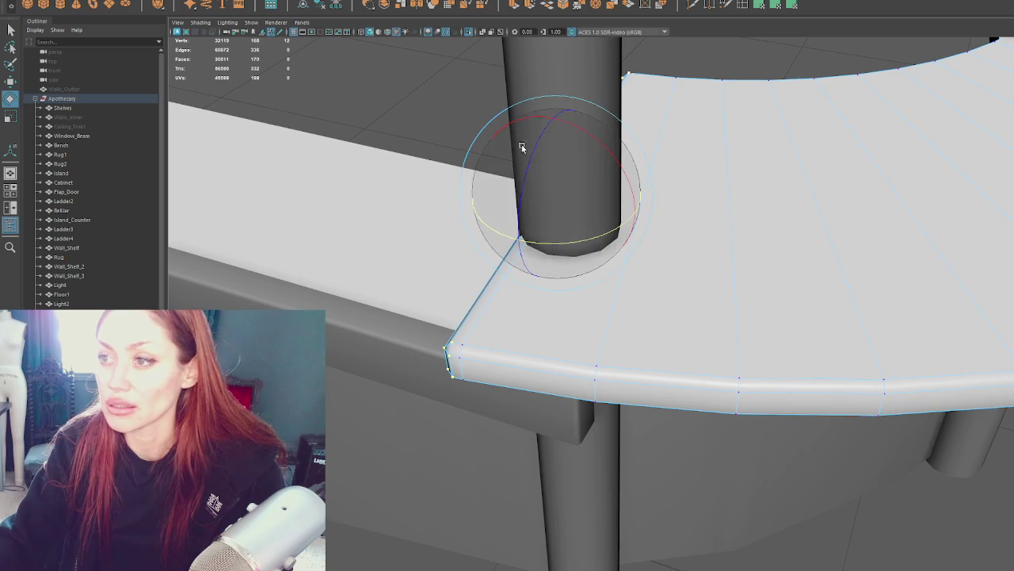
alt+drag(518, 148, 409, 153)
Step: Undo the last change and reselect the vertices at the counter end
key(w)
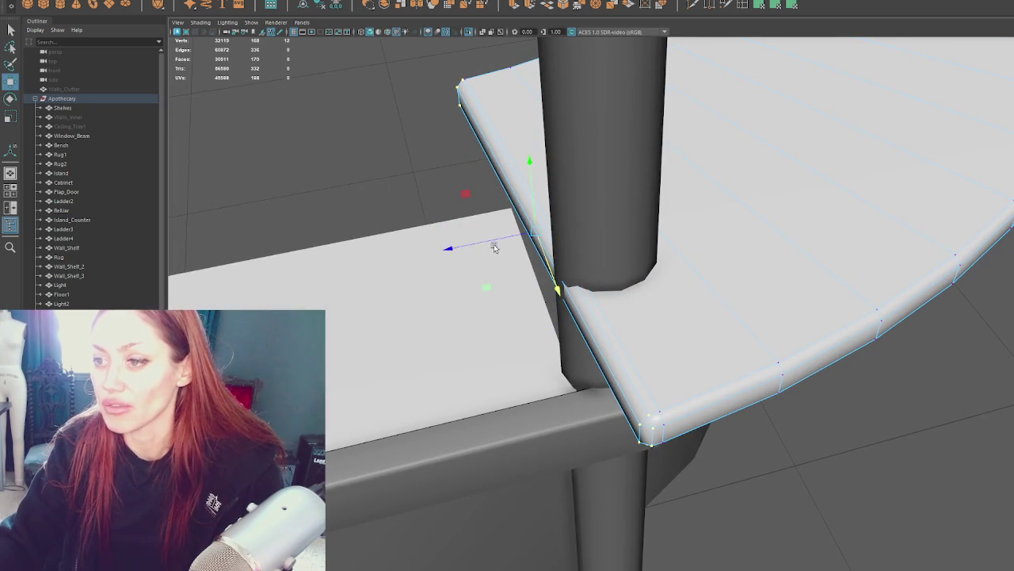
scroll(485, 242, up, 2)
key(q)
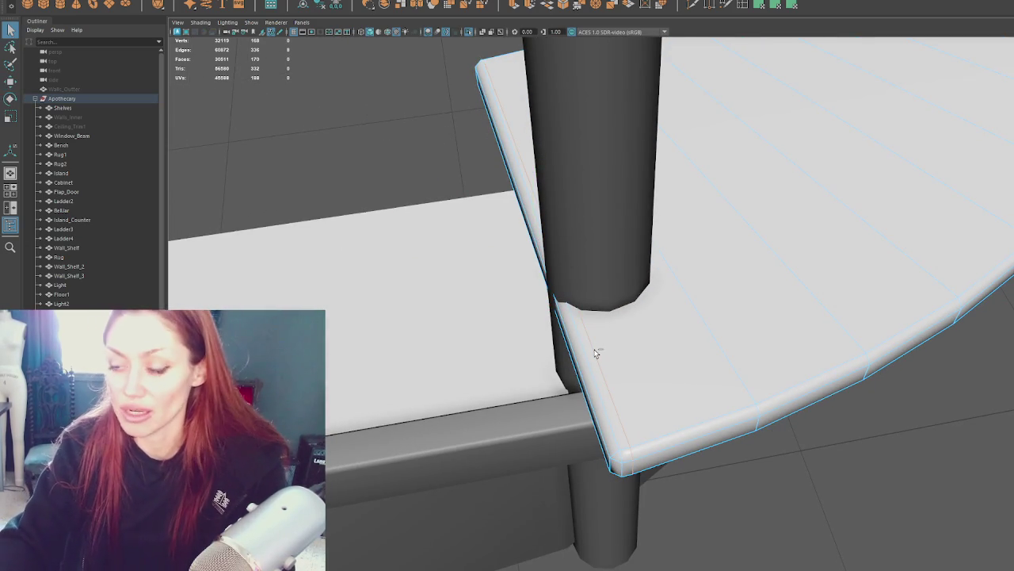
key(ctrl+z)
right_drag(451, 176, 449, 154)
drag(443, 110, 520, 174)
Step: Slide the counter end further past the pillar and check it in wireframe
drag(534, 270, 539, 271)
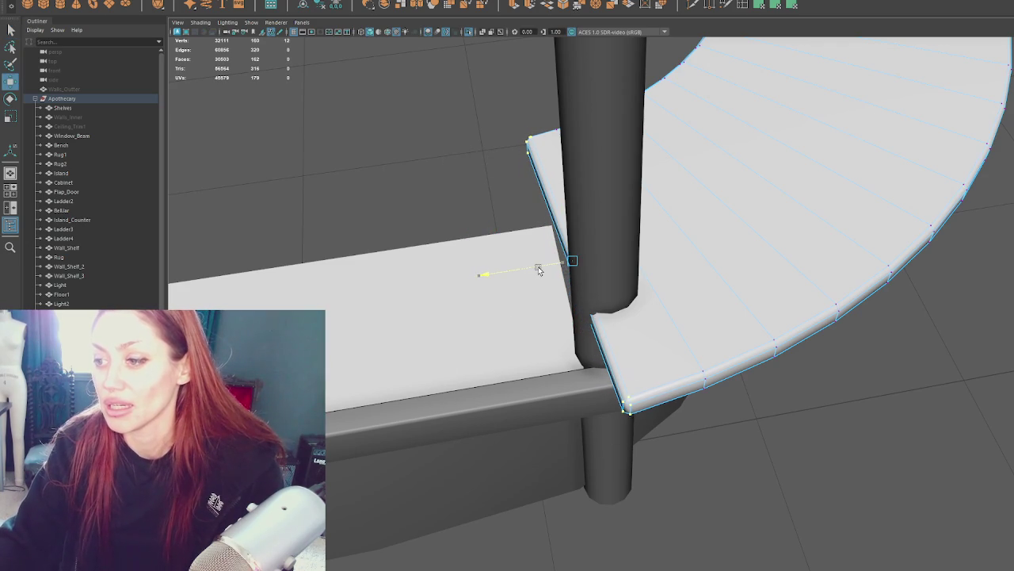
alt+drag(503, 283, 720, 296)
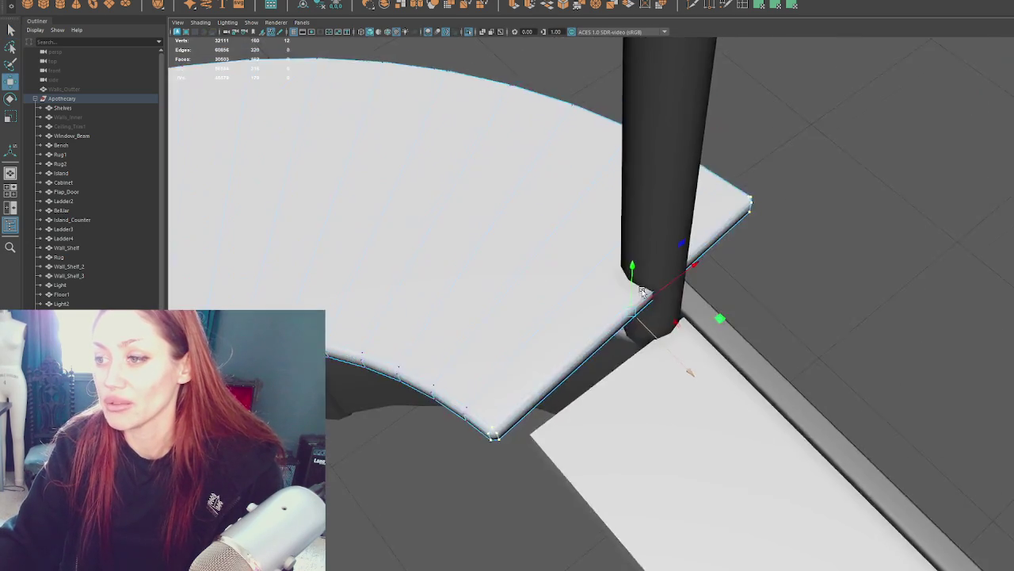
alt+right_drag(721, 296, 442, 263)
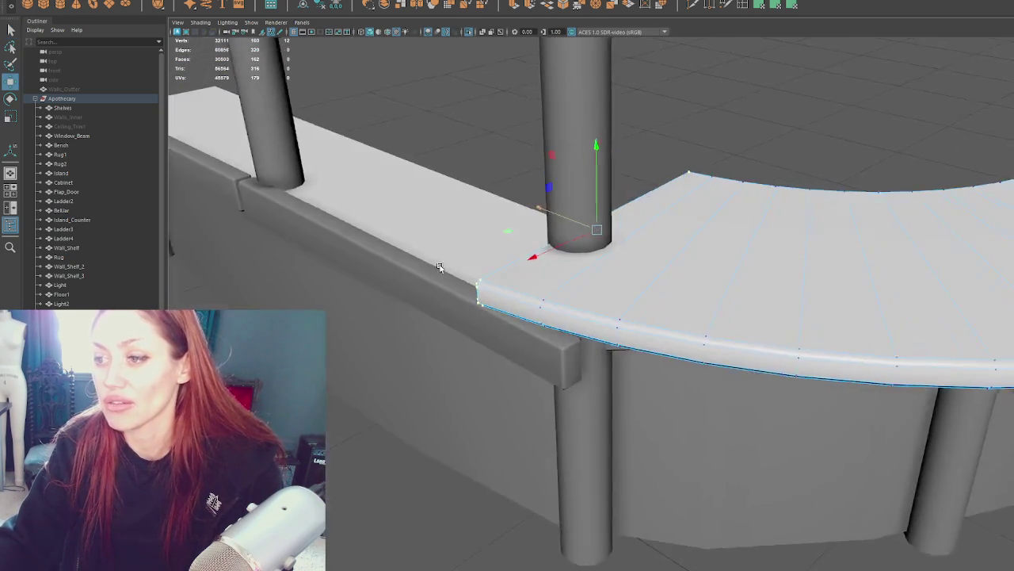
alt+drag(442, 262, 487, 263)
scroll(359, 357, up, 3)
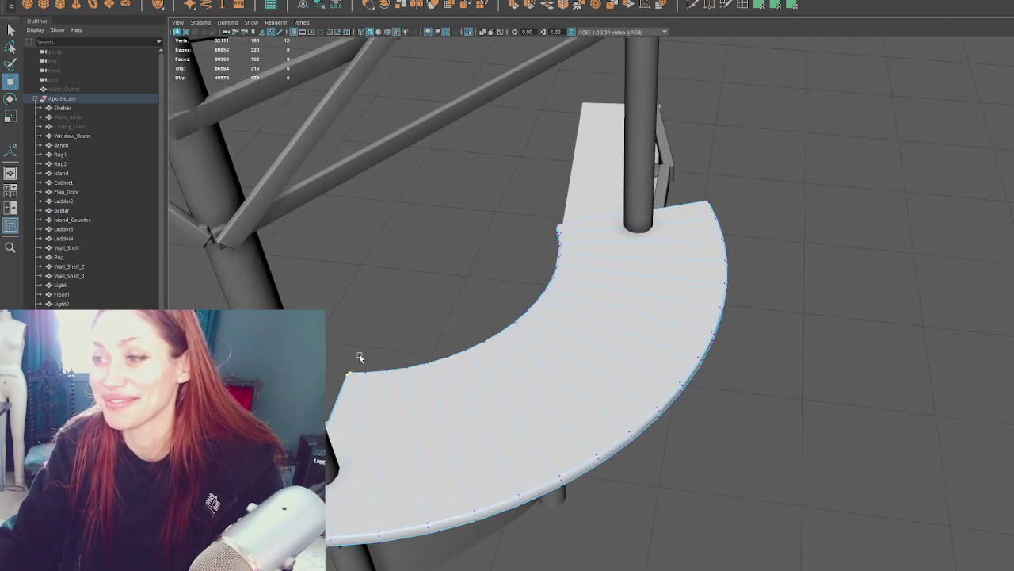
mouse_move(359, 358)
alt+mouse_down()
mouse_move(788, 265)
mouse_move(561, 309)
mouse_move(622, 337)
mouse_move(638, 256)
mouse_move(626, 234)
mouse_move(618, 249)
alt+mouse_up()
scroll(640, 262, up, 2)
key(4)
key(5)
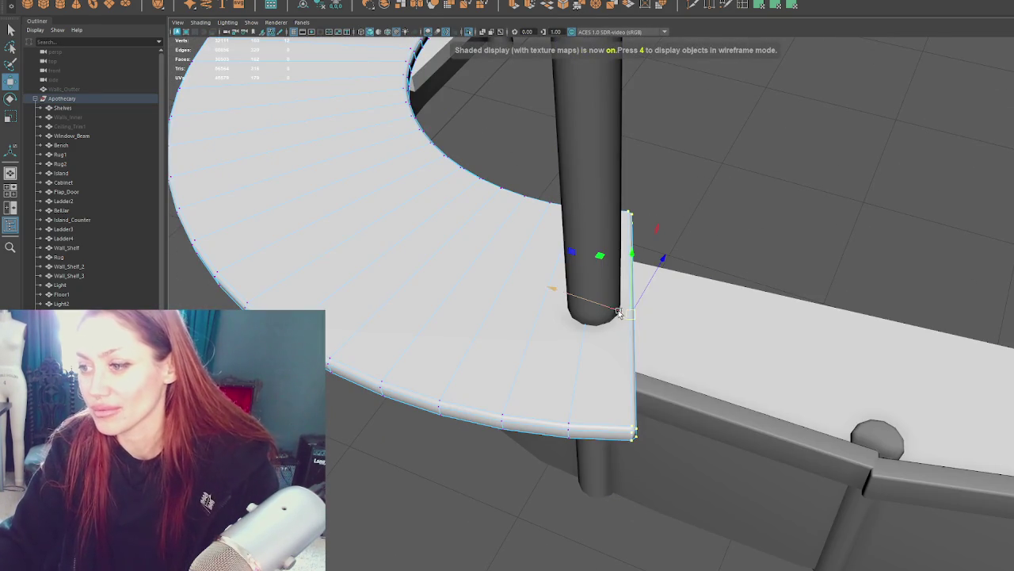
Step: Move the corner vertices to fit the straight counter and press against the post
mouse_move(642, 287)
mouse_down()
mouse_move(622, 301)
mouse_move(611, 290)
mouse_move(512, 299)
mouse_up()
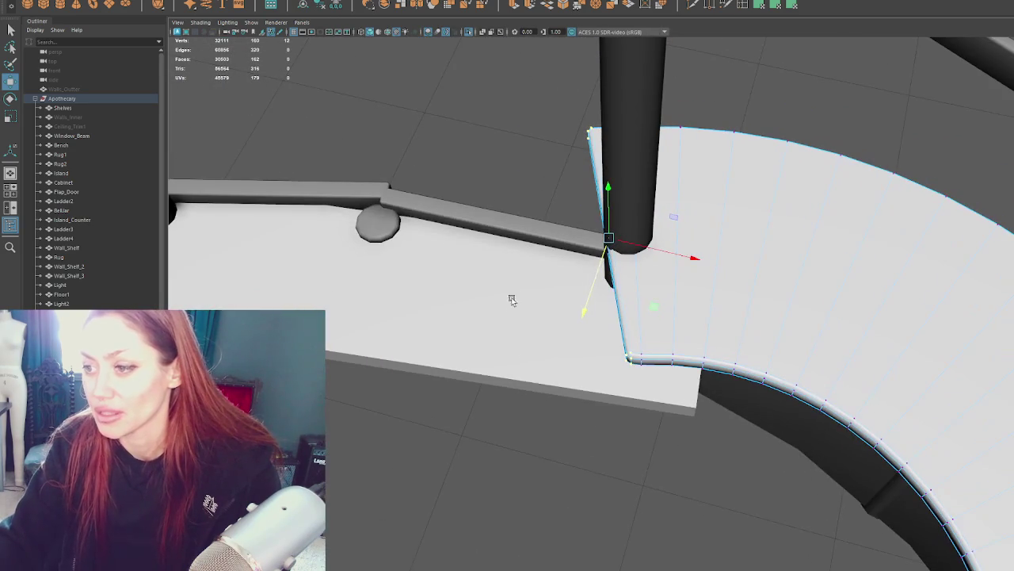
drag(600, 256, 648, 252)
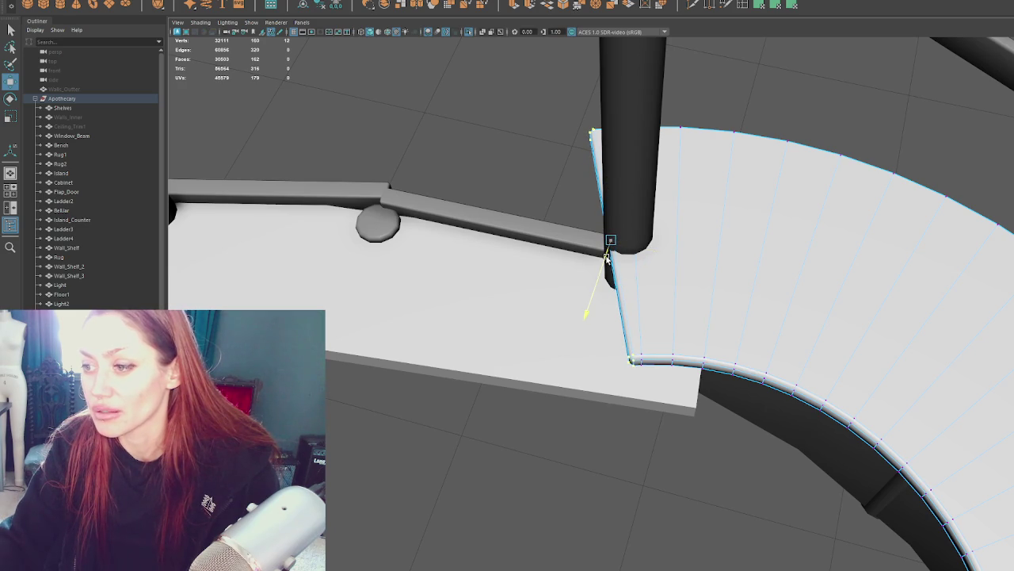
alt+drag(608, 257, 565, 154)
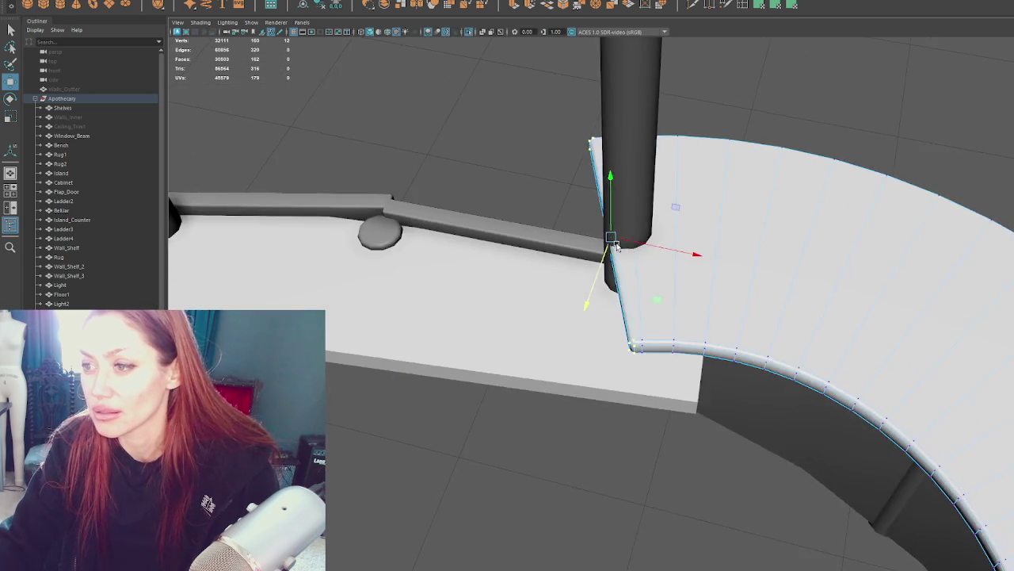
Step: Reselect the end vertices and nudge them along X until they meet the post
drag(658, 381, 607, 333)
key(e)
key(w)
mouse_move(633, 227)
mouse_down()
mouse_move(759, 236)
mouse_move(745, 239)
mouse_up()
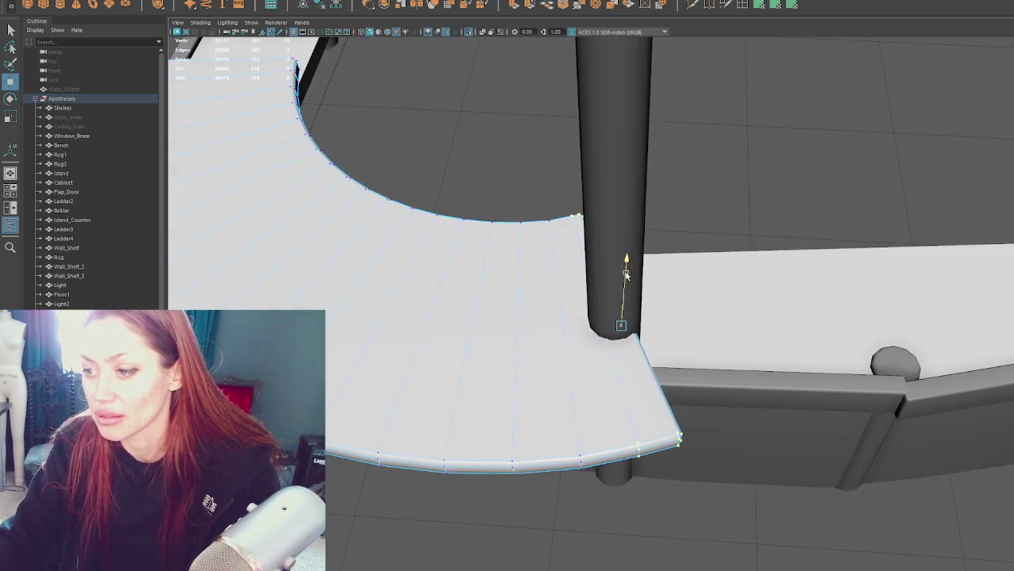
mouse_move(664, 267)
alt+mouse_down()
mouse_move(665, 244)
mouse_move(636, 255)
mouse_move(745, 293)
alt+mouse_up()
key(e)
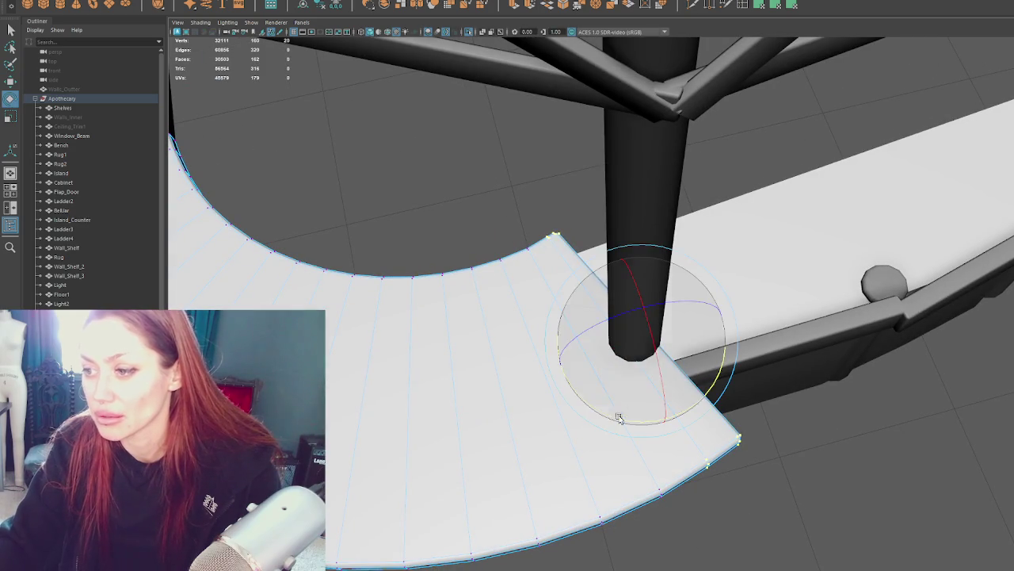
key(w)
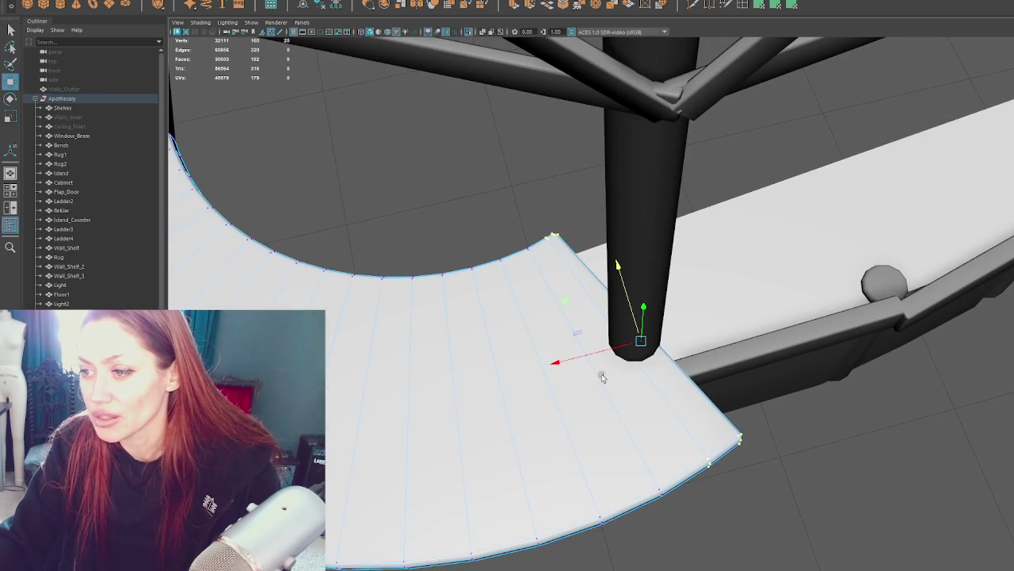
drag(583, 358, 582, 359)
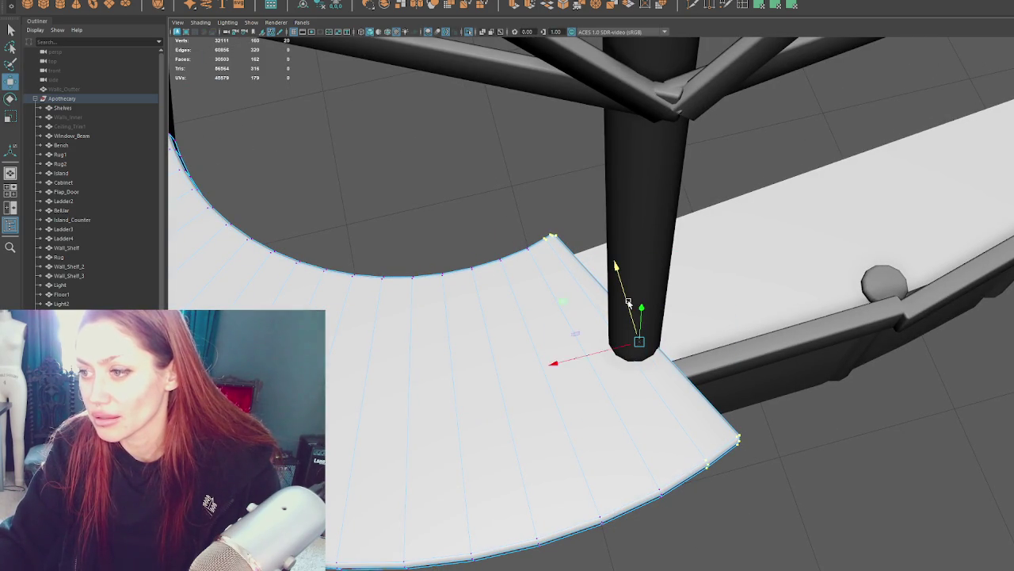
Step: Deselect the curved top and select the straight counter slab
click(413, 236)
mouse_move(440, 261)
alt+mouse_down()
mouse_move(447, 228)
mouse_move(523, 227)
alt+mouse_up()
click(589, 319)
mouse_move(588, 319)
alt+mouse_down()
mouse_move(733, 343)
mouse_move(786, 226)
alt+mouse_up()
Step: Slide the straight counter piece right along the counter
key(q)
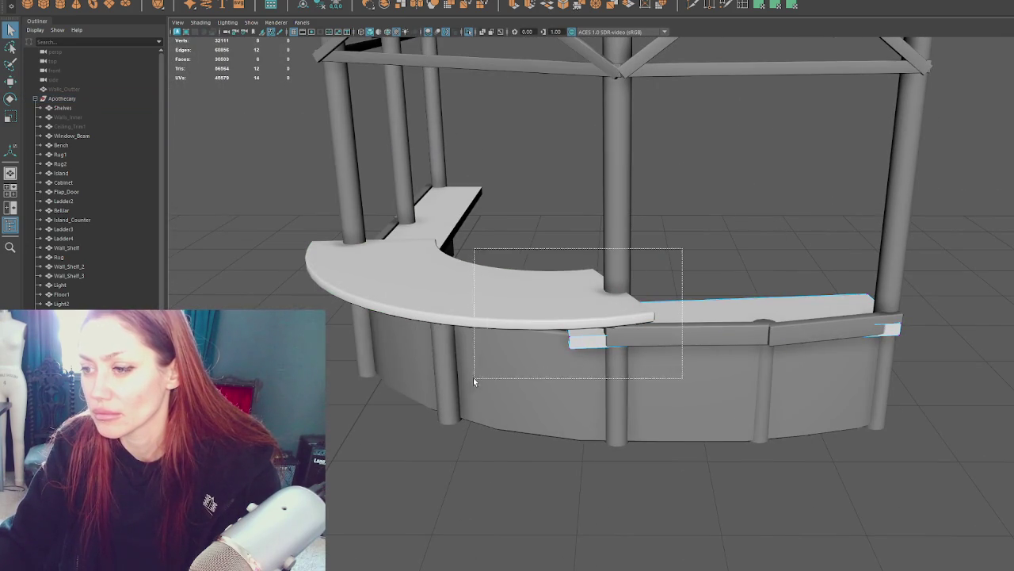
drag(474, 381, 474, 381)
key(w)
mouse_move(505, 328)
mouse_down()
mouse_move(555, 327)
mouse_move(545, 334)
mouse_up()
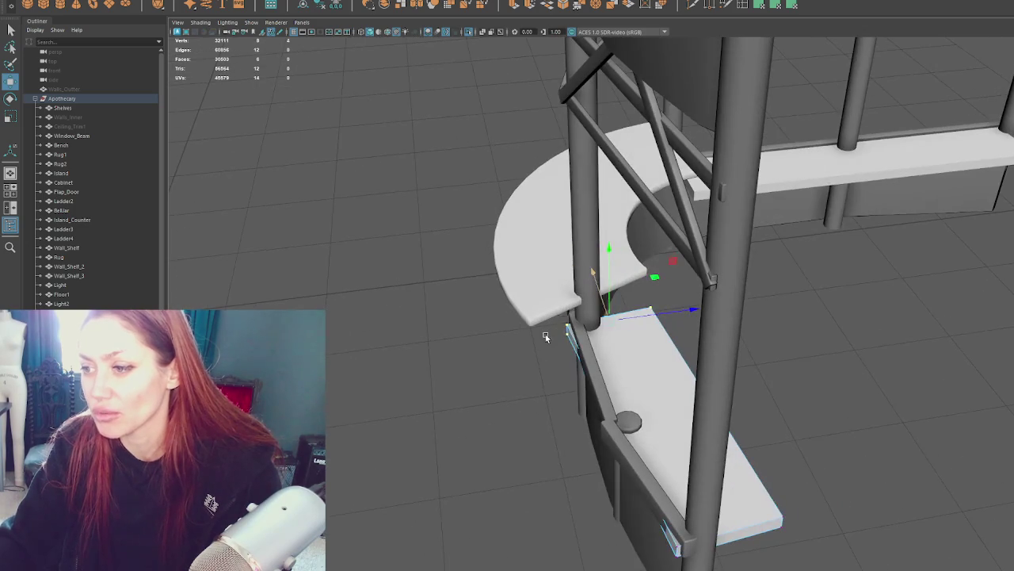
Step: Shorten the small shelf lengthwise with the Scale tool
alt+drag(810, 319, 757, 304)
click(543, 351)
key(r)
drag(563, 346, 537, 354)
key(w)
click(499, 255)
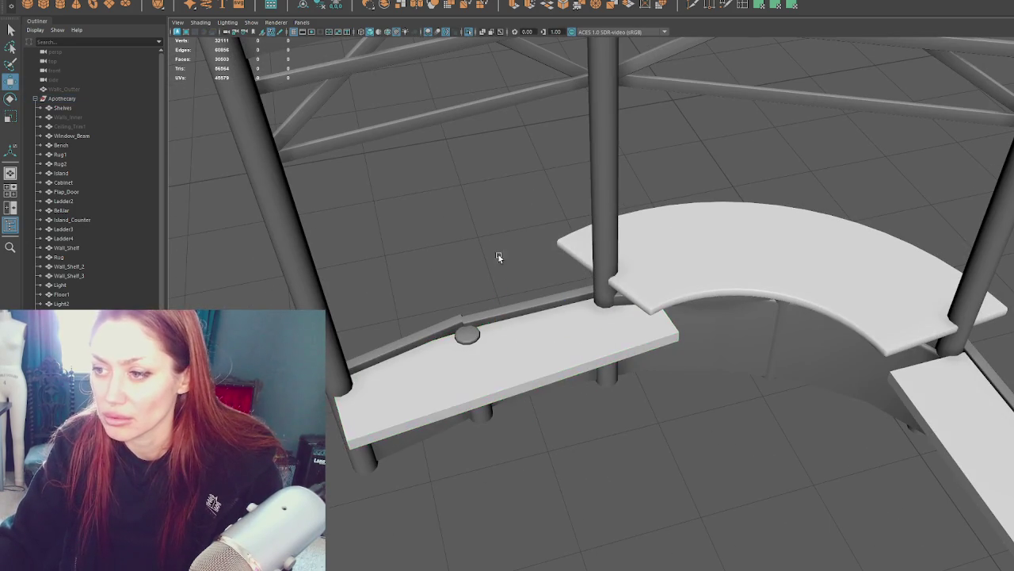
Step: Add a new polygon cube, flattening and enlarging it into a slab
alt+drag(498, 254, 626, 262)
click(648, 262)
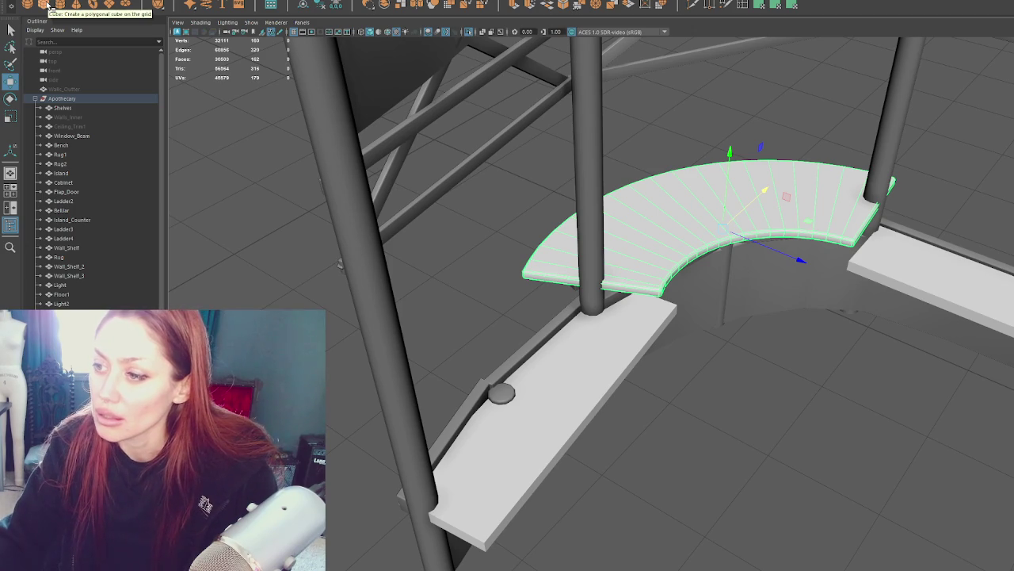
click(49, 7)
drag(452, 147, 689, 266)
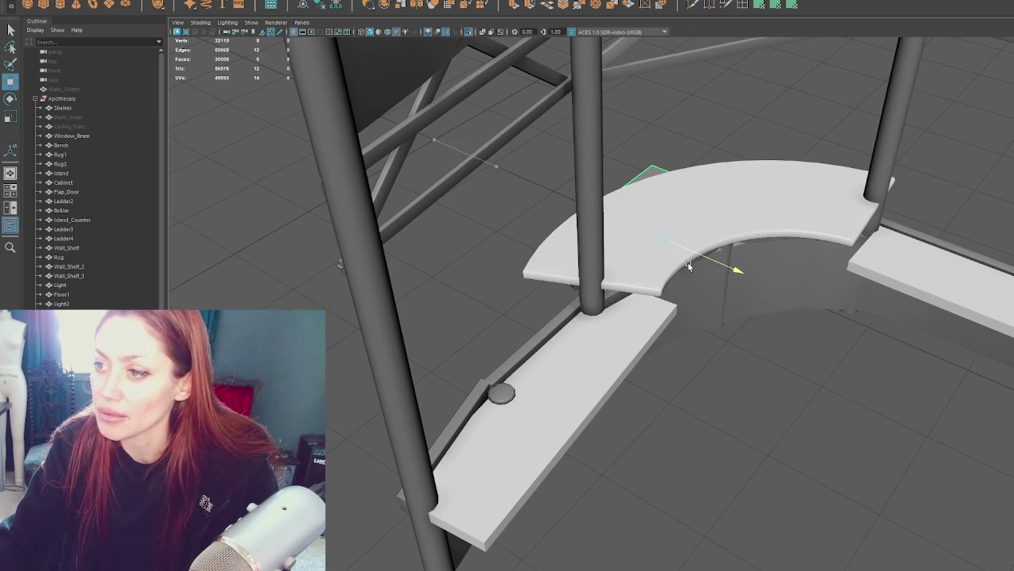
mouse_move(654, 209)
mouse_down()
mouse_move(670, 153)
mouse_move(745, 158)
mouse_move(599, 179)
mouse_move(615, 219)
mouse_move(606, 261)
mouse_up()
key(f)
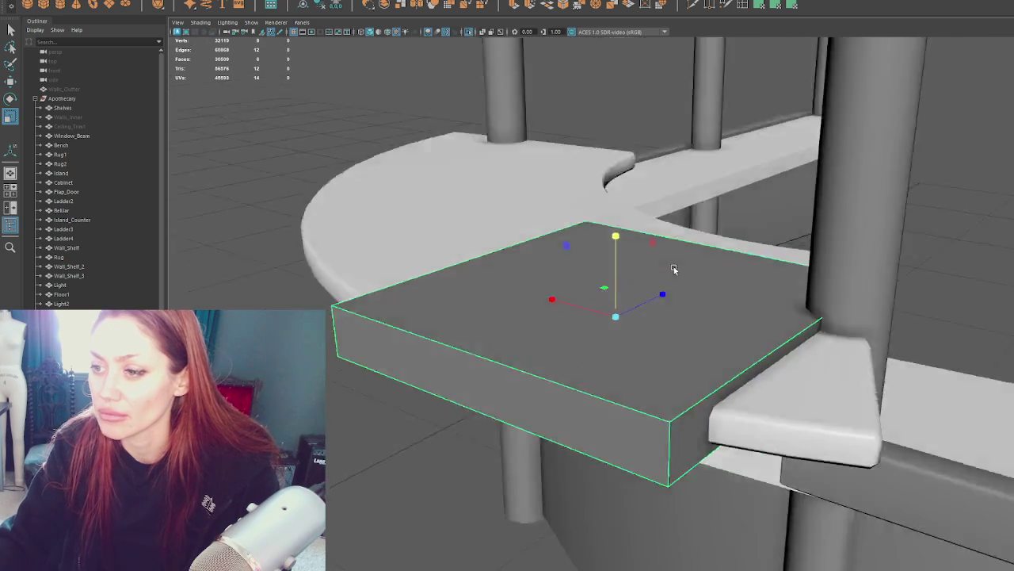
right_drag(725, 186, 634, 271)
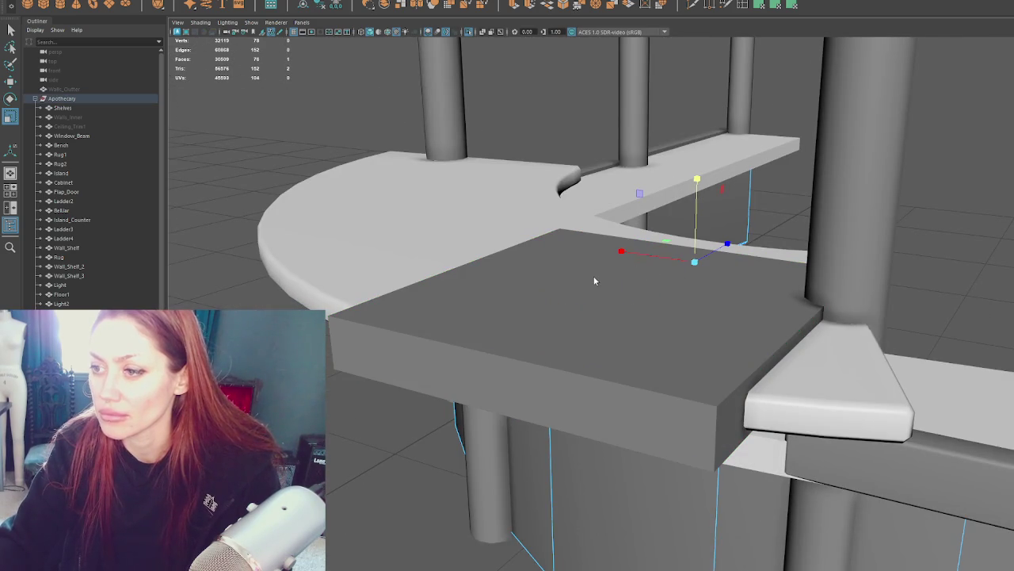
Step: Move the slab's underside face to set its thickness
click(515, 344)
right_drag(290, 92, 305, 83)
click(544, 291)
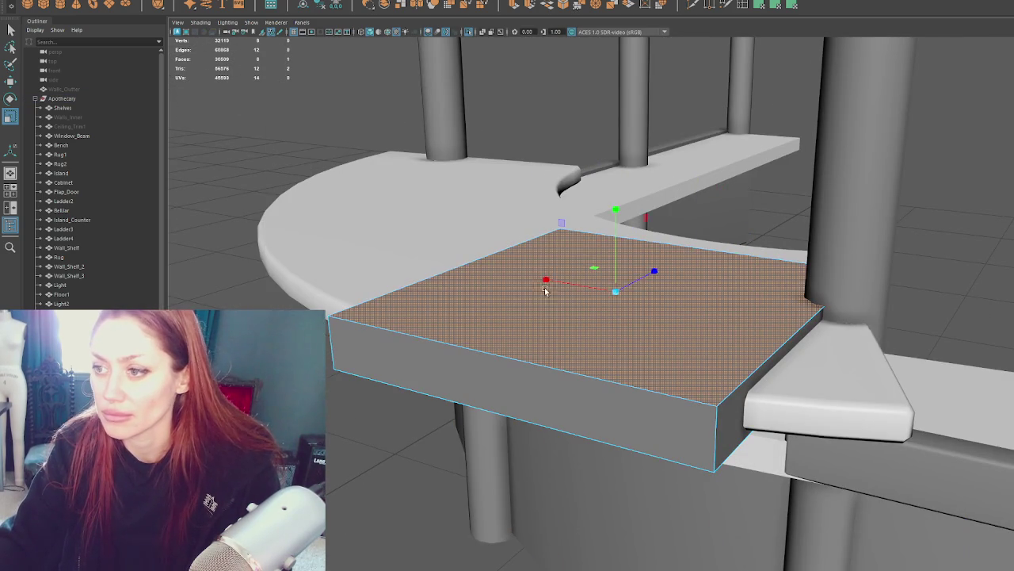
mouse_move(622, 241)
alt+mouse_down()
mouse_move(904, 399)
mouse_move(859, 346)
alt+mouse_up()
click(676, 294)
mouse_move(612, 301)
mouse_down()
mouse_move(901, 233)
mouse_move(865, 251)
mouse_move(978, 190)
mouse_up()
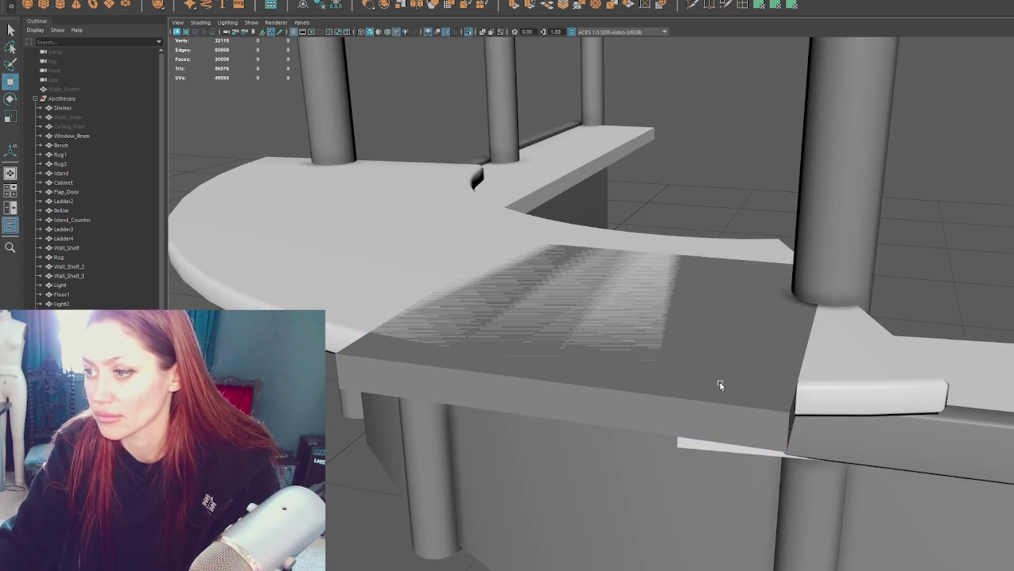
key(F8)
Step: Lower the slab onto the straight counter and slide it into place
key(f)
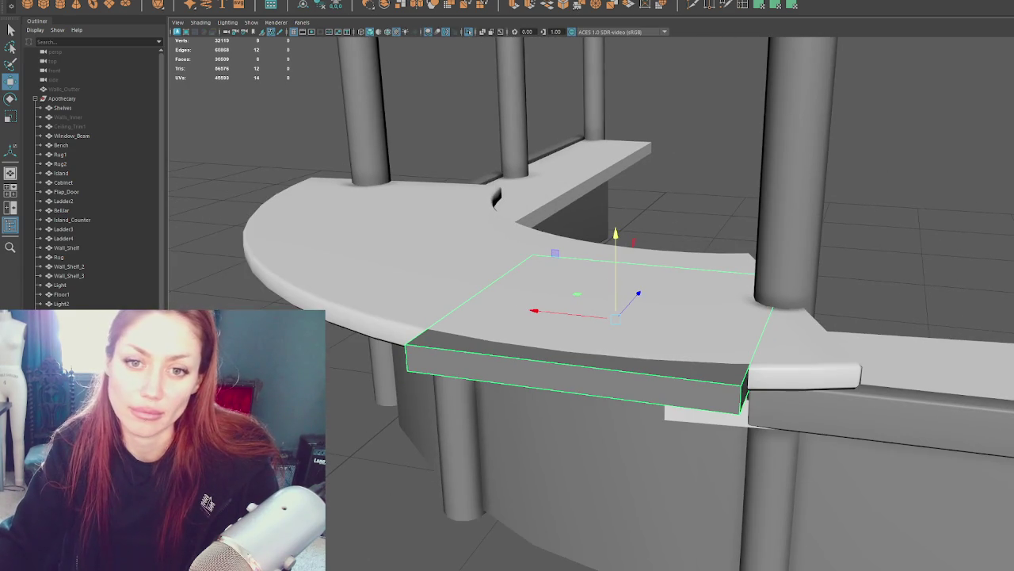
scroll(801, 317, down, 3)
alt+drag(801, 317, 311, 307)
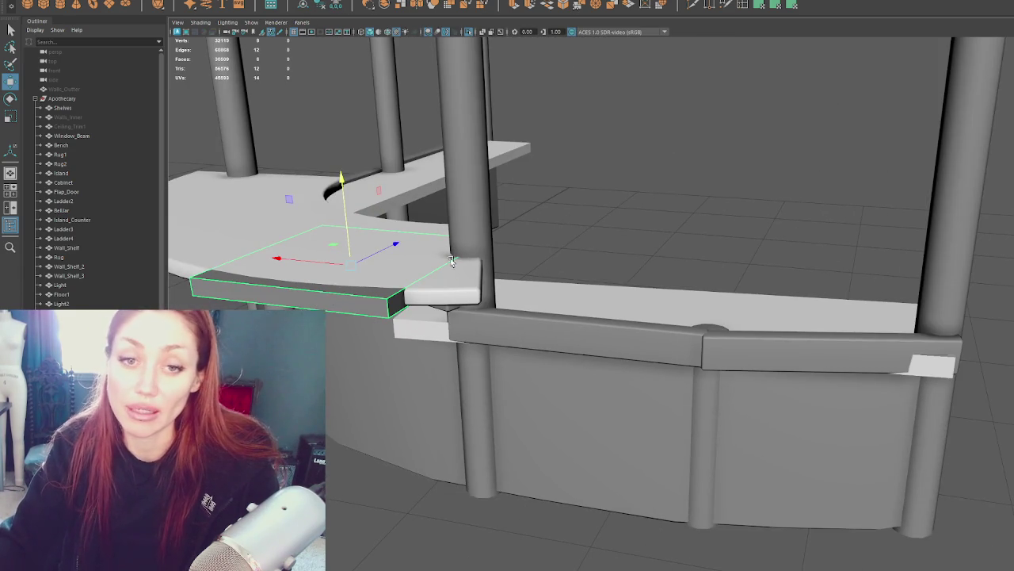
mouse_move(408, 244)
mouse_down()
mouse_move(729, 281)
mouse_move(583, 278)
mouse_move(560, 317)
mouse_up()
mouse_move(617, 352)
mouse_down()
mouse_move(838, 344)
mouse_move(759, 366)
mouse_up()
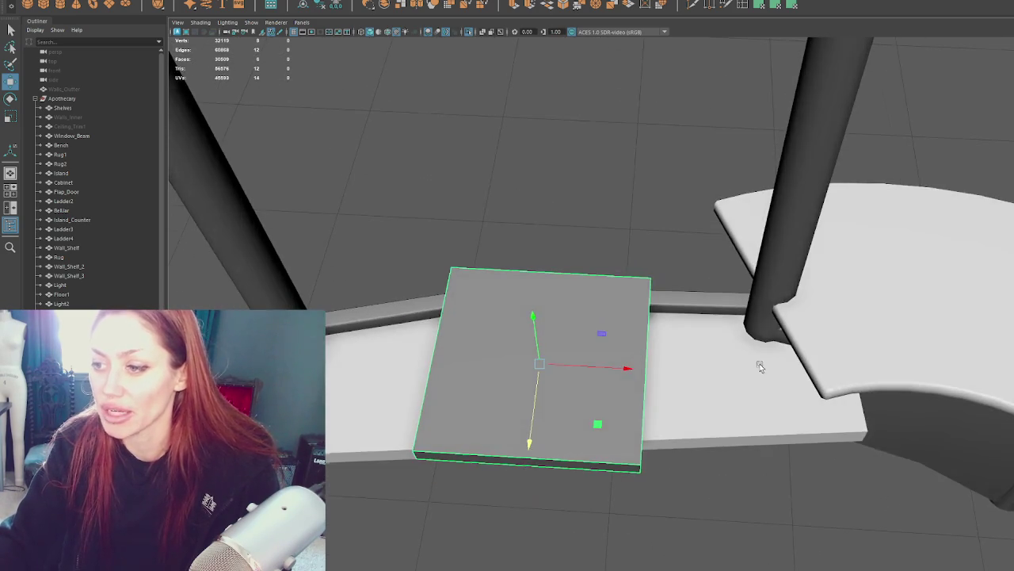
Step: Rotate the new slab to the counter and stretch it across the straight section
key(e)
drag(555, 432, 553, 435)
key(r)
mouse_move(615, 367)
mouse_down()
mouse_move(987, 388)
mouse_move(984, 428)
mouse_move(666, 285)
mouse_move(690, 328)
mouse_up()
Step: Lower the long counter slab slightly along Y onto the counter
key(e)
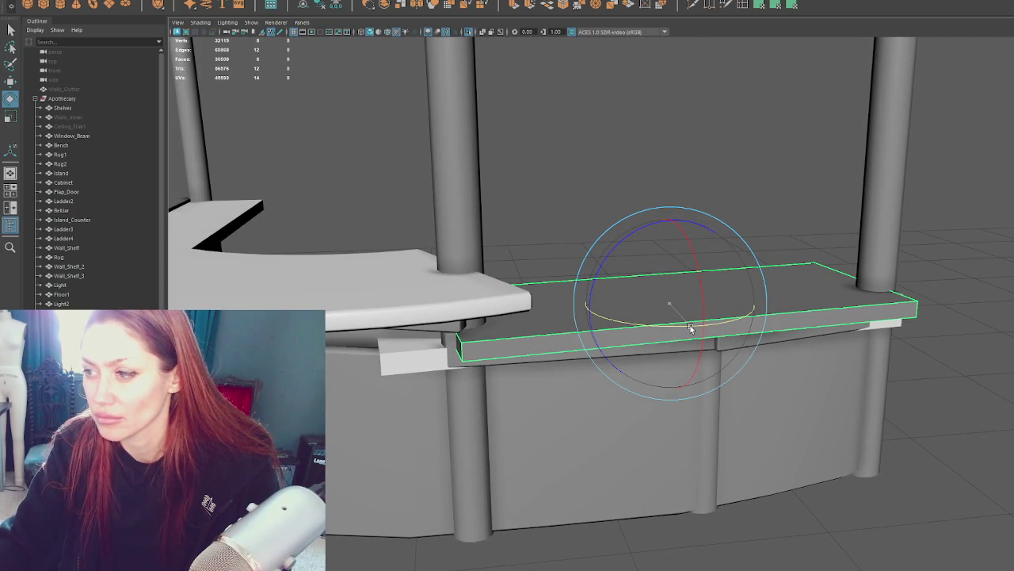
mouse_move(689, 326)
alt+mouse_down()
mouse_move(835, 290)
mouse_move(949, 286)
alt+mouse_up()
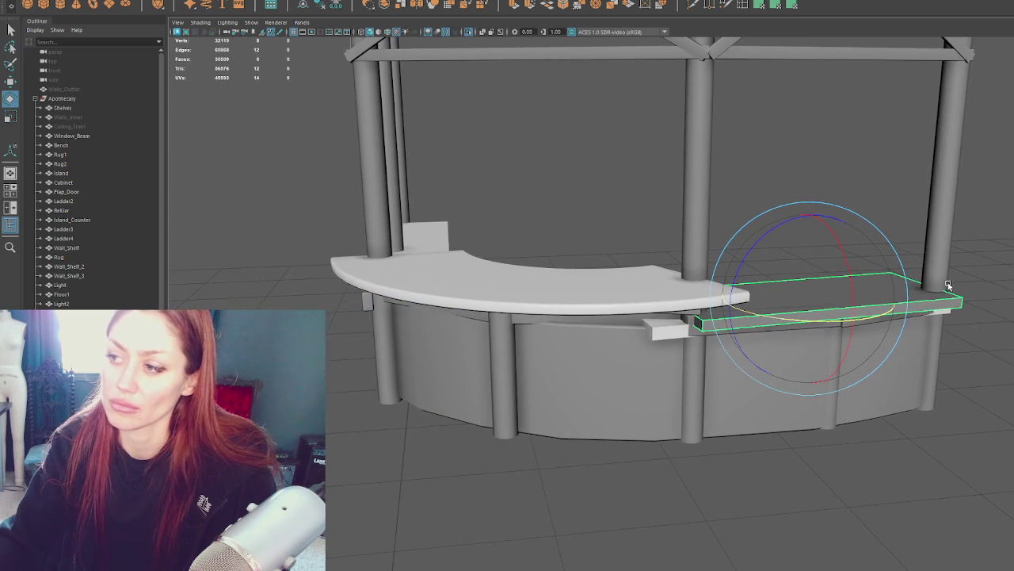
click(885, 155)
click(830, 301)
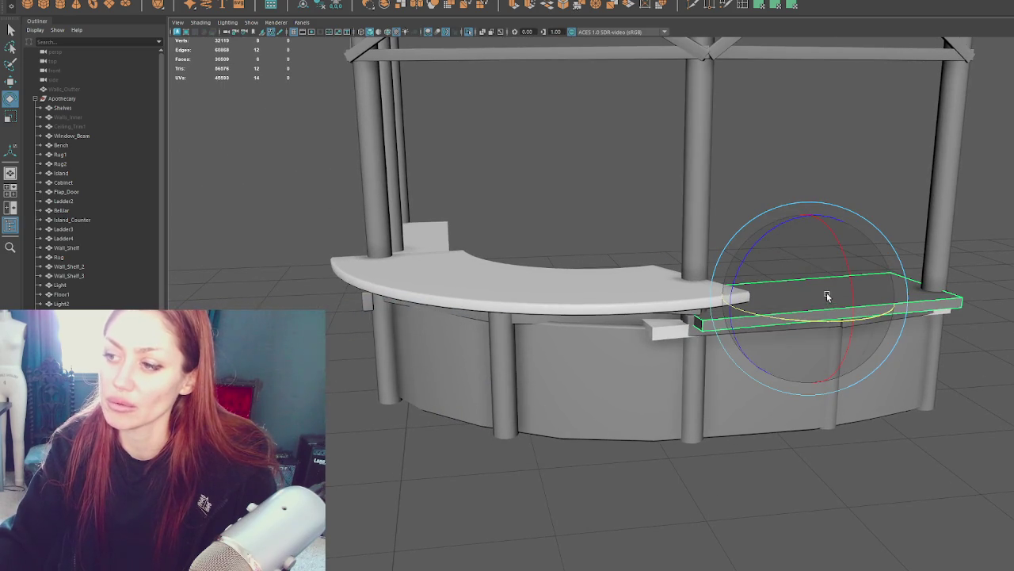
key(w)
mouse_move(816, 243)
mouse_down()
mouse_move(804, 253)
mouse_move(814, 250)
mouse_up()
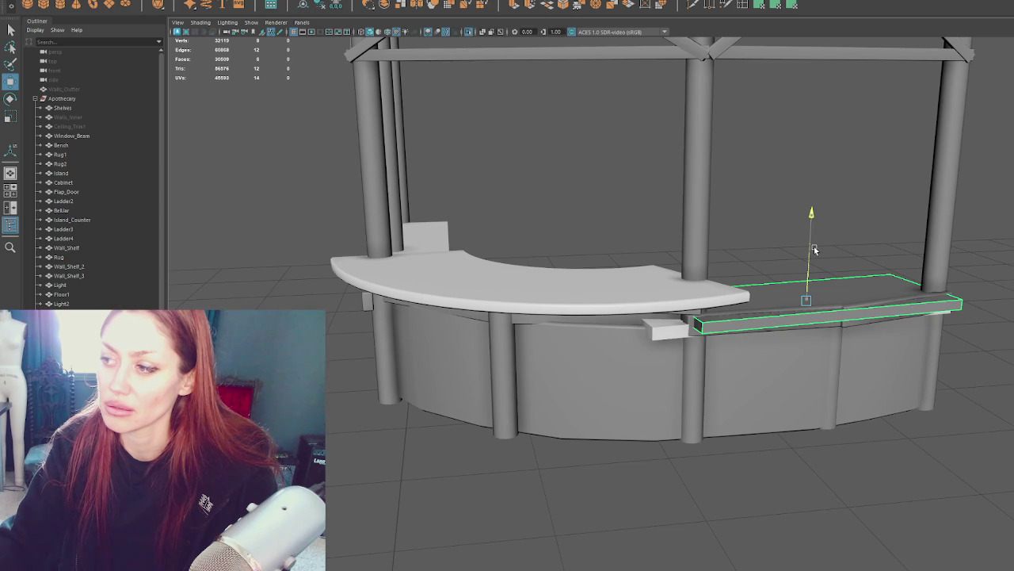
Step: Delete the leftover small block and reselect the long counter slab
click(666, 321)
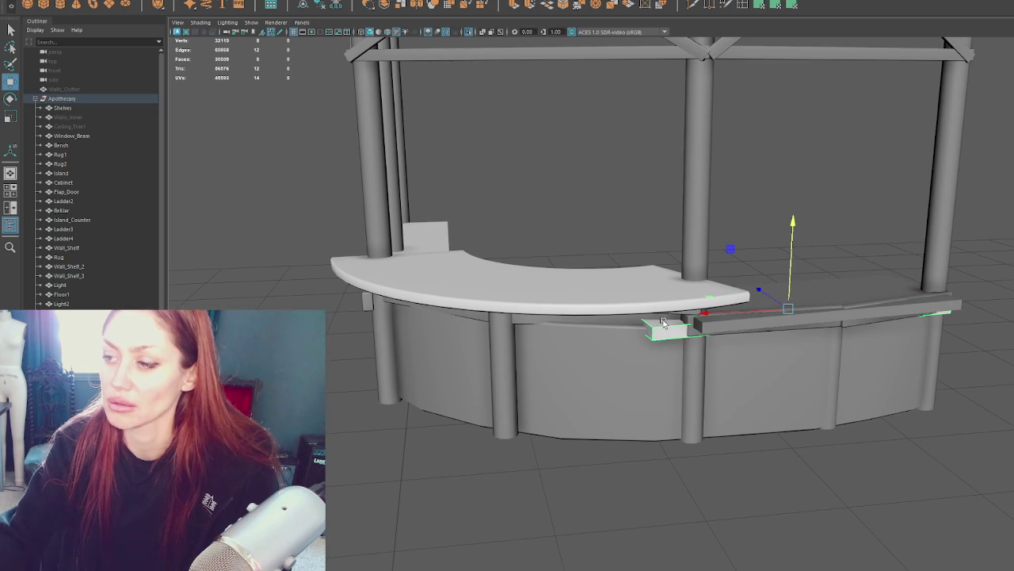
key(Delete)
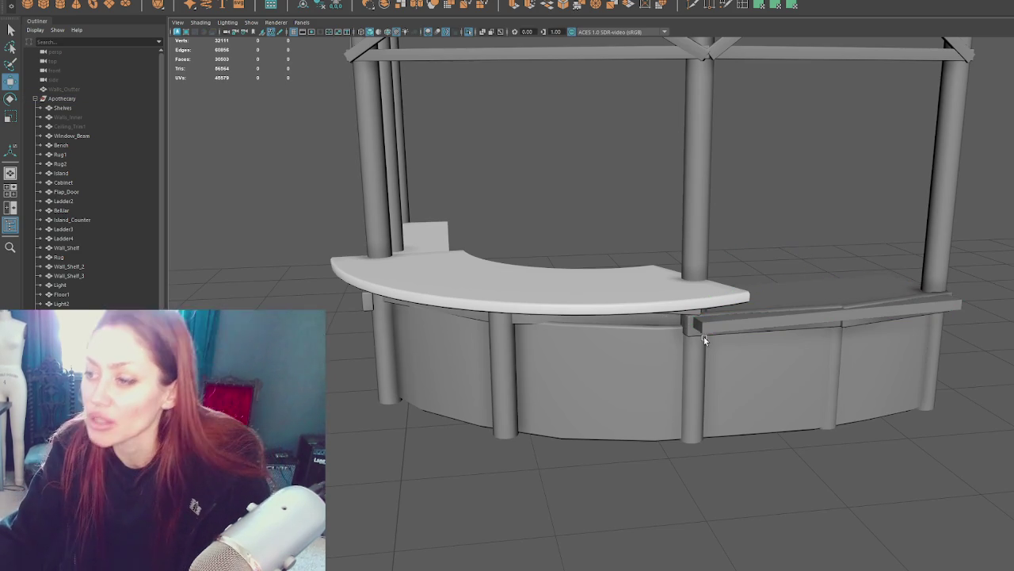
click(786, 321)
mouse_move(786, 333)
alt+mouse_down()
mouse_move(926, 354)
mouse_move(516, 382)
alt+mouse_up()
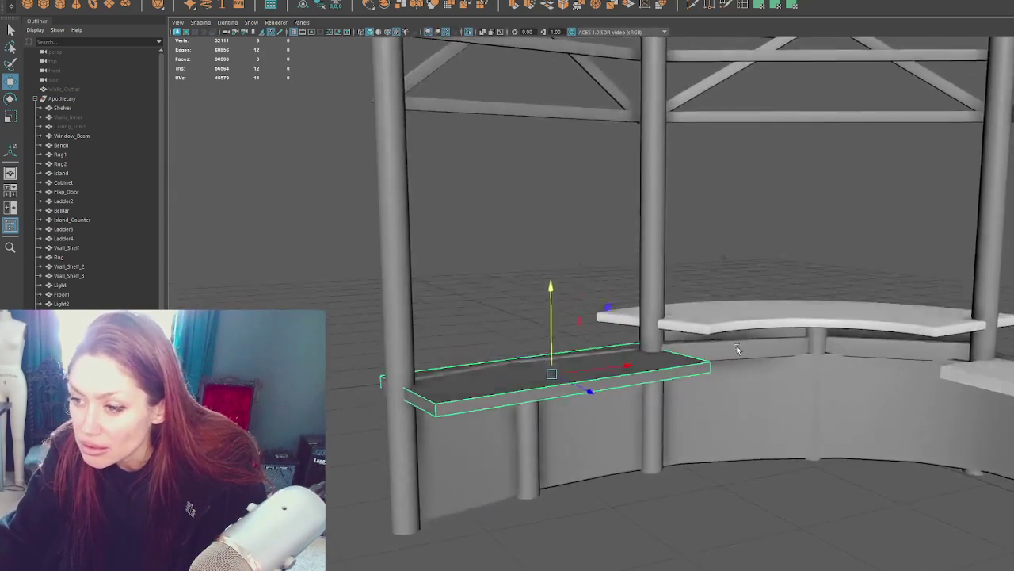
Step: Nudge the counter slab along its diagonal axis and raise it slightly
alt+right_drag(514, 373, 529, 441)
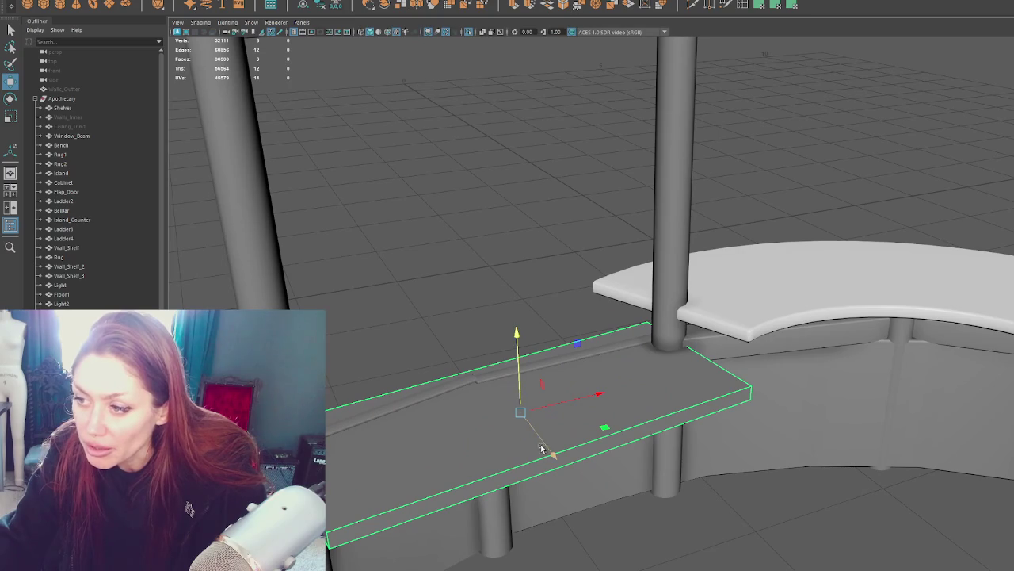
drag(536, 432, 595, 446)
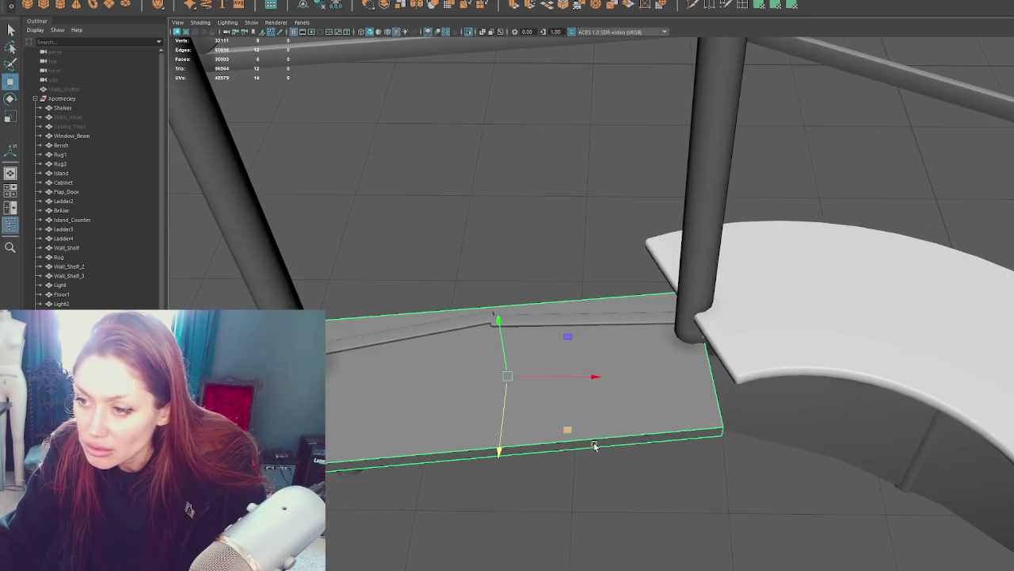
mouse_move(502, 429)
mouse_down()
mouse_move(505, 382)
mouse_move(676, 409)
mouse_move(679, 418)
mouse_move(817, 398)
mouse_move(673, 357)
mouse_up()
key(w)
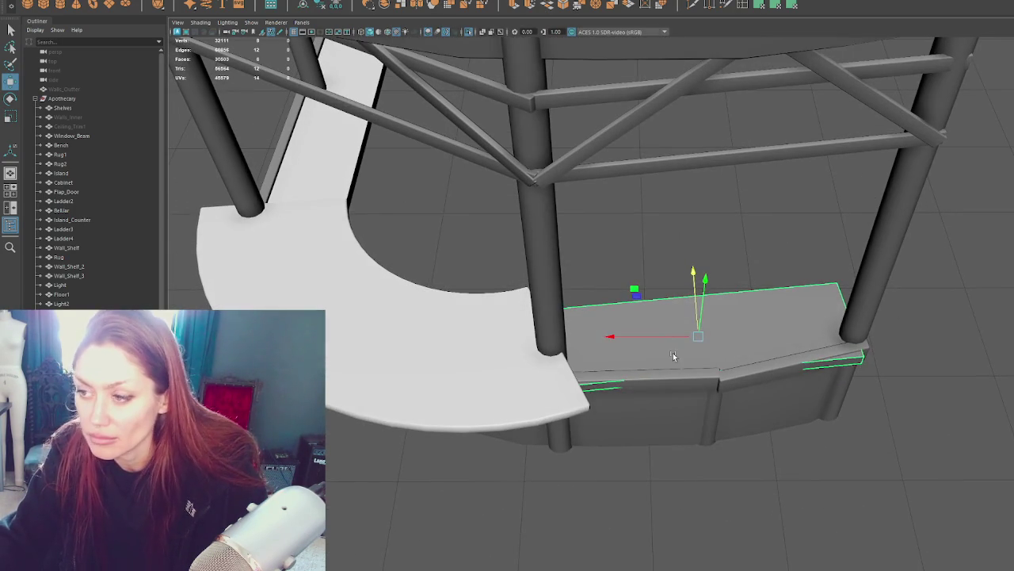
Step: Duplicate the counter slab with Ctrl+D and swing the copy toward the other straight section
key(ctrl+d)
mouse_move(695, 294)
mouse_down()
mouse_move(703, 143)
mouse_move(729, 135)
mouse_up()
key(e)
mouse_move(706, 173)
mouse_down()
mouse_move(827, 145)
mouse_move(899, 113)
mouse_move(803, 50)
mouse_up()
key(w)
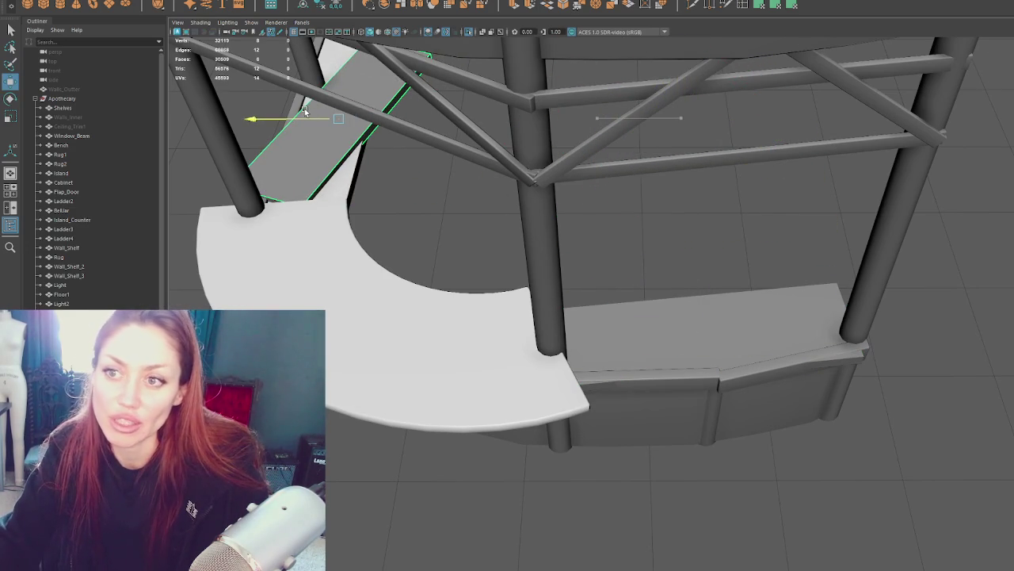
key(f)
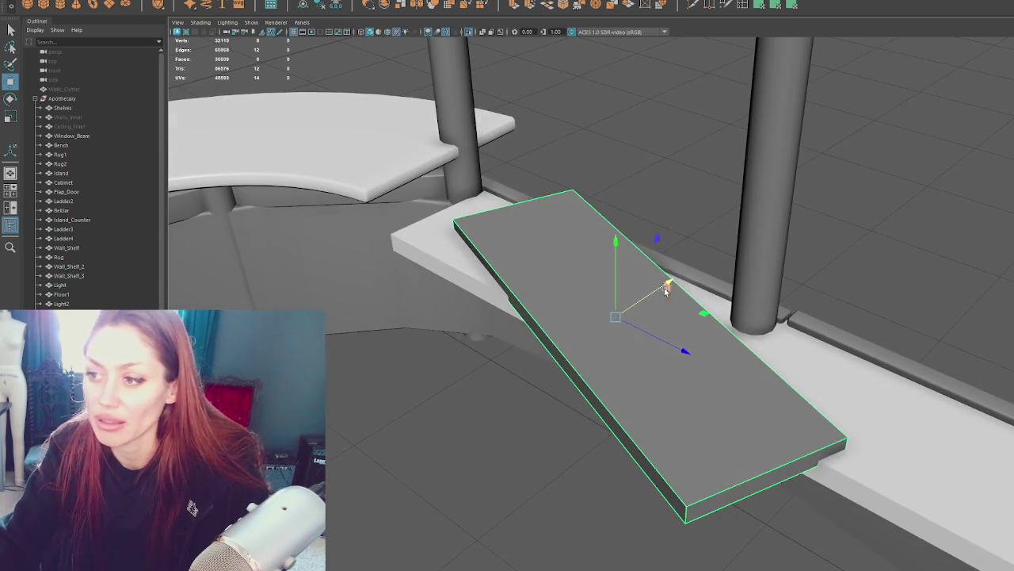
Step: Rotate the copy to lie along the counter and scale its length to fit
key(e)
drag(629, 367, 731, 348)
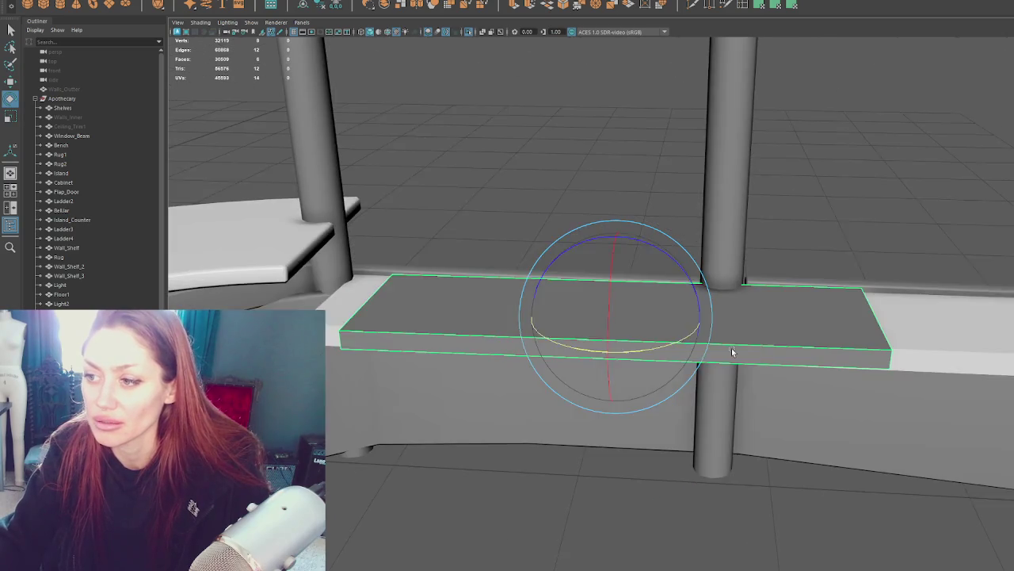
key(r)
mouse_move(543, 317)
mouse_down()
mouse_move(564, 310)
mouse_move(693, 328)
mouse_move(636, 329)
mouse_up()
key(w)
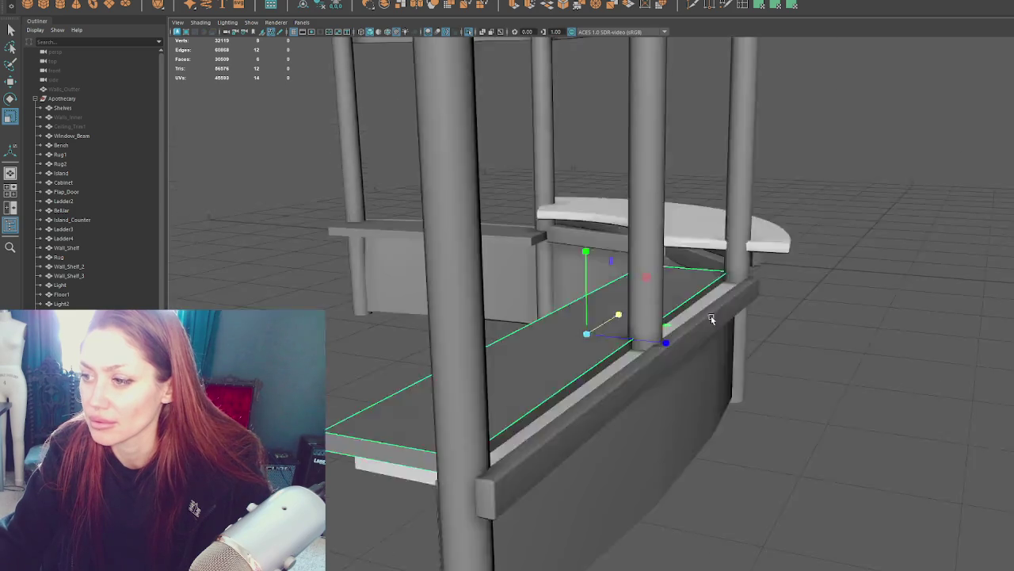
Step: Select both front trim planks and raise them slightly
click(630, 351)
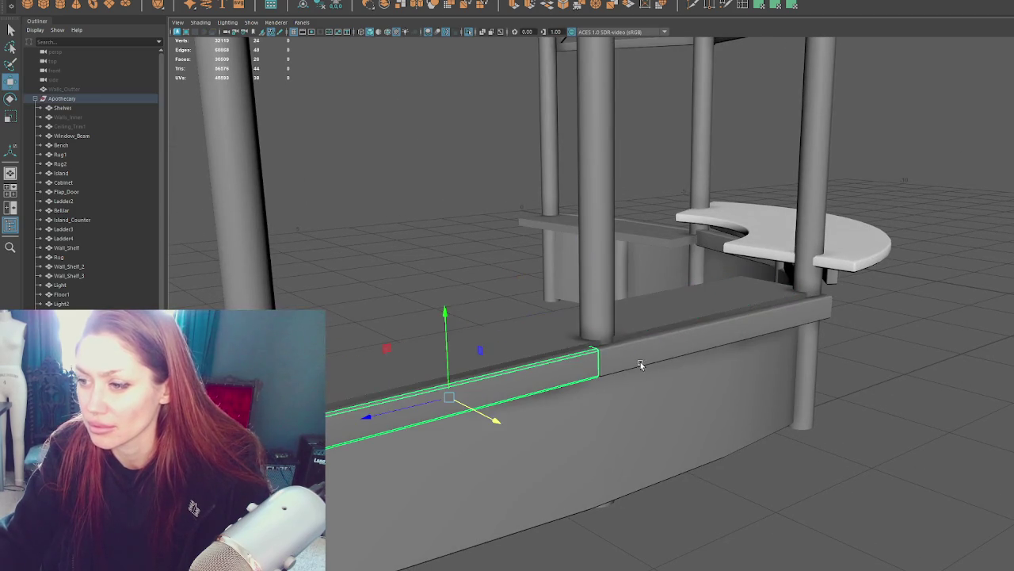
shift+click(730, 307)
drag(726, 294, 726, 287)
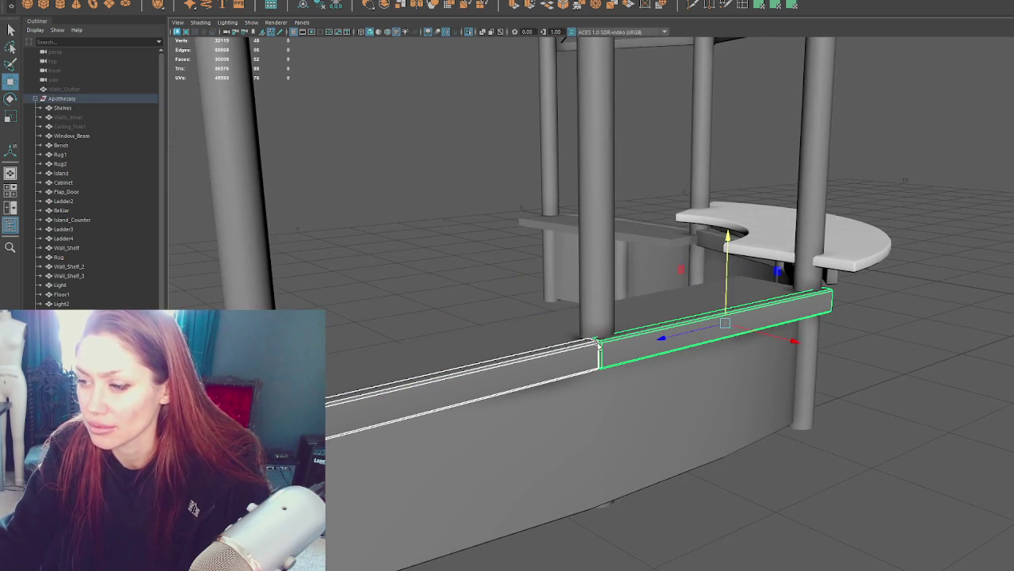
alt+drag(598, 343, 446, 256)
Step: Adjust the vertices where the planks meet, then reselect a plank for rotating
drag(530, 313, 549, 360)
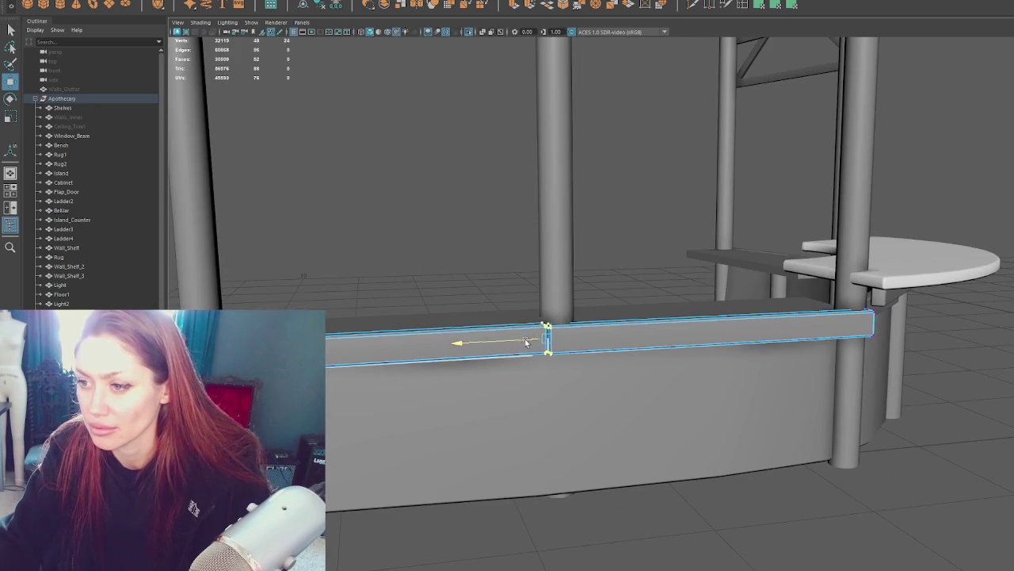
right_drag(403, 165, 403, 141)
alt+drag(443, 206, 597, 181)
click(602, 372)
mouse_move(673, 333)
alt+mouse_down()
mouse_move(734, 315)
mouse_move(729, 354)
alt+mouse_up()
key(e)
Step: Return to a wider view and clear the selection
click(771, 425)
alt+drag(776, 417, 677, 294)
click(677, 295)
click(680, 293)
ctrl+click(681, 291)
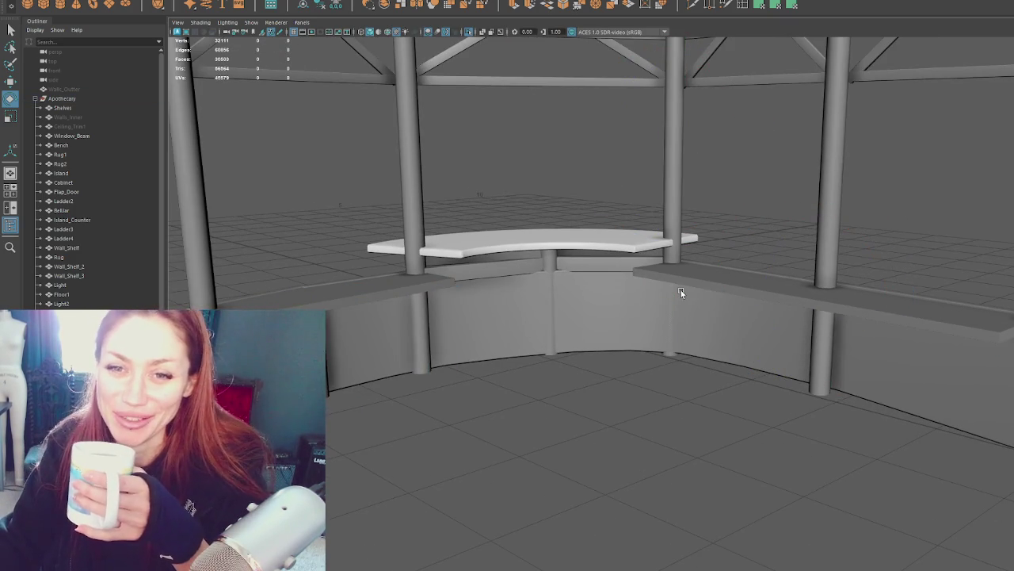
Step: Check the curved counter wall and the parts under the counter top from a new angle
click(530, 284)
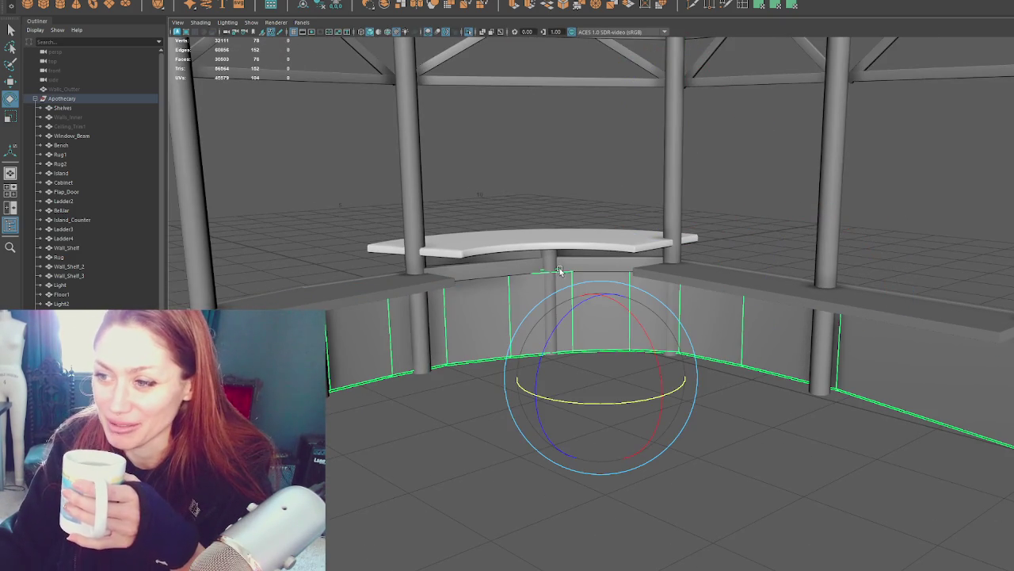
click(607, 238)
ctrl+click(607, 230)
click(607, 256)
click(556, 167)
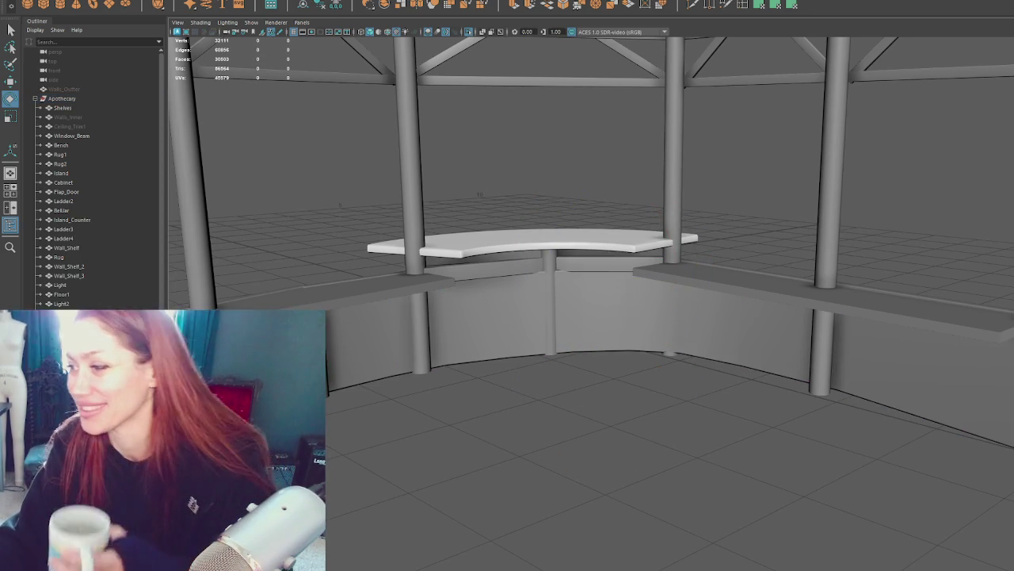
click(971, 348)
mouse_move(957, 346)
alt+mouse_down()
mouse_move(861, 265)
mouse_move(875, 288)
mouse_move(1011, 285)
mouse_move(1007, 333)
alt+mouse_up()
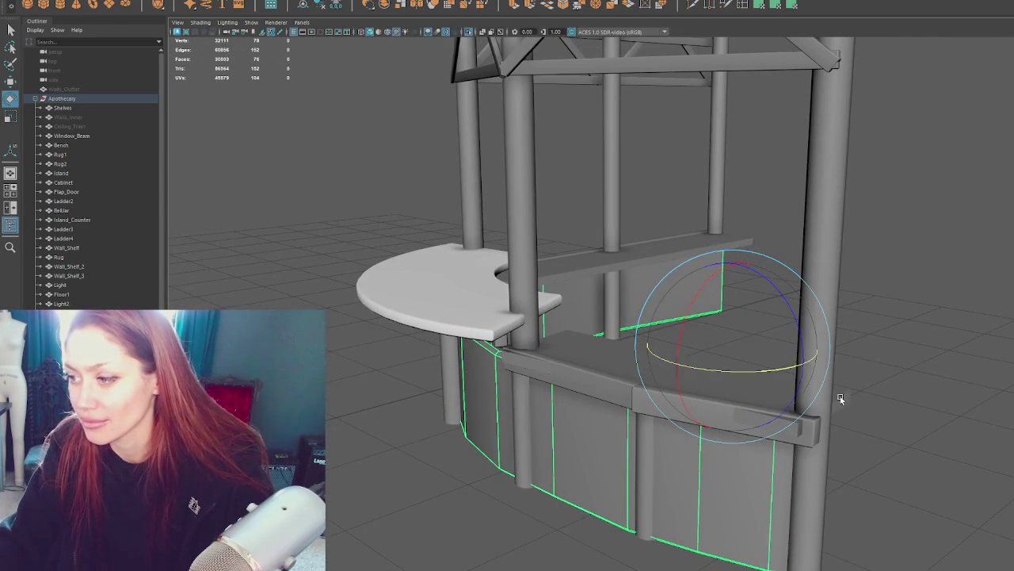
Step: Select the straight counter slab and start Insert Edge Loop in edge mode
click(841, 399)
alt+drag(841, 399, 876, 324)
right_drag(901, 274, 792, 270)
mouse_move(799, 302)
mouse_down()
mouse_move(752, 398)
mouse_move(801, 417)
mouse_move(846, 416)
mouse_move(840, 396)
mouse_up()
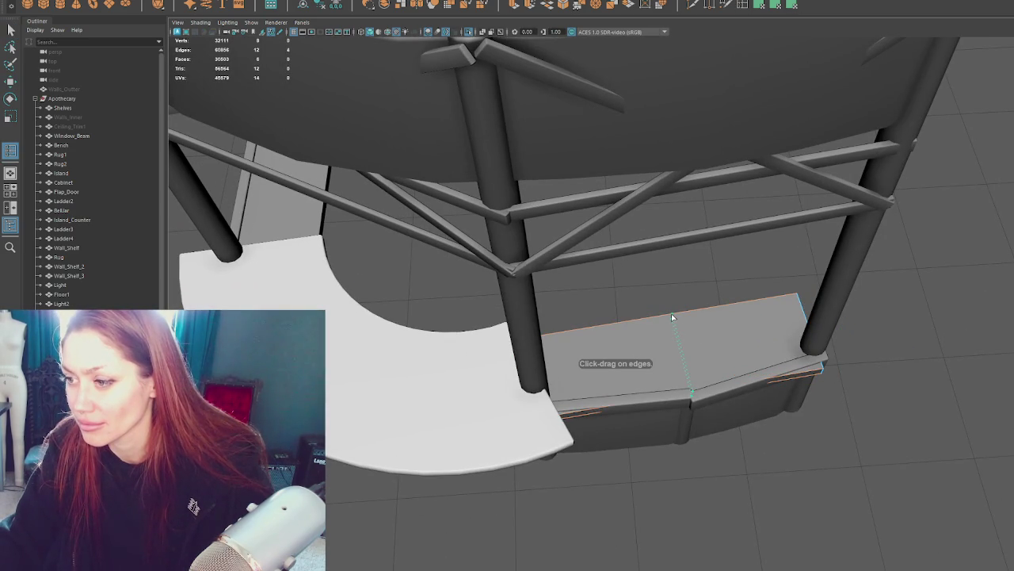
Step: Insert an edge loop through the slab's middle and inspect it from above
right_drag(724, 273, 674, 278)
key(w)
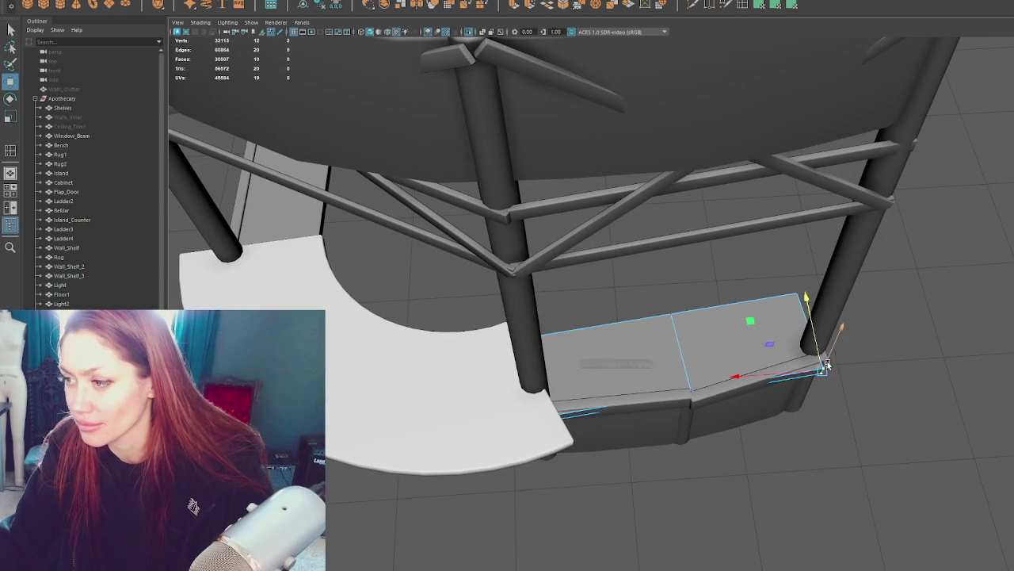
mouse_move(814, 347)
alt+mouse_down()
mouse_move(673, 364)
mouse_move(423, 480)
mouse_move(460, 320)
alt+mouse_up()
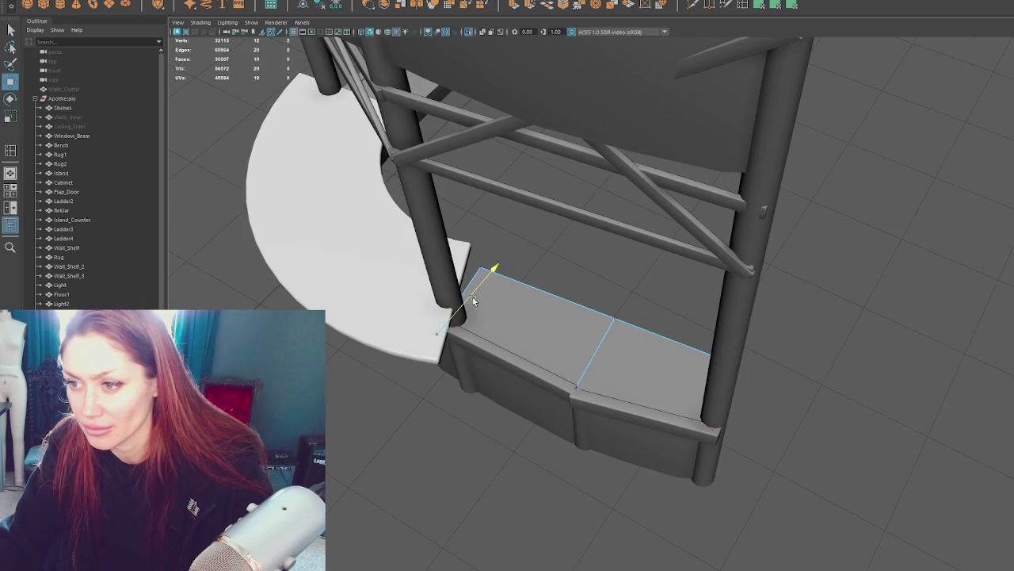
alt+drag(595, 262, 479, 260)
alt+drag(660, 213, 654, 219)
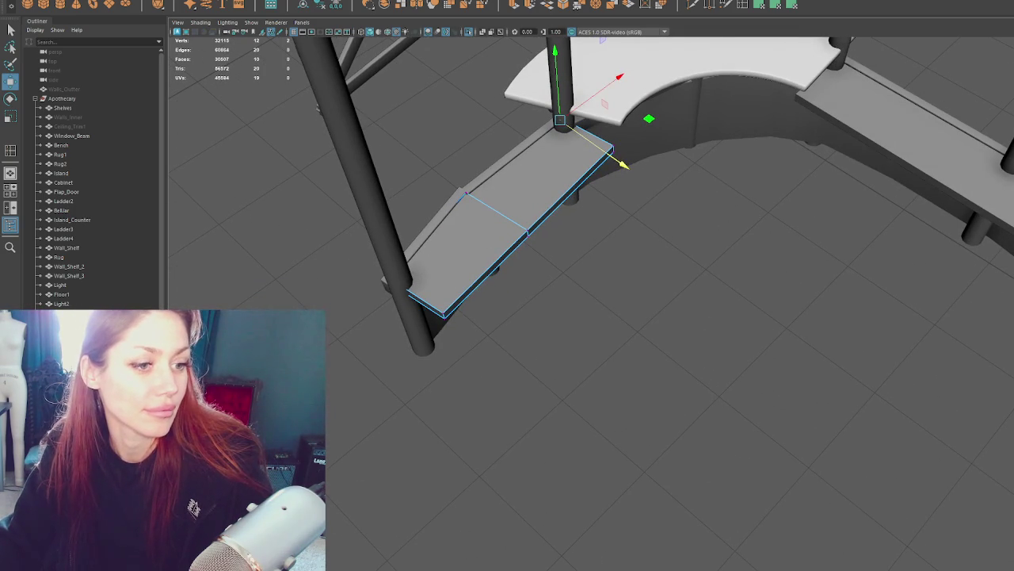
mouse_move(370, 280)
alt+mouse_down()
mouse_move(326, 234)
mouse_move(333, 249)
alt+mouse_up()
mouse_move(507, 271)
alt+mouse_down()
mouse_move(555, 267)
mouse_move(546, 282)
alt+mouse_up()
Step: Select a corner vertex of the slab and zoom in on its edge by the pillar
drag(873, 350, 663, 268)
scroll(781, 310, up, 2)
mouse_move(550, 362)
alt+mouse_down()
mouse_move(667, 323)
mouse_move(582, 372)
alt+mouse_up()
scroll(668, 323, up, 2)
scroll(582, 371, up, 2)
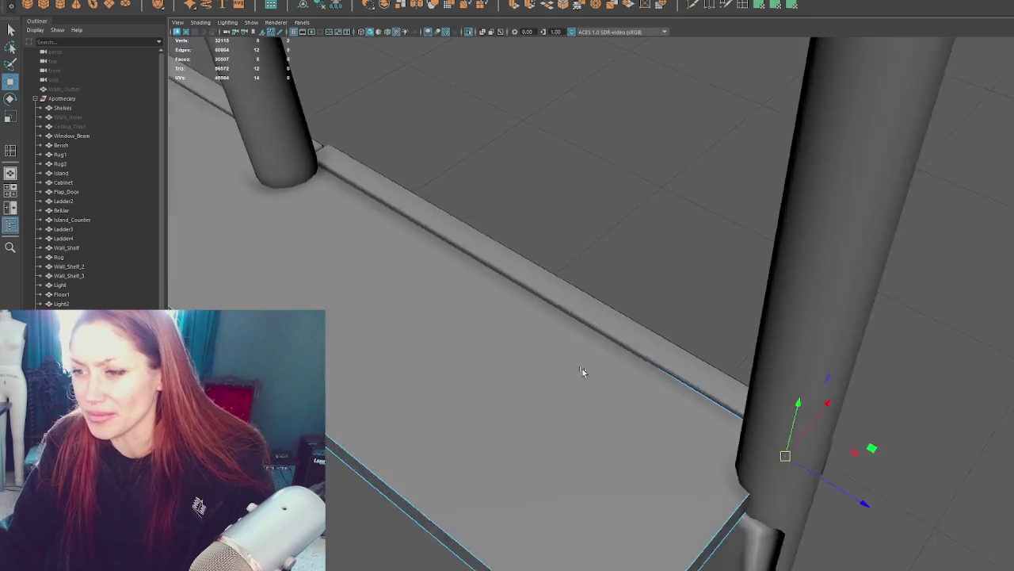
Step: In object mode, slide the long straight slab along one axis up to the post
scroll(583, 372, down, 3)
key(F8)
scroll(580, 319, up, 3)
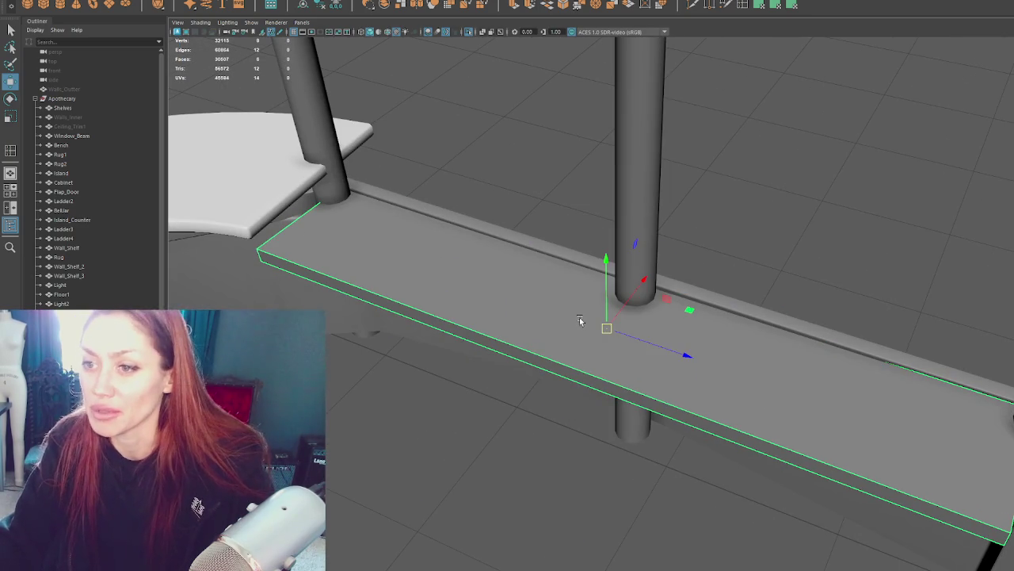
alt+drag(580, 320, 626, 361)
drag(642, 323, 646, 328)
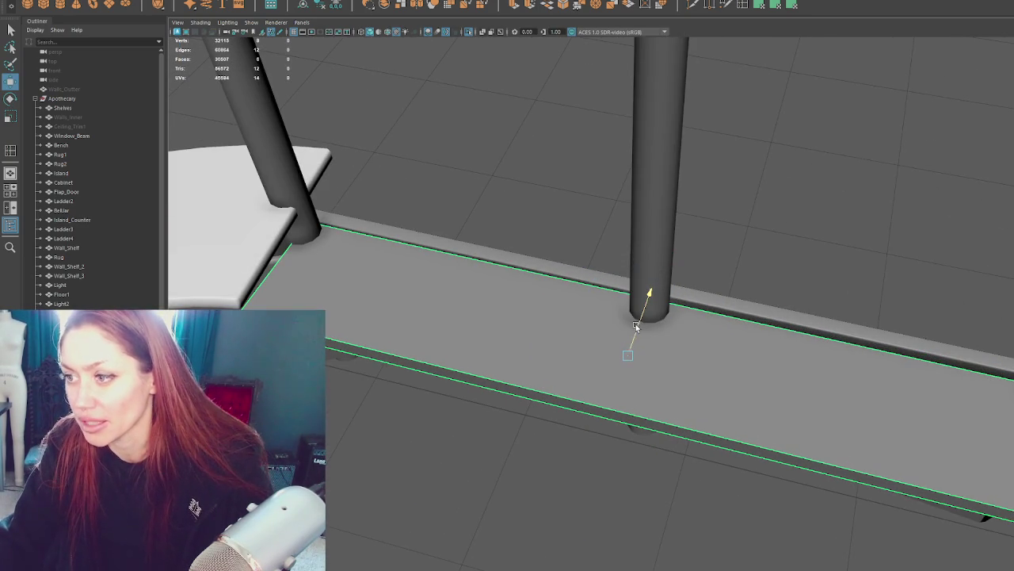
key(e)
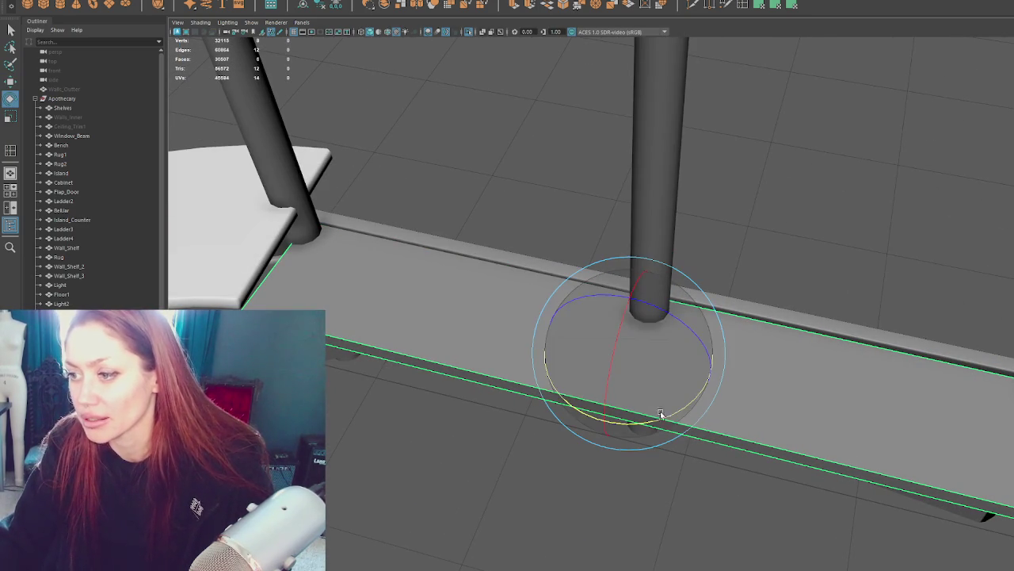
key(w)
mouse_move(640, 325)
mouse_down()
mouse_move(711, 288)
mouse_move(760, 294)
mouse_up()
Step: Check the long slab against the counter, then select the curved counter top
scroll(761, 293, up, 3)
mouse_move(417, 191)
alt+mouse_down()
mouse_move(544, 256)
mouse_move(561, 245)
mouse_move(528, 237)
mouse_move(569, 246)
mouse_move(415, 278)
mouse_move(611, 312)
mouse_move(557, 386)
mouse_move(623, 357)
alt+mouse_up()
click(562, 245)
click(374, 294)
click(611, 312)
scroll(618, 317, up, 2)
key(y)
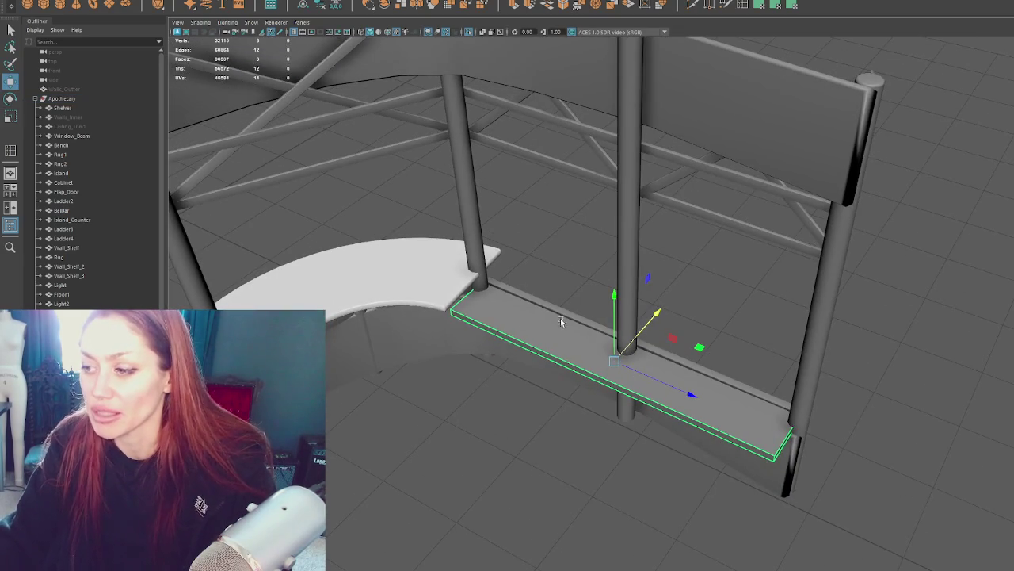
alt+drag(560, 321, 471, 254)
click(511, 257)
Step: Rotate the rail beneath the curved top to match the neighbouring rail
key(q)
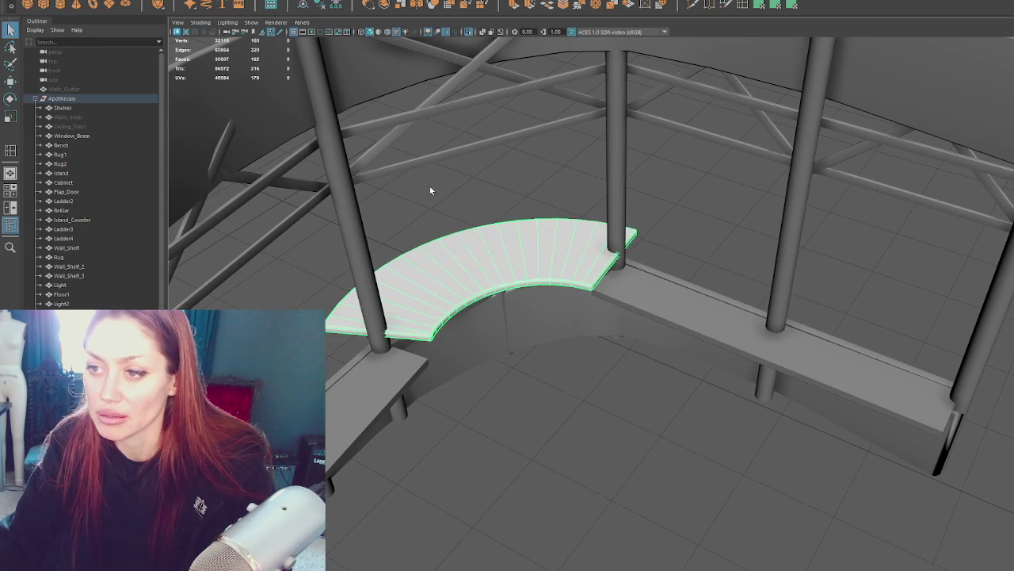
key(f)
mouse_move(365, 290)
alt+mouse_down()
mouse_move(437, 362)
mouse_move(493, 351)
mouse_move(500, 324)
mouse_move(657, 263)
mouse_move(524, 256)
mouse_move(517, 214)
mouse_move(500, 227)
mouse_move(674, 297)
alt+mouse_up()
click(658, 299)
key(e)
mouse_move(759, 254)
mouse_down()
mouse_move(563, 291)
mouse_move(538, 233)
mouse_move(625, 278)
mouse_up()
Step: Shift the rail slightly left and down, tilt it a little and make it thinner
key(w)
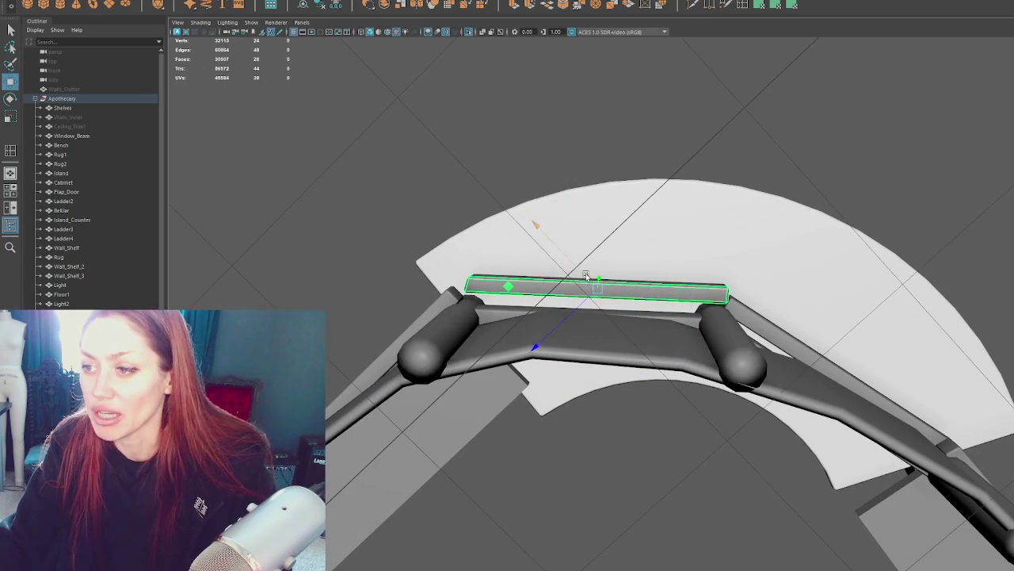
drag(578, 305, 563, 296)
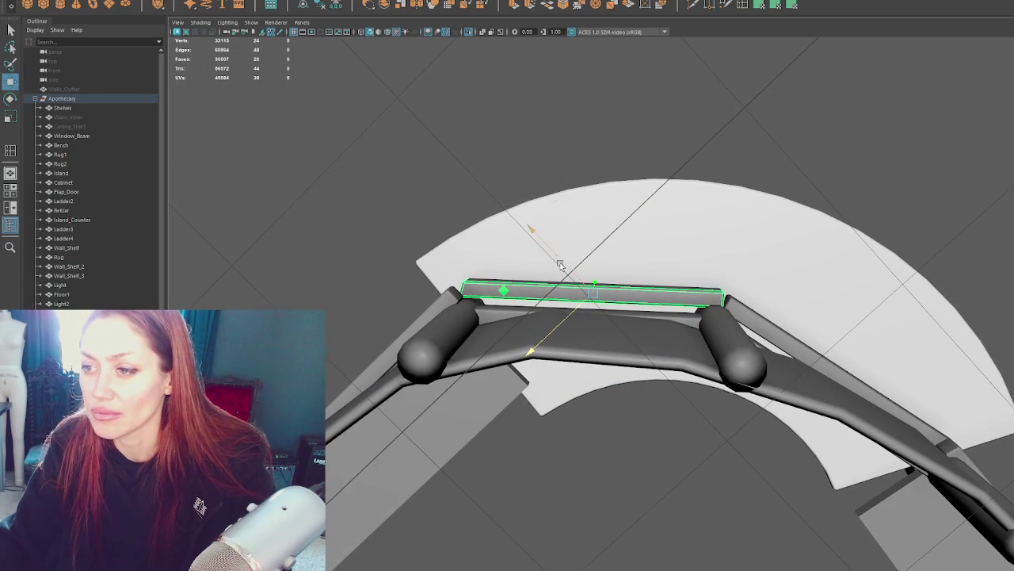
key(e)
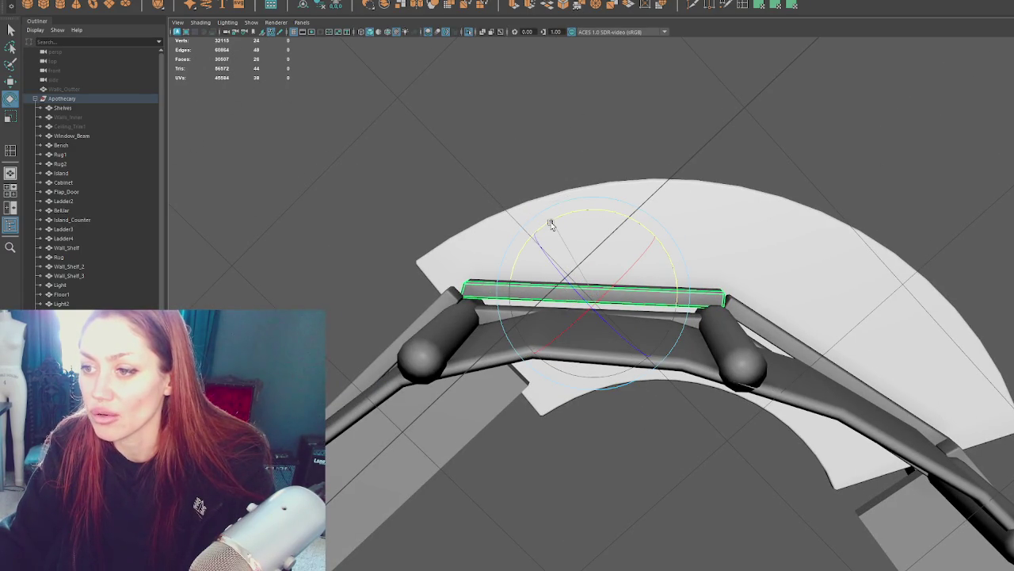
drag(551, 225, 548, 225)
key(r)
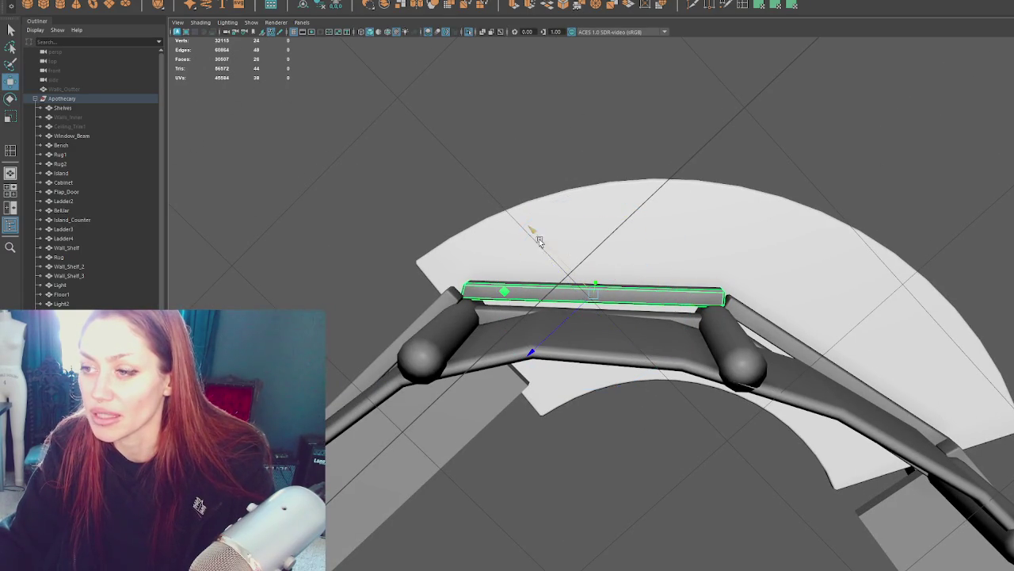
mouse_move(569, 319)
mouse_down()
mouse_move(597, 339)
mouse_move(647, 305)
mouse_move(591, 292)
mouse_move(603, 283)
mouse_move(584, 263)
mouse_up()
Step: Select the edges at the rail's end in edge mode
key(w)
right_drag(558, 127, 512, 117)
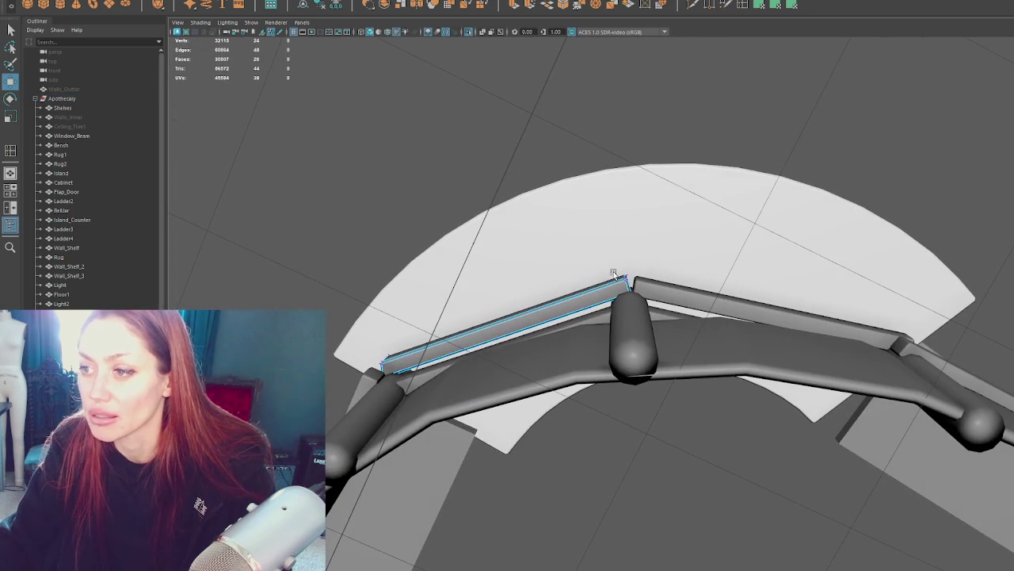
click(619, 305)
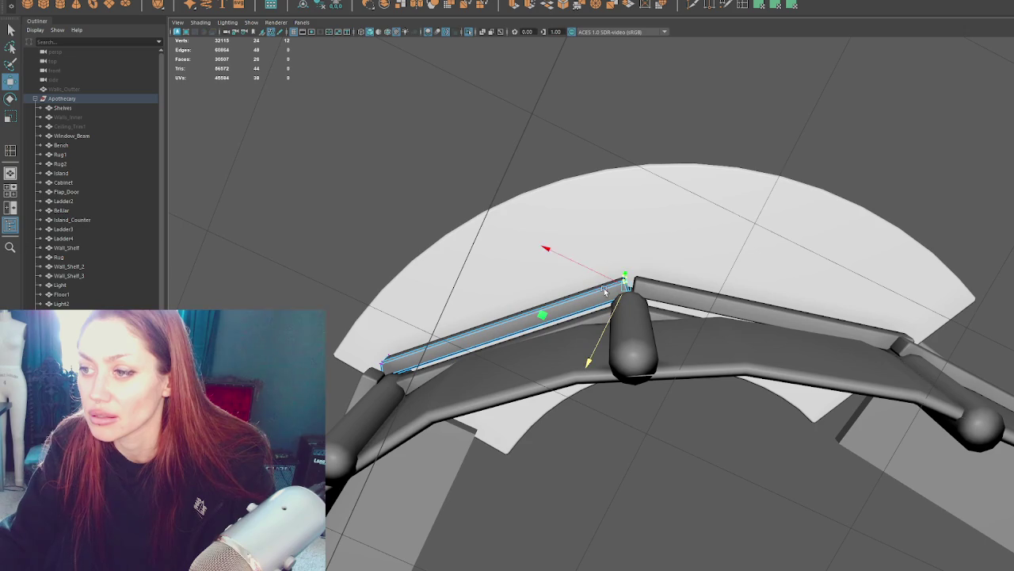
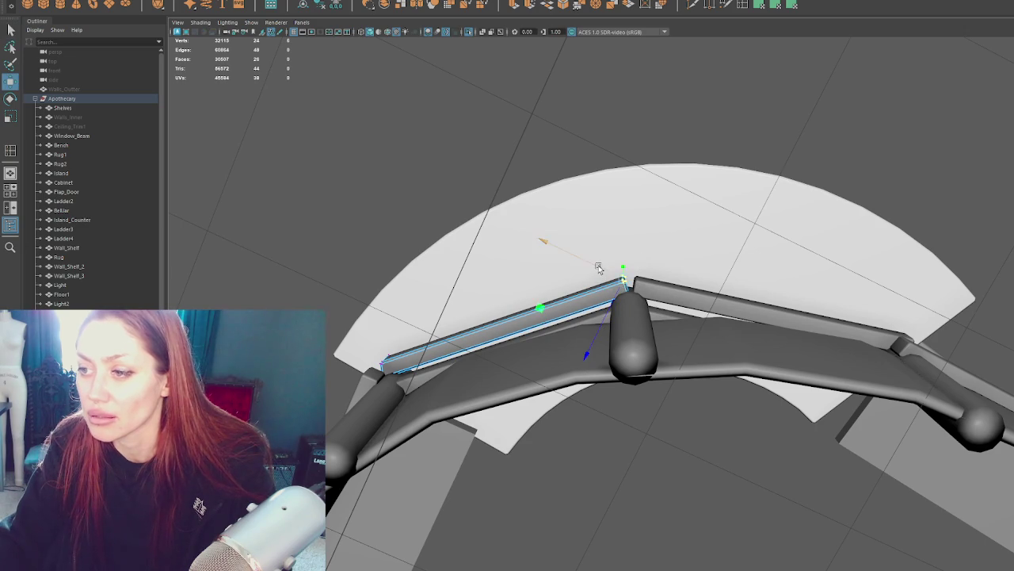
Step: Select edge loops on the right roof bar and the lower counter panel
click(650, 283)
right_drag(569, 129, 524, 121)
click(626, 305)
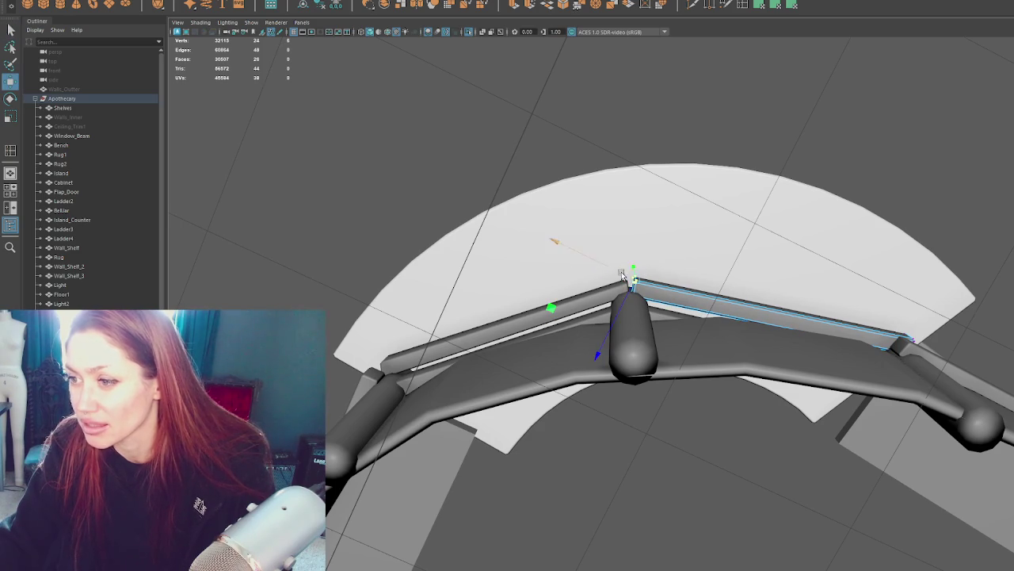
alt+drag(793, 285, 872, 262)
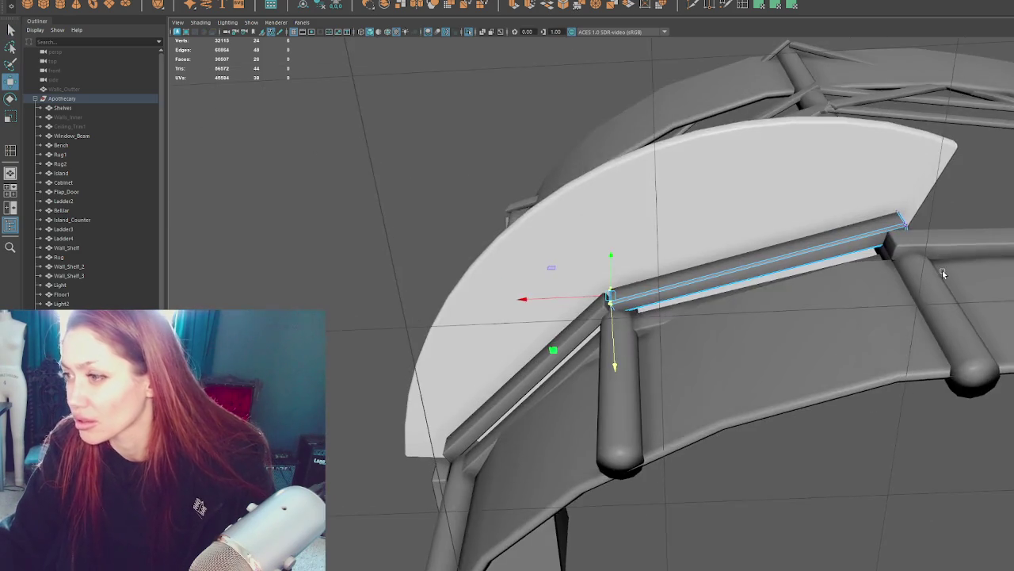
alt+right_drag(872, 261, 713, 288)
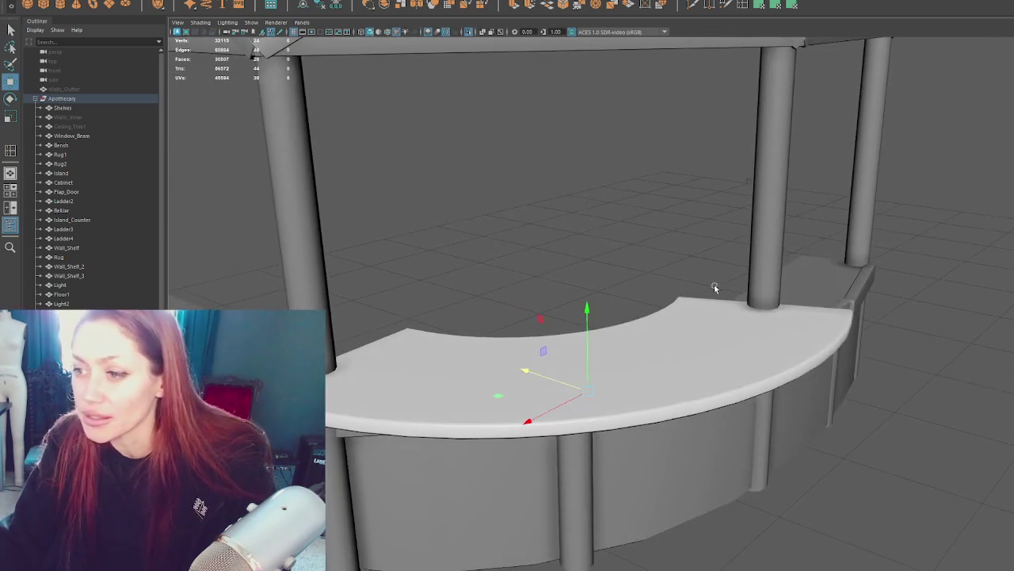
click(632, 124)
alt+drag(632, 125, 641, 408)
double_click(641, 408)
alt+right_drag(642, 407, 709, 348)
Step: Select the right counter-top slab's edges and bevel them
click(904, 263)
mouse_move(904, 263)
alt+mouse_down()
mouse_move(587, 294)
mouse_move(781, 267)
mouse_move(591, 263)
mouse_move(575, 237)
mouse_move(563, 262)
alt+mouse_up()
mouse_move(568, 261)
alt+right_down()
mouse_move(558, 277)
mouse_move(523, 287)
alt+right_up()
drag(546, 314, 471, 418)
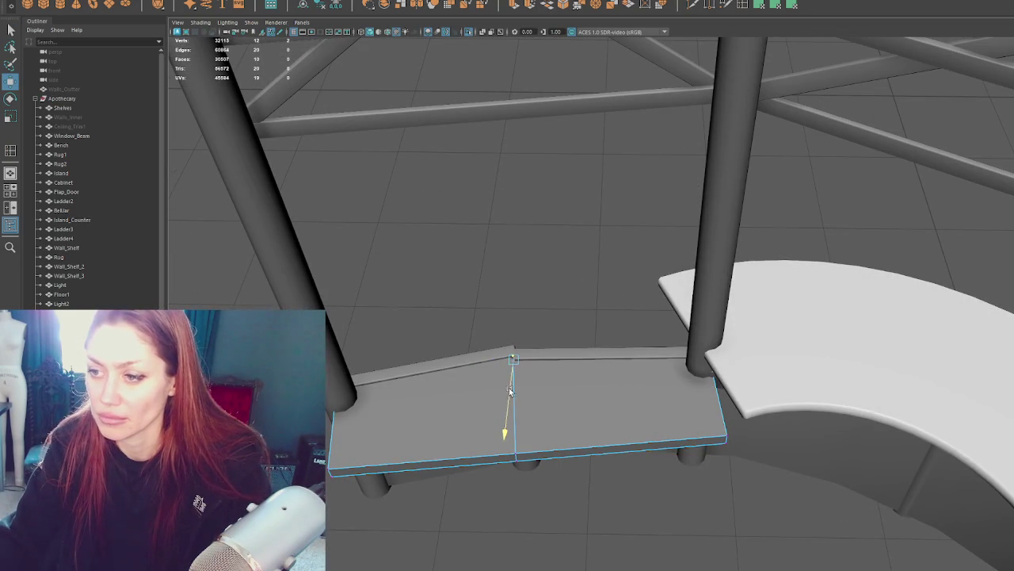
key(q)
right_drag(558, 222, 503, 377)
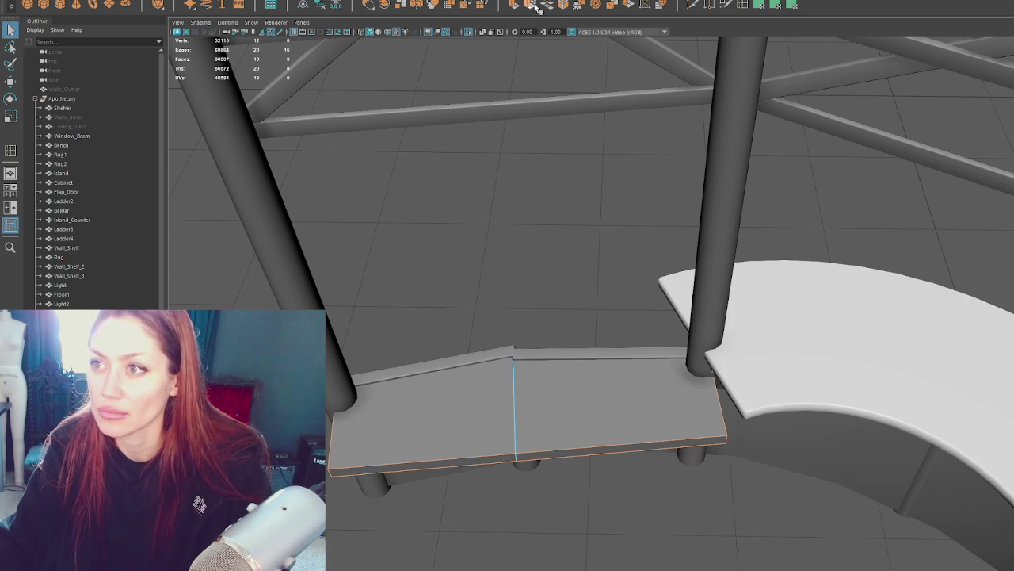
click(563, 4)
Step: Bevel the left counter board's edges with Ctrl+B, narrowing the Fraction to about 0.3
mouse_move(899, 382)
alt+mouse_down()
mouse_move(759, 238)
mouse_move(898, 481)
mouse_move(851, 324)
mouse_move(807, 299)
mouse_move(735, 305)
alt+mouse_up()
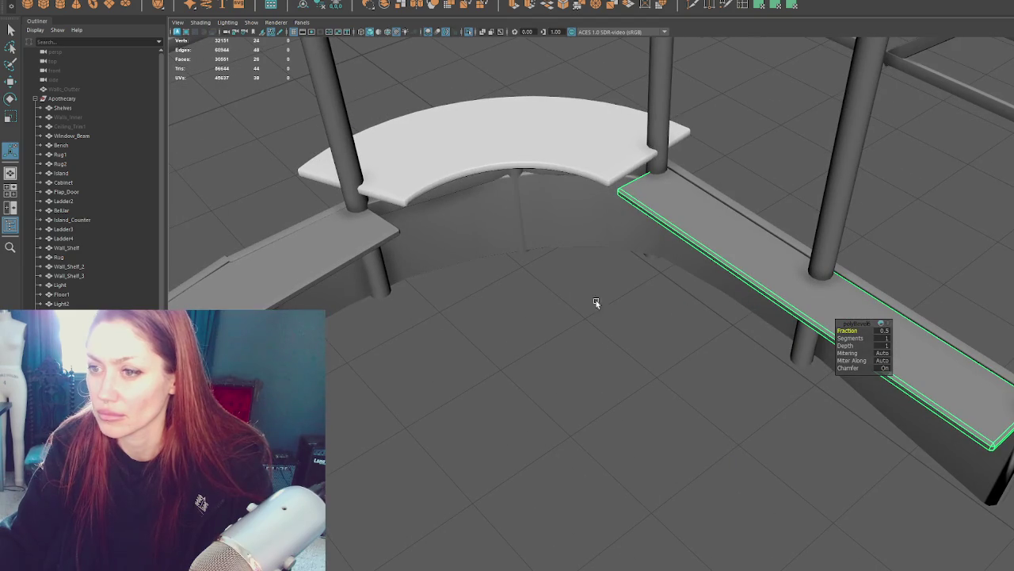
click(355, 301)
alt+drag(355, 302, 679, 320)
click(679, 319)
right_drag(524, 198, 502, 129)
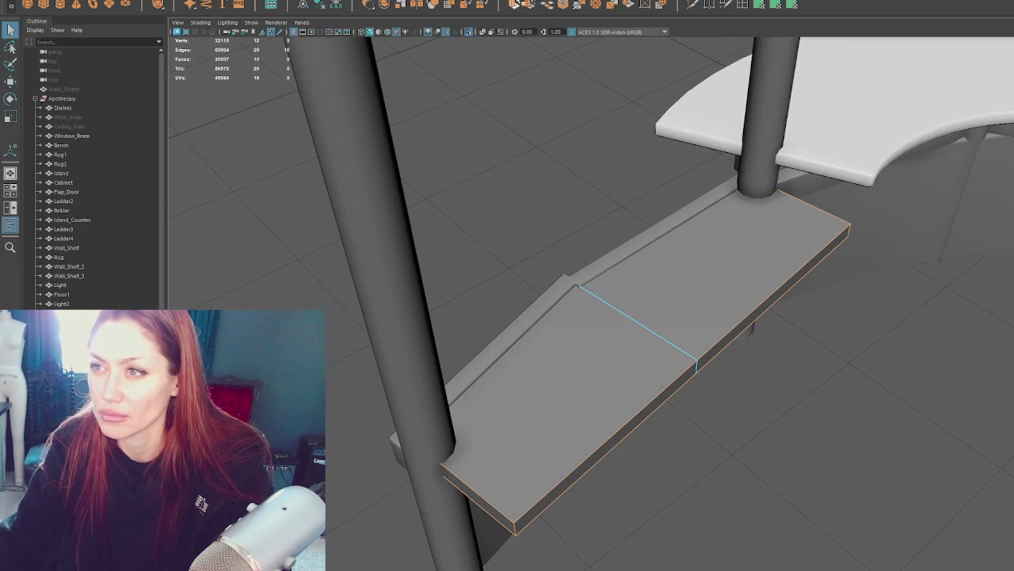
click(516, 6)
key(ctrl+z)
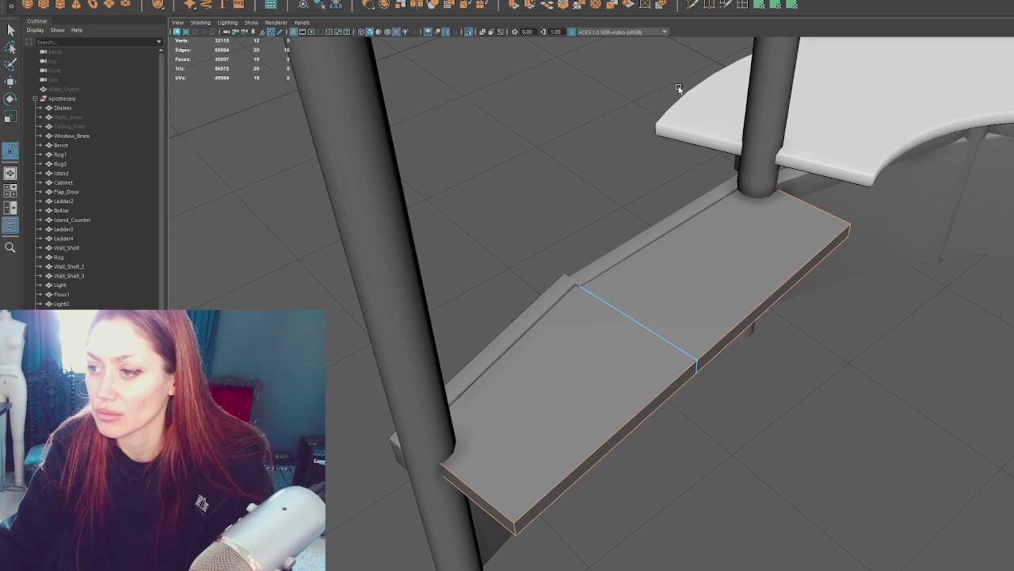
key(ctrl+b)
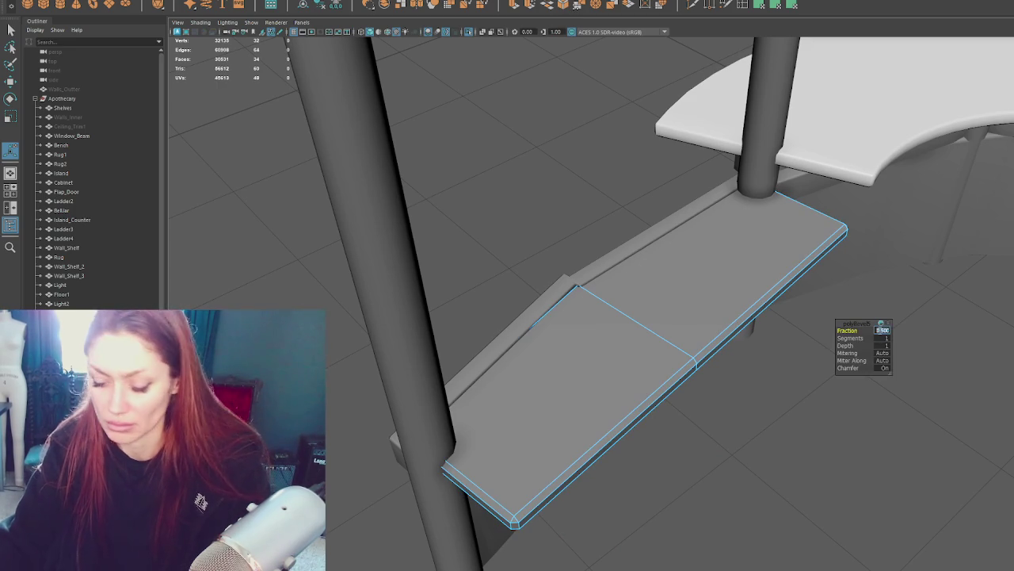
drag(883, 335, 878, 334)
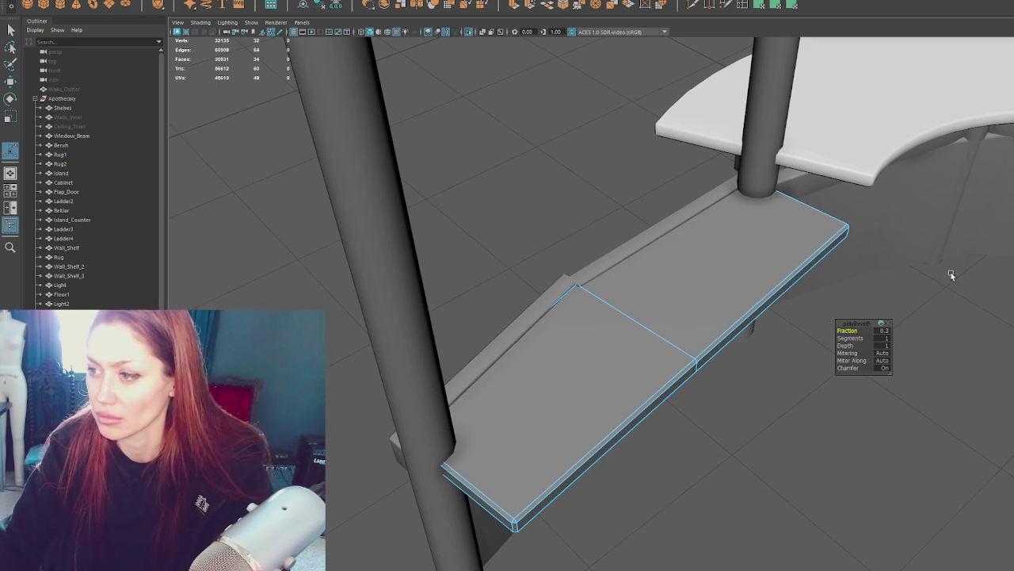
alt+drag(951, 272, 697, 249)
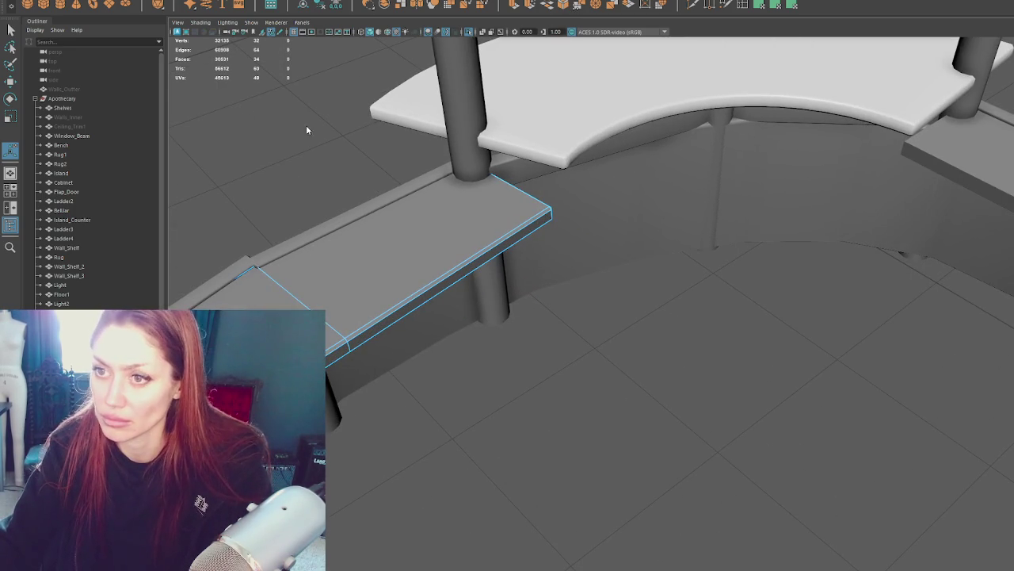
Step: Apply Soften Edge to the bevelled counter board for smooth shading
key(F8)
right_drag(306, 125, 293, 118)
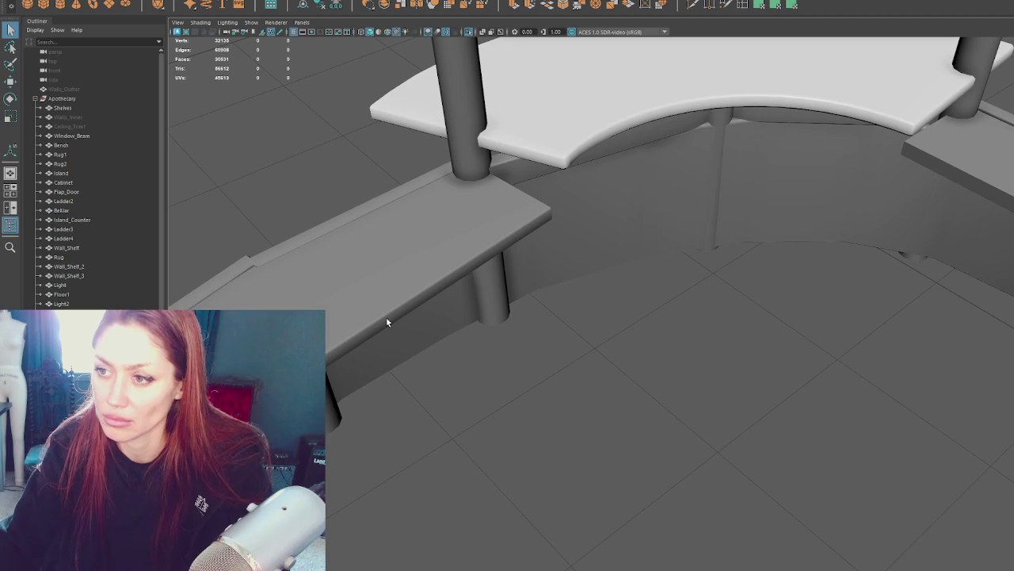
alt+right_drag(941, 207, 656, 209)
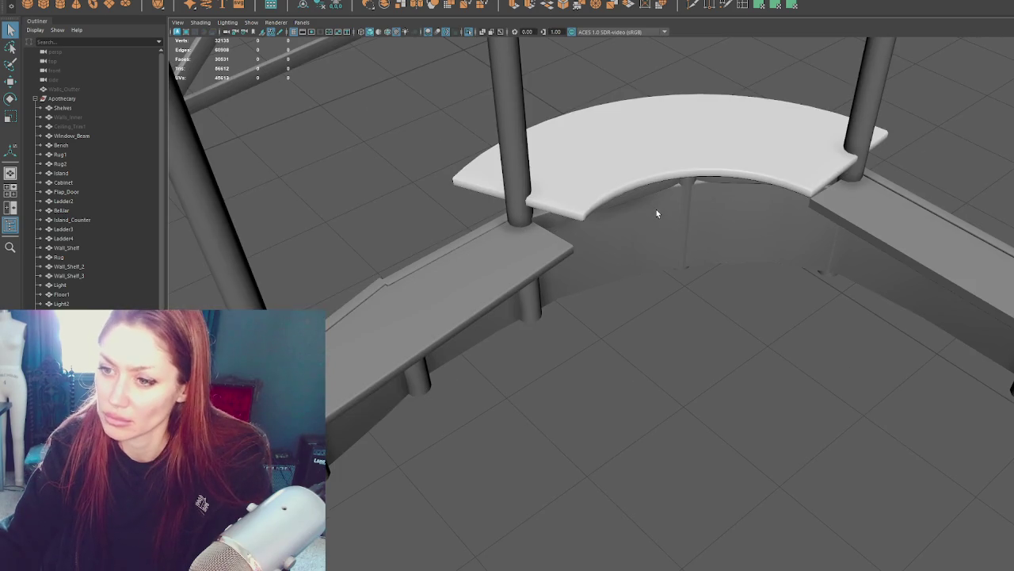
alt+drag(656, 209, 658, 235)
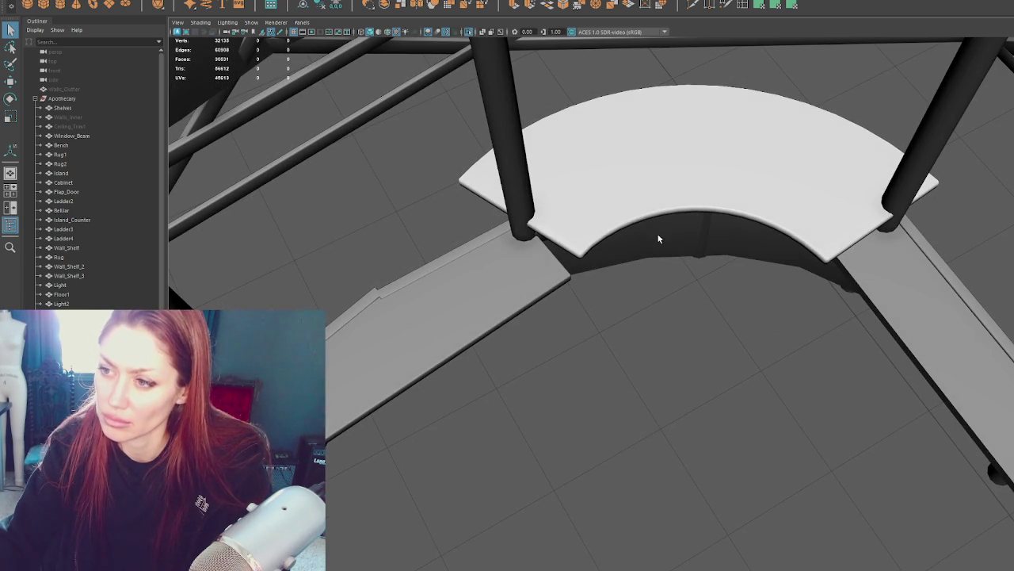
click(563, 279)
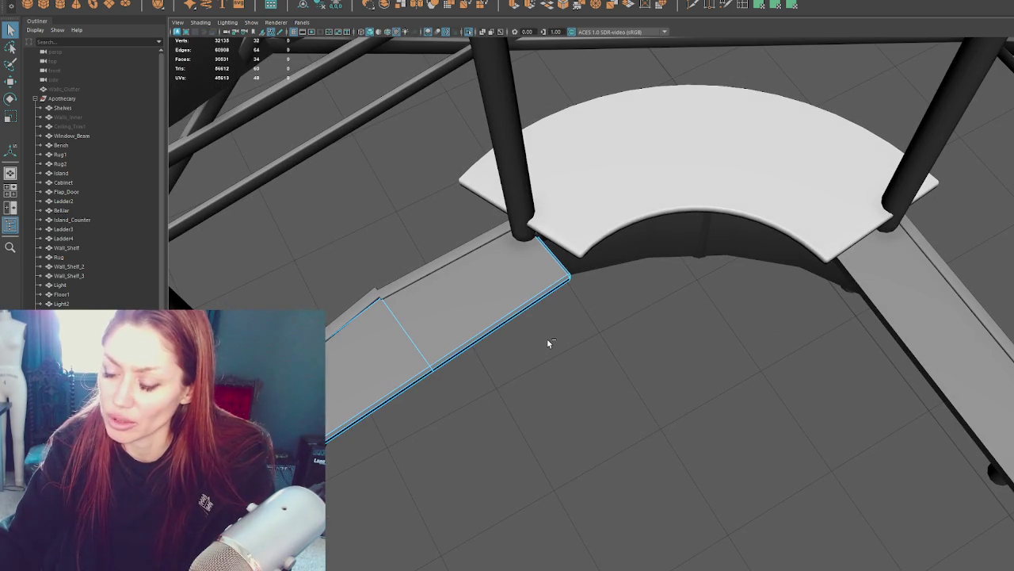
right_drag(328, 211, 344, 192)
right_drag(407, 225, 412, 277)
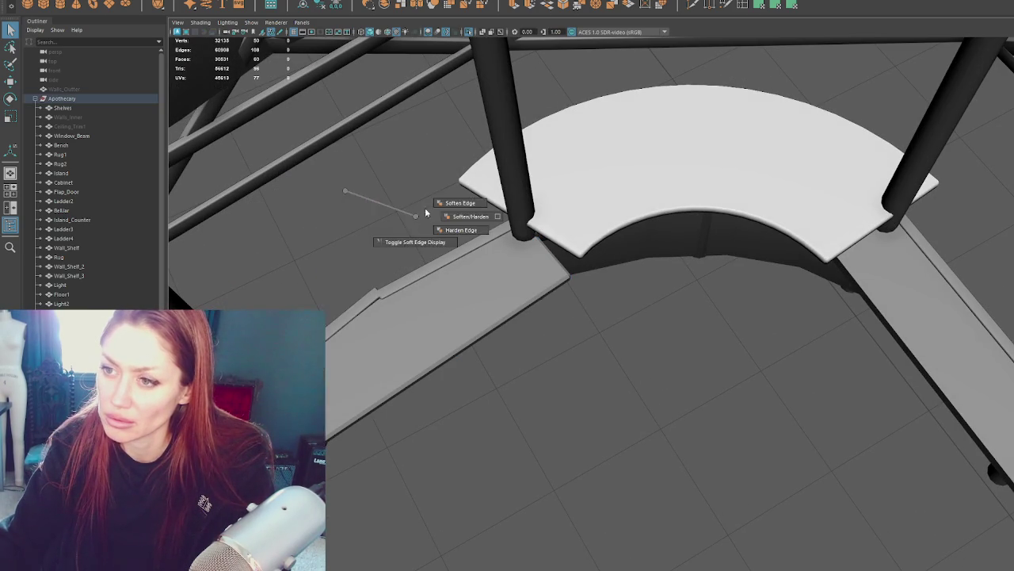
right_drag(389, 198, 525, 228)
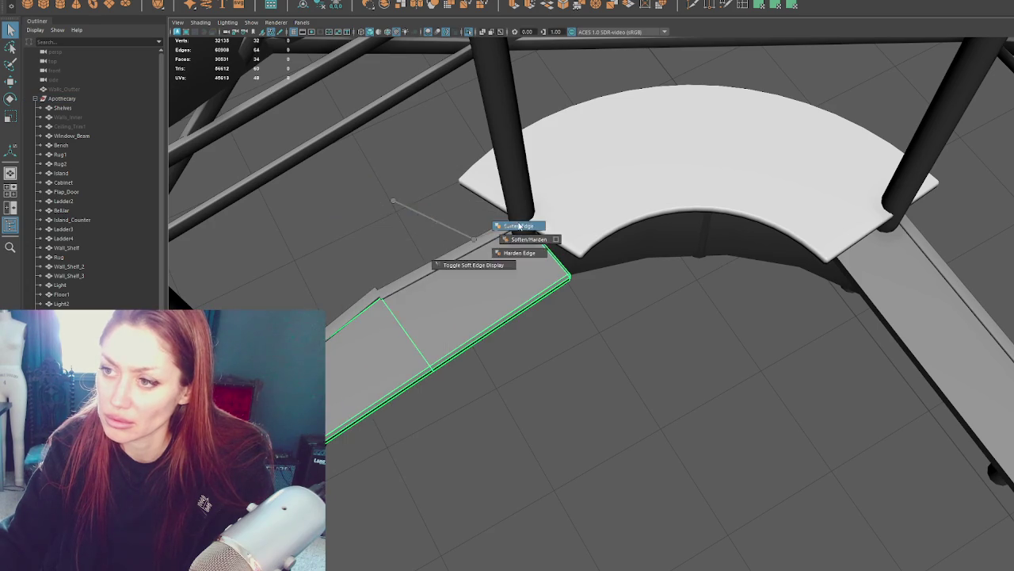
mouse_move(568, 417)
alt+mouse_down()
mouse_move(607, 358)
mouse_move(571, 348)
alt+mouse_up()
alt+drag(542, 284, 541, 298)
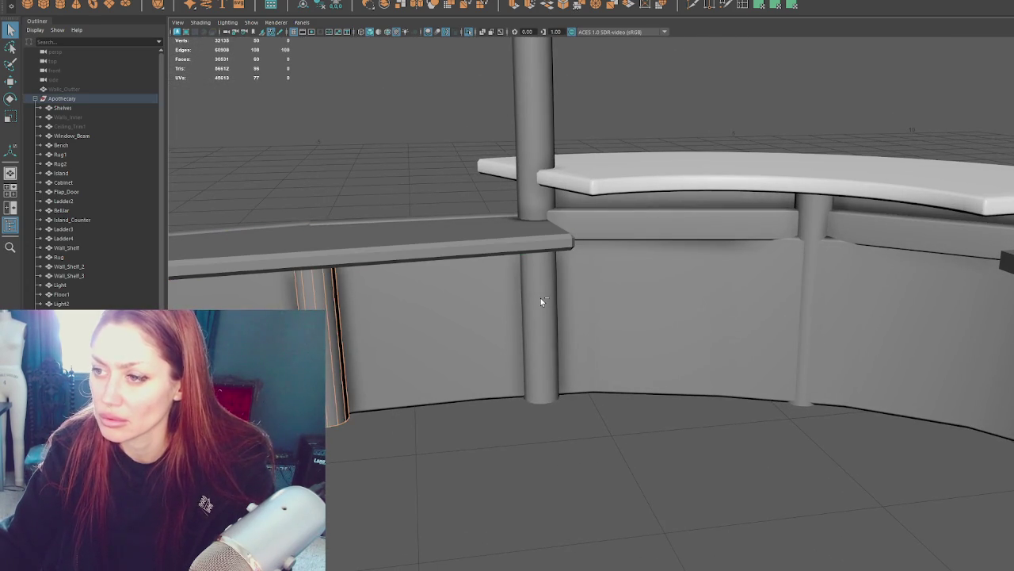
Step: Bevel the shelf plank's edges with a Fraction of 0.4
key(ctrl+z)
key(ctrl+z)
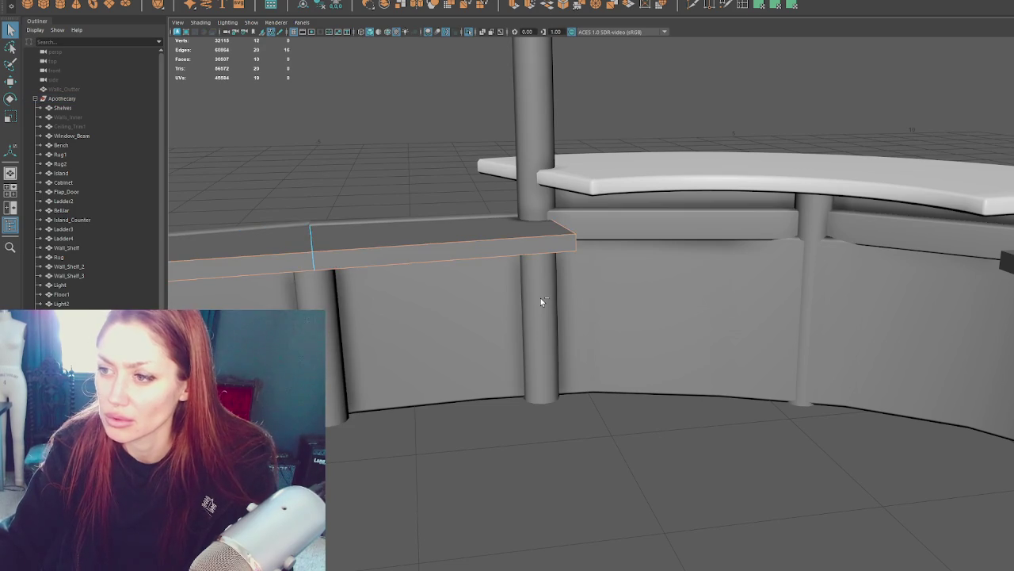
click(562, 5)
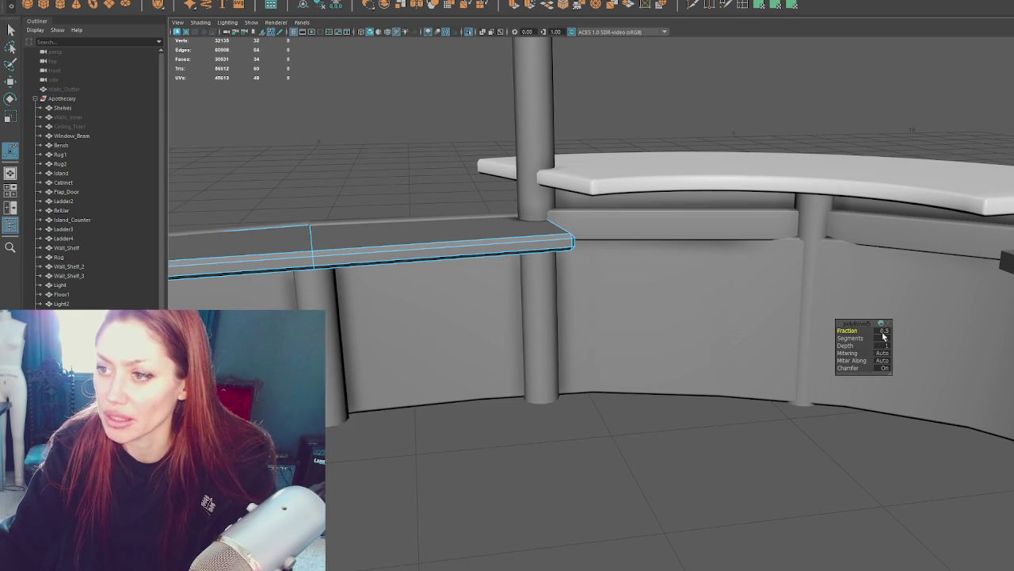
text(0.4)
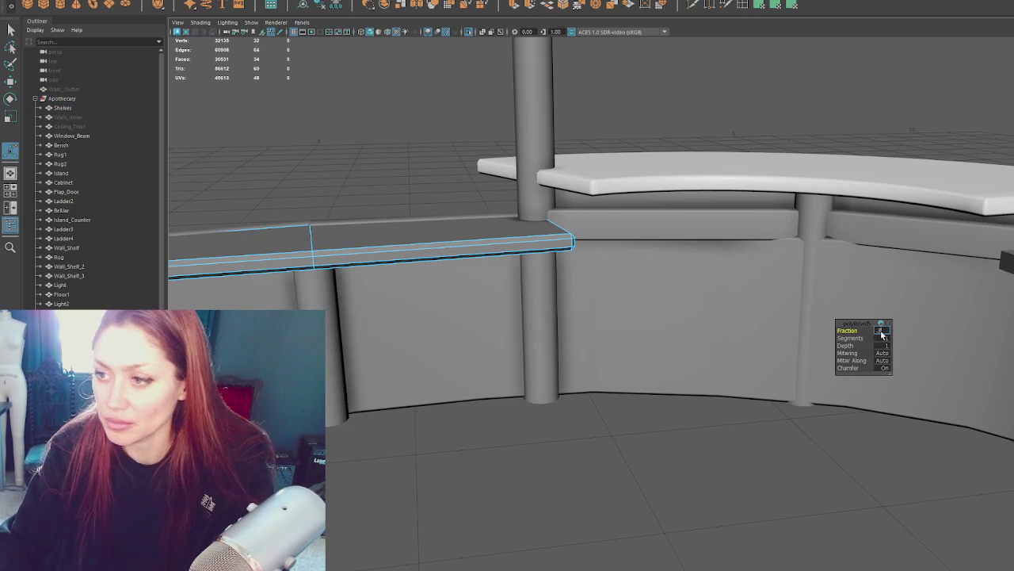
key(Return)
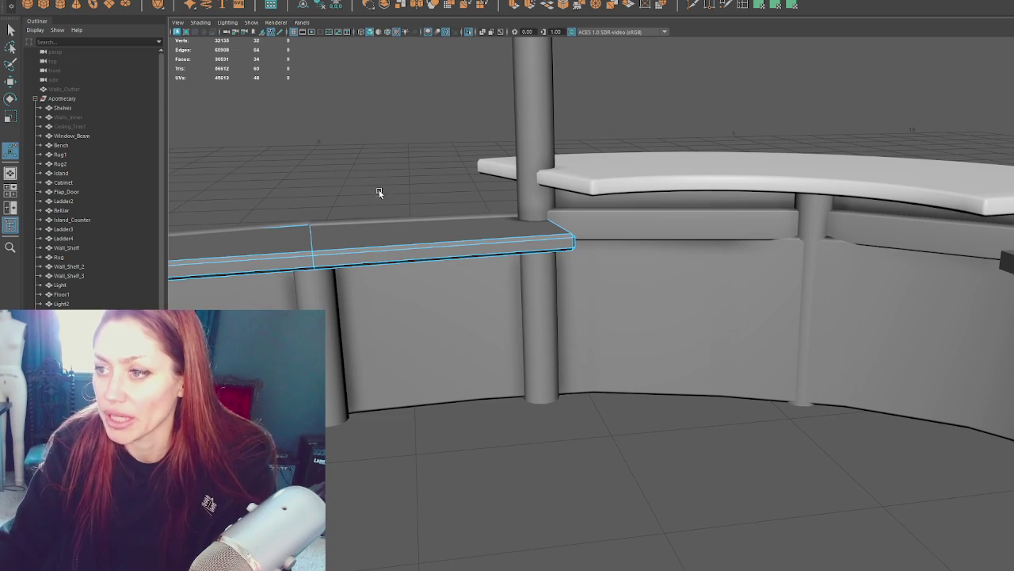
Step: Apply Soften Edge to the bevelled shelf plank
key(q)
click(433, 130)
click(352, 244)
shift+right_drag(362, 172, 468, 204)
click(402, 192)
Step: Select the right shelf slab and bevel its edges with Ctrl+B
alt+drag(403, 192, 511, 199)
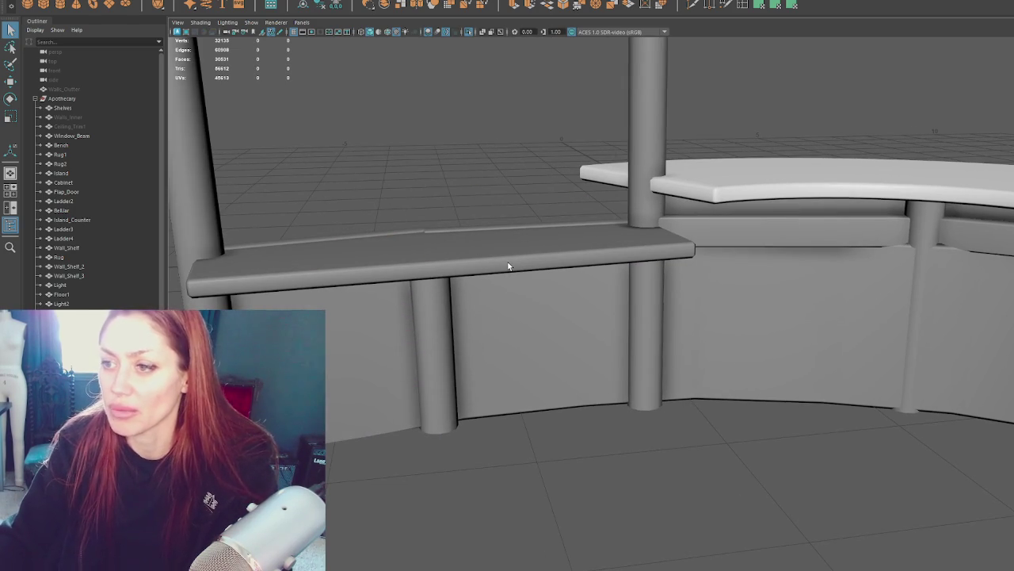
mouse_move(603, 258)
alt+mouse_down()
mouse_move(629, 219)
mouse_move(536, 172)
mouse_move(566, 175)
mouse_move(550, 193)
alt+mouse_up()
scroll(550, 192, up, 5)
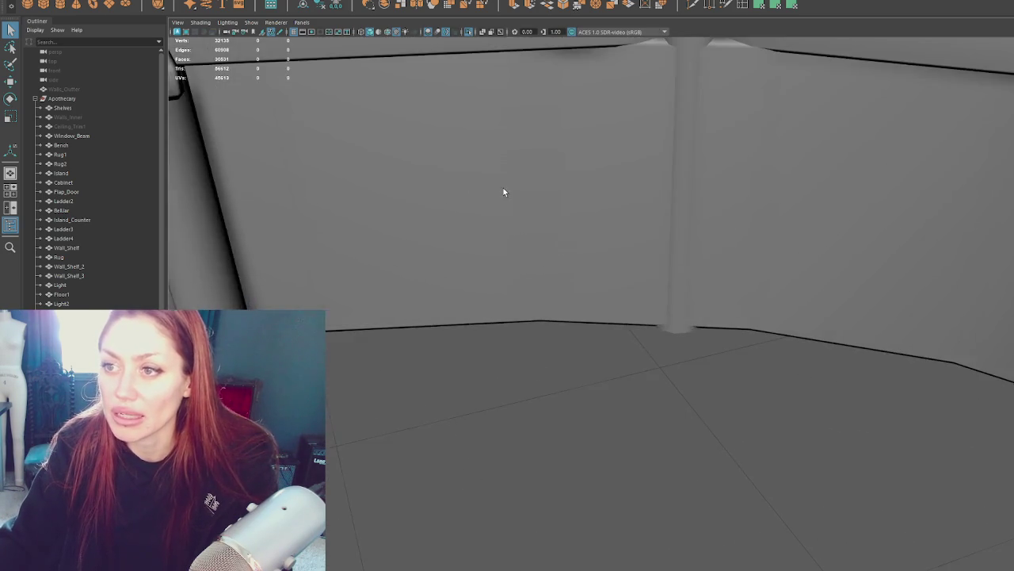
scroll(502, 193, down, 3)
mouse_move(626, 280)
alt+mouse_down()
mouse_move(611, 262)
mouse_move(625, 249)
mouse_move(672, 259)
alt+mouse_up()
alt+drag(499, 214, 632, 212)
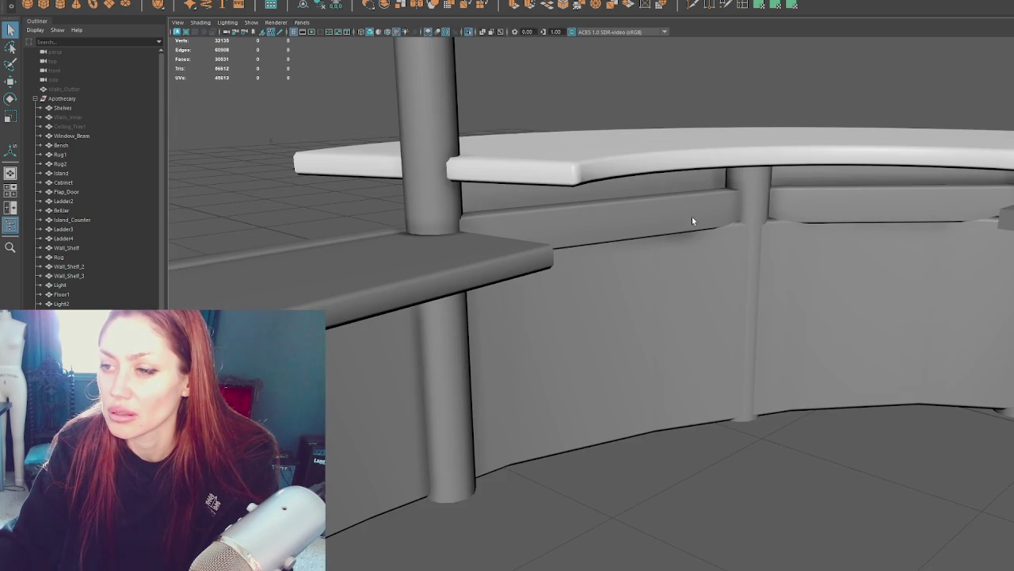
click(357, 259)
click(1003, 218)
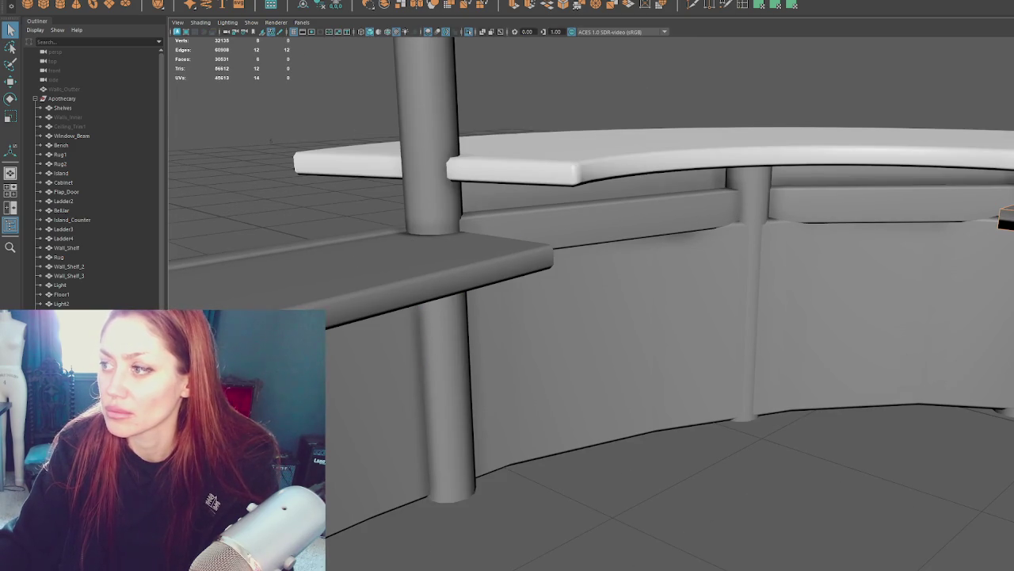
alt+drag(1003, 220, 531, 235)
click(678, 222)
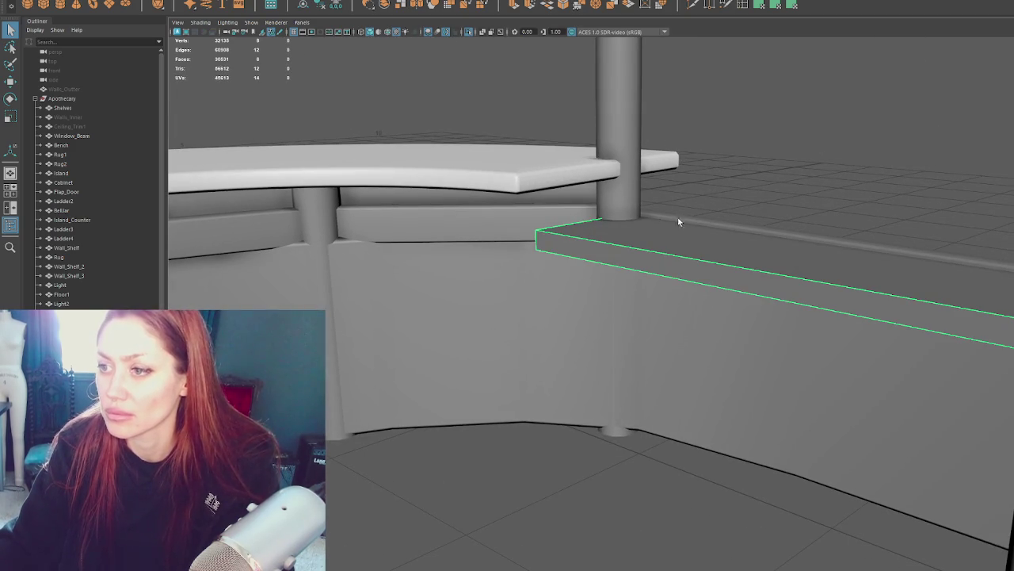
key(ctrl+b)
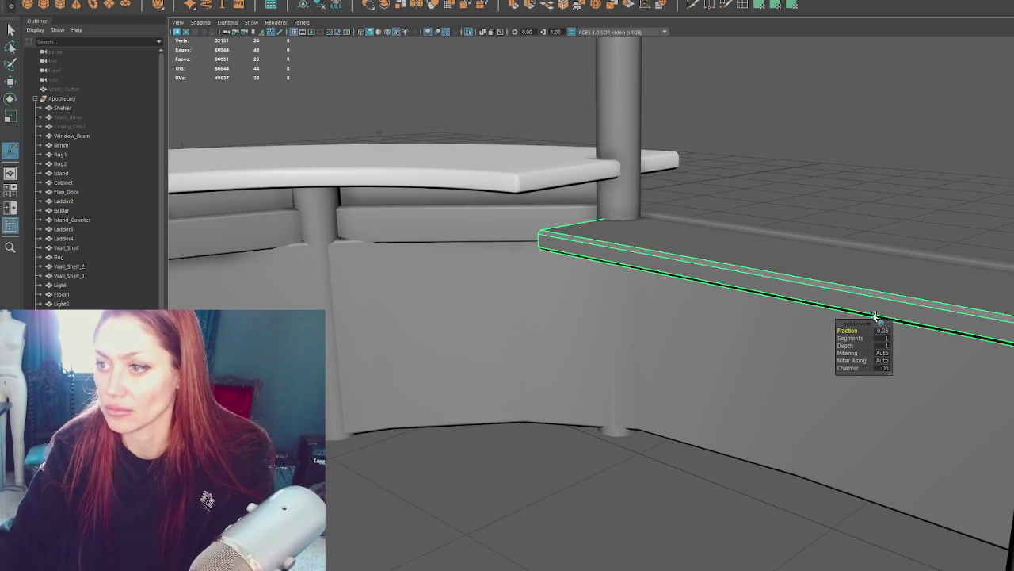
Step: Apply Soften Edge to the right shelf slab's bevelled edges
alt+drag(872, 319, 787, 184)
shift+right_drag(744, 218, 1005, 248)
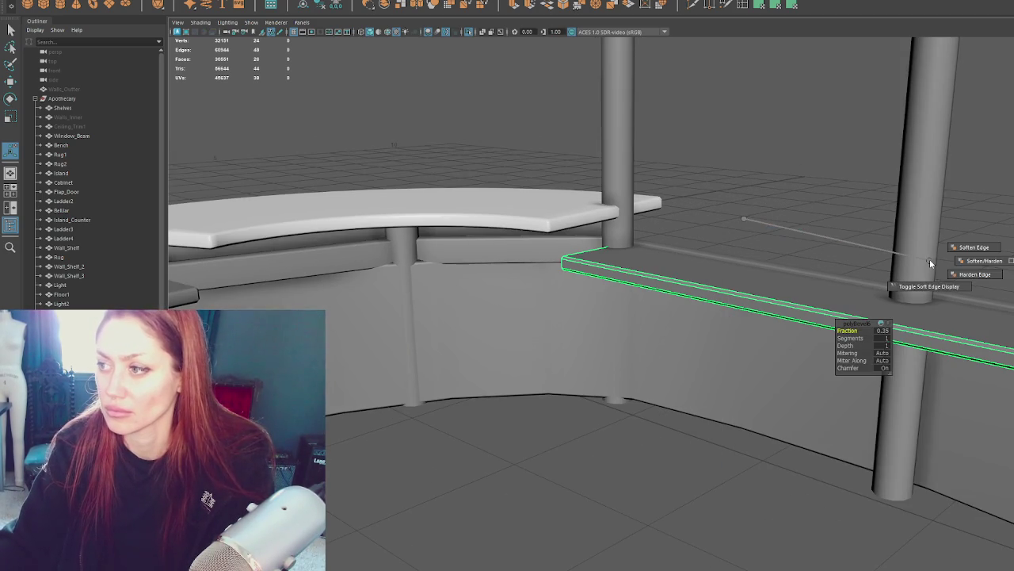
click(747, 220)
mouse_move(747, 219)
alt+mouse_down()
mouse_move(780, 251)
mouse_move(771, 263)
alt+mouse_up()
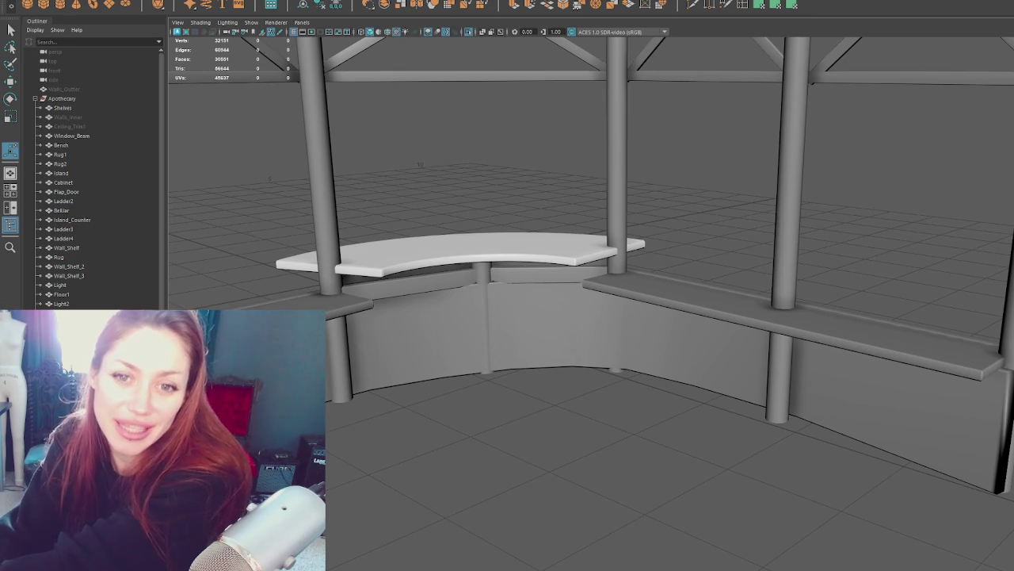
Step: Select the curved counter top and the bench shelves in turn around the counter
click(404, 240)
mouse_move(404, 240)
alt+mouse_down()
mouse_move(495, 311)
mouse_move(671, 310)
alt+mouse_up()
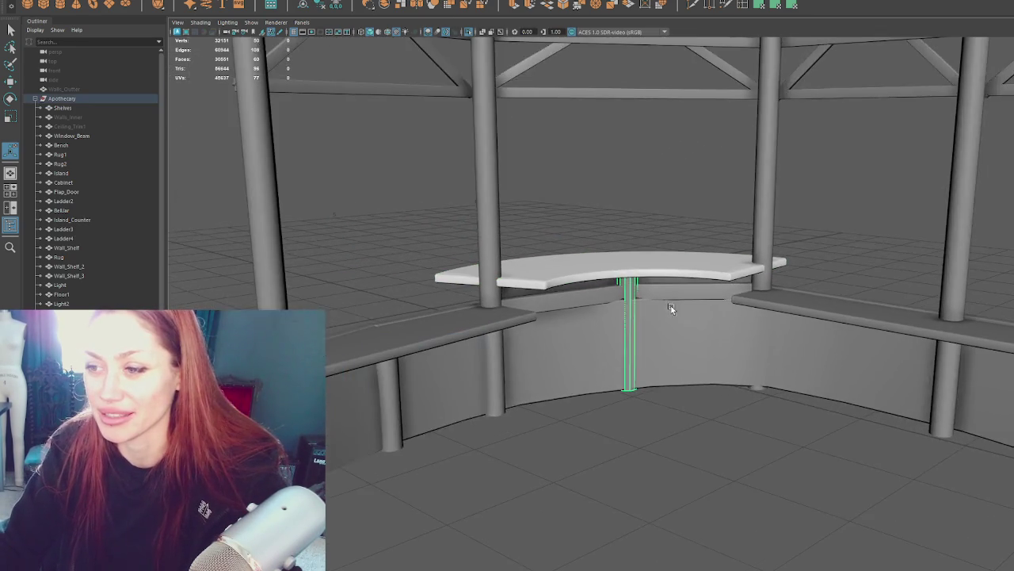
click(548, 272)
click(470, 240)
mouse_move(548, 272)
alt+mouse_down()
mouse_move(462, 245)
mouse_move(636, 312)
mouse_move(480, 238)
mouse_move(412, 341)
alt+mouse_up()
click(412, 341)
shift+click(674, 271)
click(512, 387)
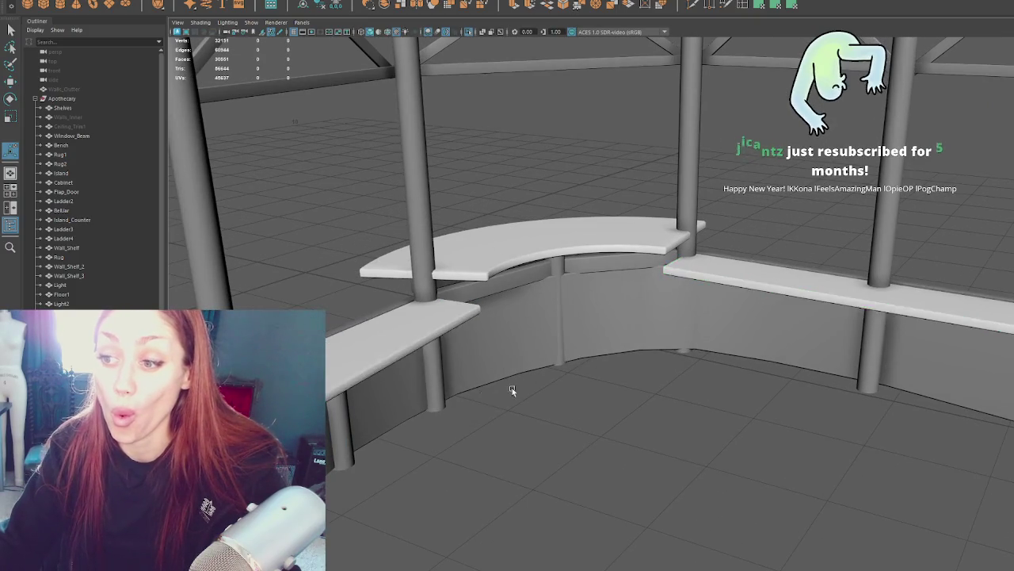
alt+right_drag(512, 387, 659, 336)
alt+drag(411, 270, 535, 287)
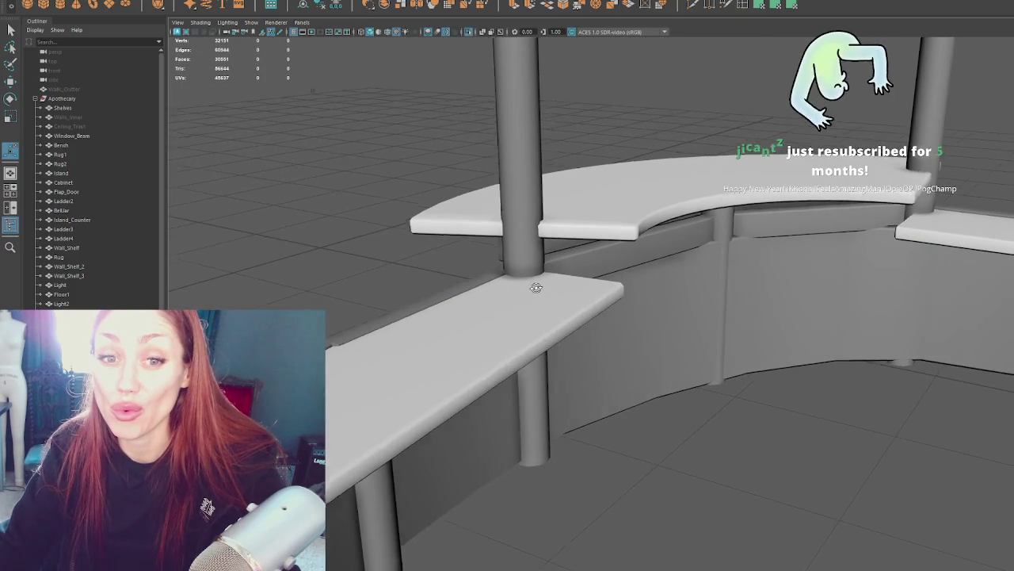
click(369, 309)
mouse_move(369, 308)
alt+mouse_down()
mouse_move(515, 296)
mouse_move(495, 305)
mouse_move(401, 295)
alt+mouse_up()
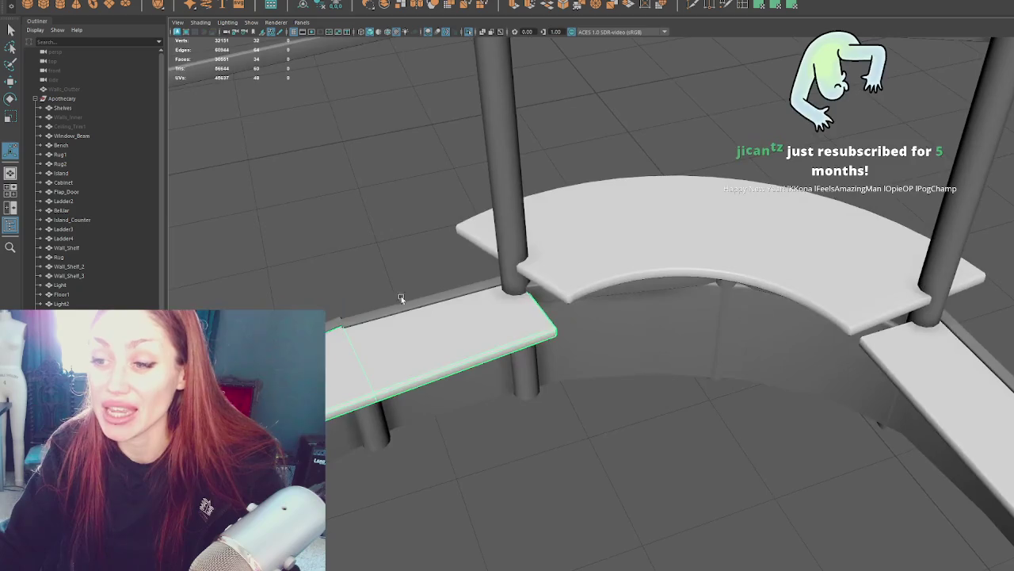
Step: Try shifting the front shelf with the Move tool, then deselect it
key(w)
drag(347, 350, 347, 350)
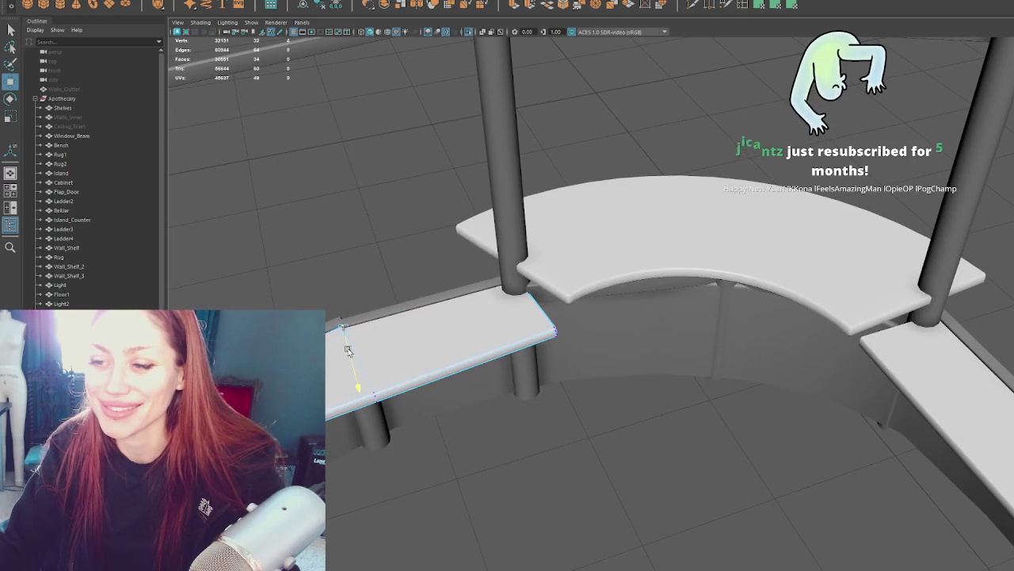
click(408, 225)
alt+drag(408, 226, 405, 236)
Step: Select the three posts and three shelves and isolate them with Ctrl+1
click(507, 228)
alt+drag(507, 228, 444, 285)
shift+click(293, 237)
shift+click(840, 301)
alt+drag(658, 382, 870, 213)
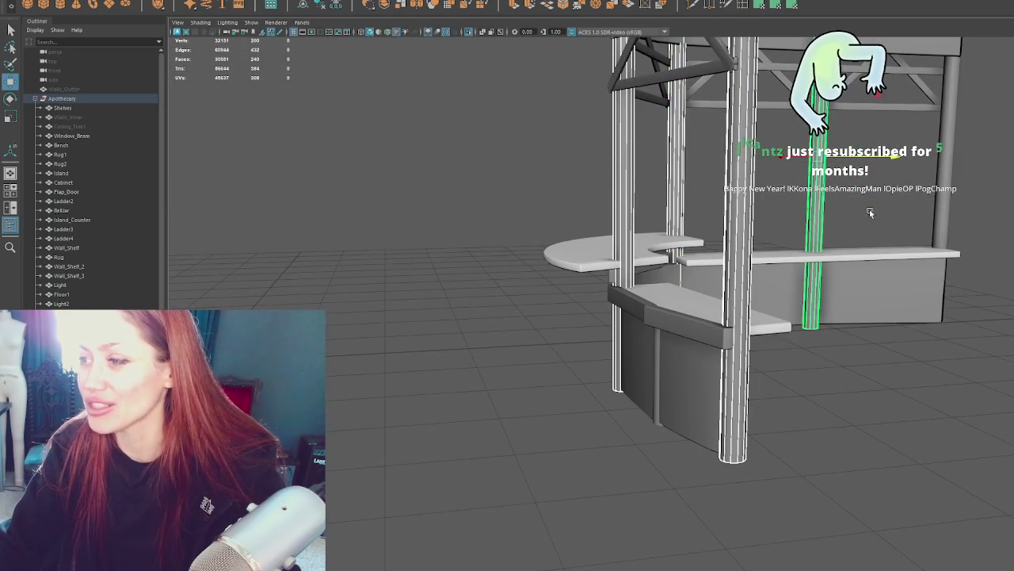
alt+drag(943, 201, 777, 259)
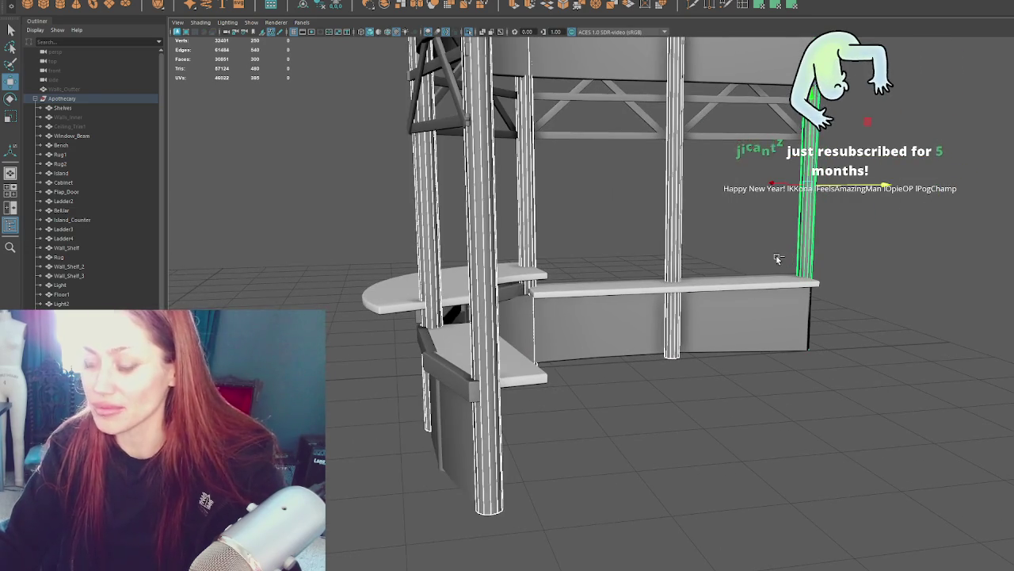
shift+click(618, 289)
shift+click(396, 297)
shift+click(507, 365)
key(w)
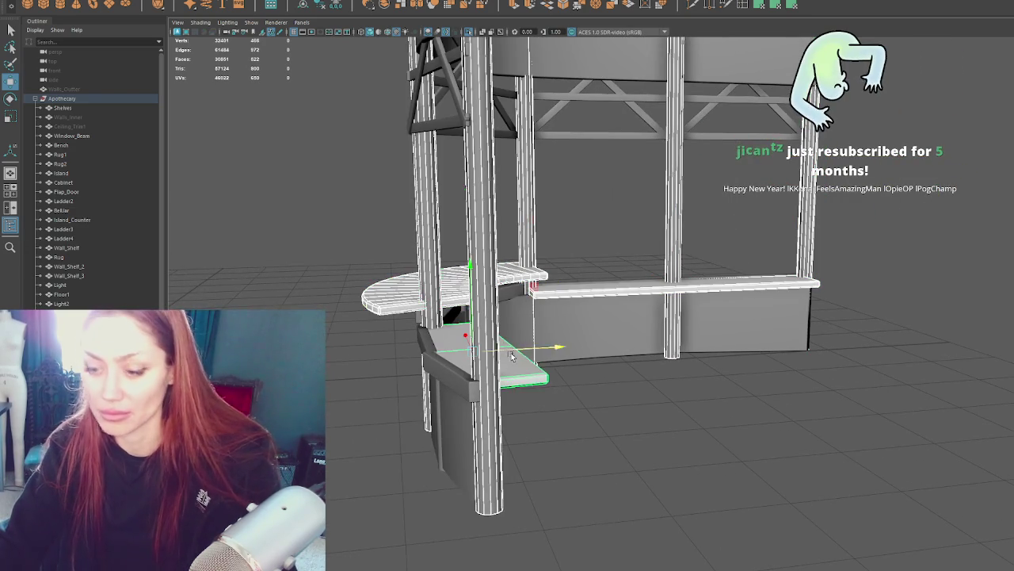
key(ctrl+1)
Step: Select the thick post and frame it to view the hole in the shelf
click(589, 231)
click(489, 252)
key(f)
mouse_move(489, 252)
alt+mouse_down()
mouse_move(496, 309)
mouse_move(705, 338)
mouse_move(623, 335)
mouse_move(689, 344)
mouse_move(754, 336)
mouse_move(602, 341)
alt+mouse_up()
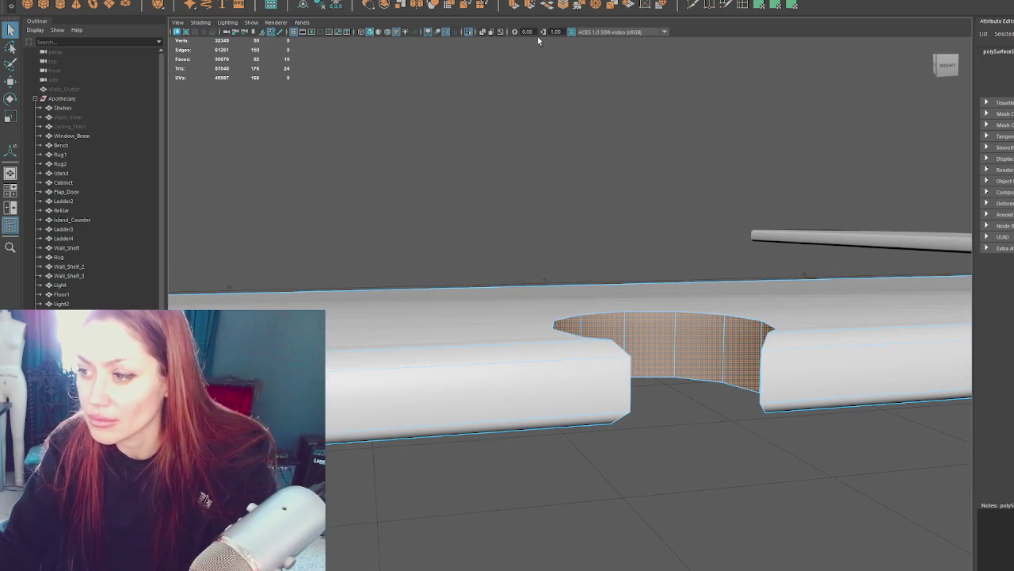
Step: Extrude the faces inside the post hole and reshape them
key(ctrl+e)
mouse_move(594, 402)
mouse_down()
mouse_move(594, 371)
mouse_move(423, 322)
mouse_up()
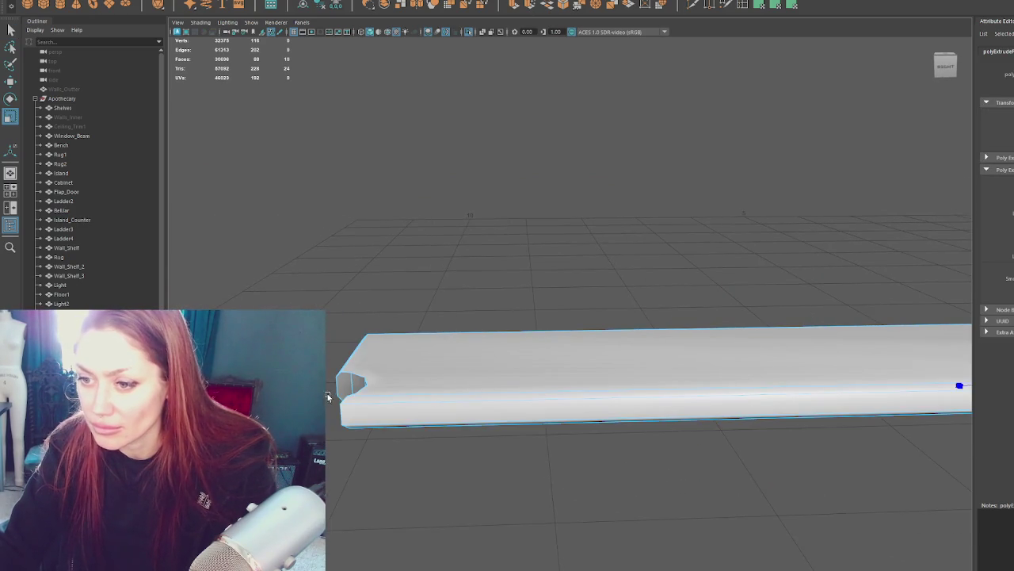
key(f)
alt+drag(350, 396, 632, 287)
Step: Extrude the opening faces and push them inward in local space to form a recess
shift+click(630, 301)
shift+click(709, 305)
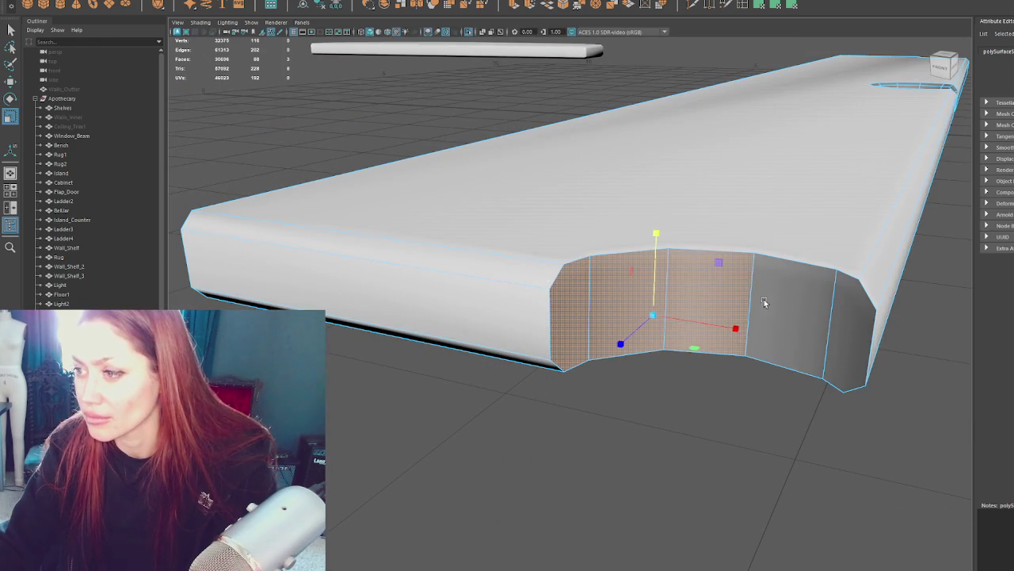
shift+click(820, 325)
shift+click(841, 324)
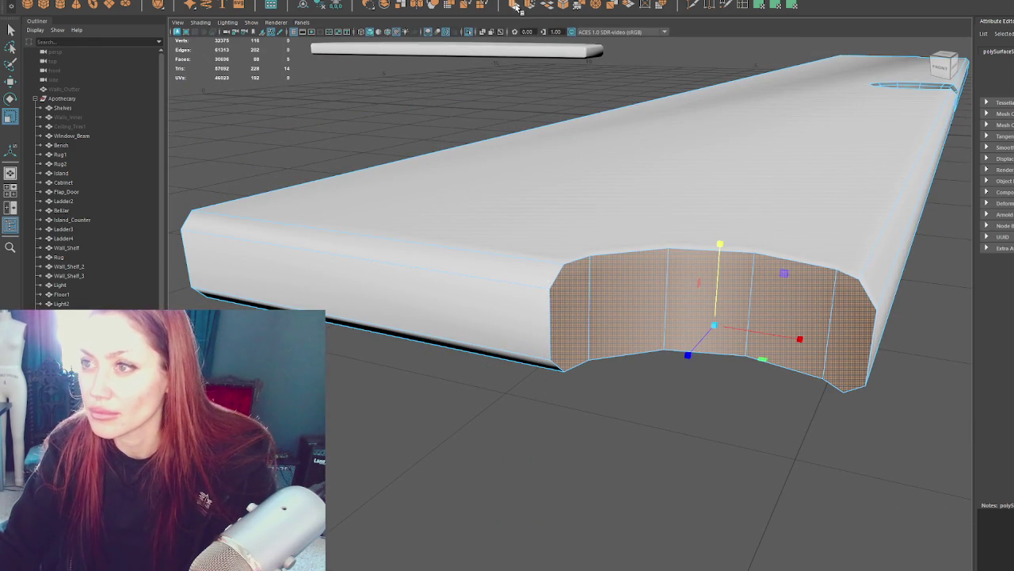
key(ctrl+e)
click(714, 327)
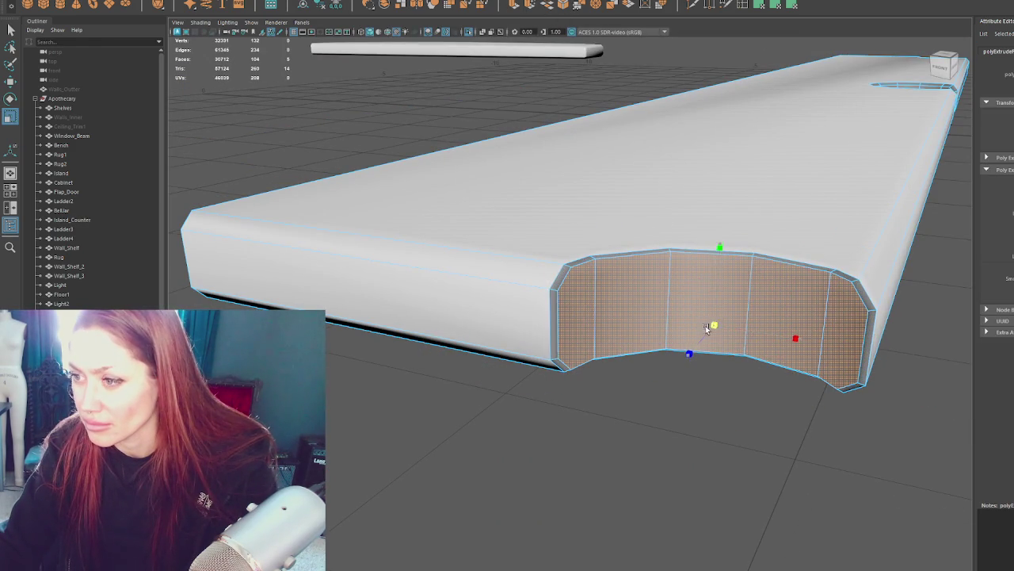
drag(714, 326, 714, 290)
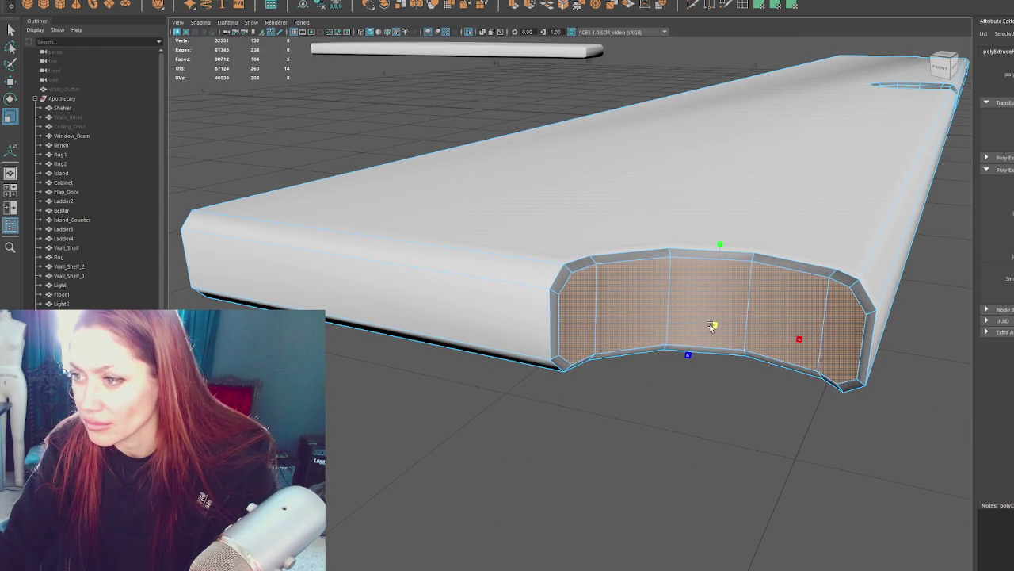
click(307, 150)
Step: Select the straight shelf piece and frame it
scroll(491, 140, down, 3)
scroll(564, 186, down, 3)
mouse_move(564, 187)
alt+mouse_down()
mouse_move(341, 208)
mouse_move(557, 257)
alt+mouse_up()
click(444, 241)
key(f)
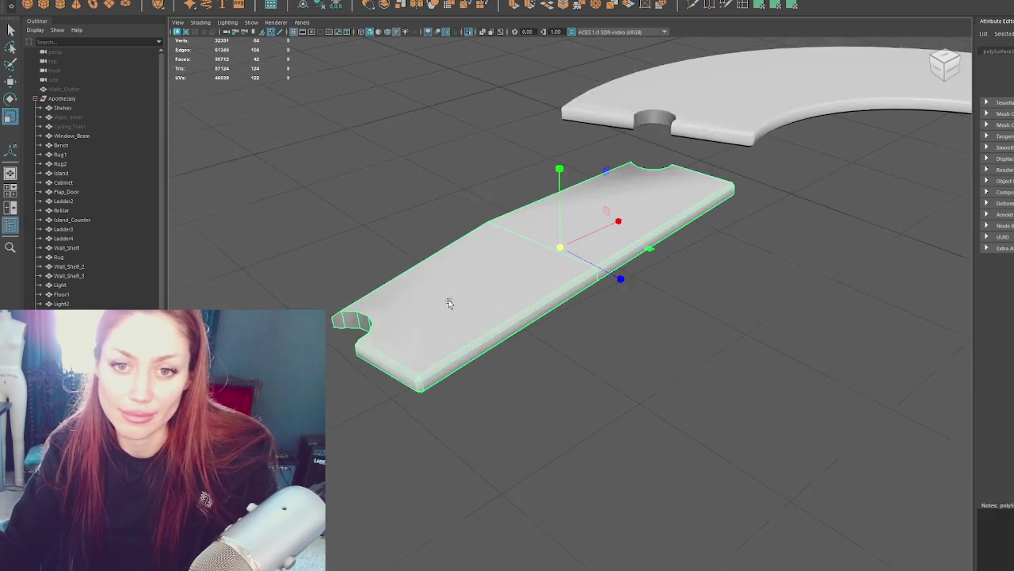
mouse_move(440, 304)
alt+mouse_down()
mouse_move(543, 172)
mouse_move(594, 396)
mouse_move(697, 444)
mouse_move(270, 274)
alt+mouse_up()
right_drag(407, 267, 408, 240)
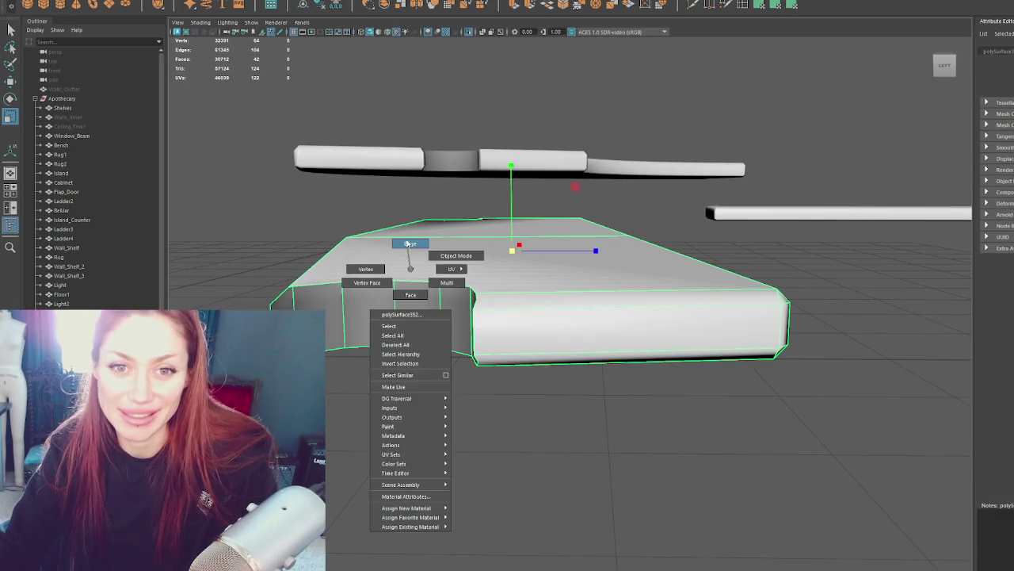
scroll(355, 219, up, 3)
alt+drag(356, 220, 444, 236)
click(353, 305)
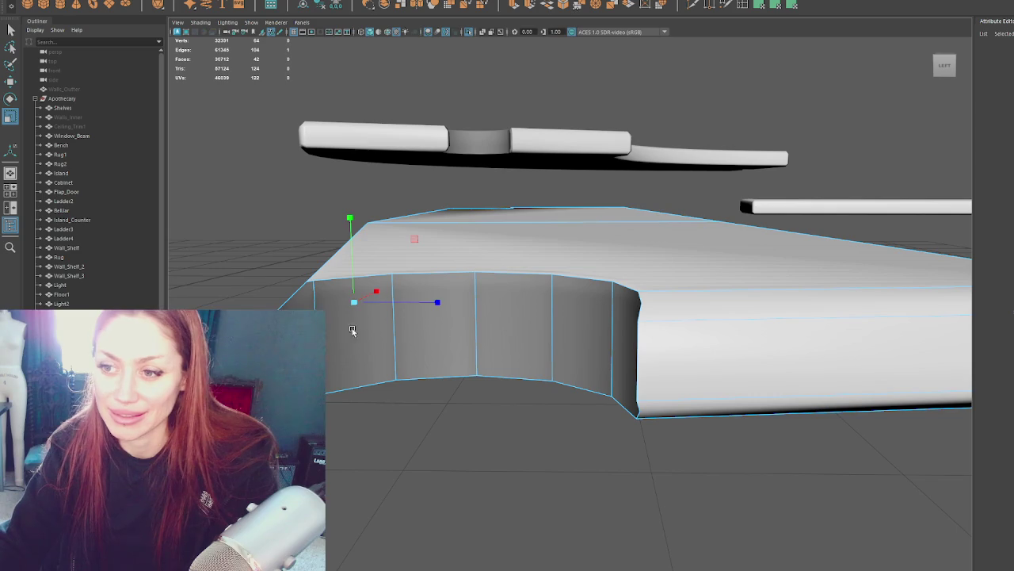
key(F11)
mouse_move(351, 327)
mouse_down()
mouse_move(625, 340)
mouse_move(694, 416)
mouse_move(911, 495)
mouse_up()
shift+click(966, 507)
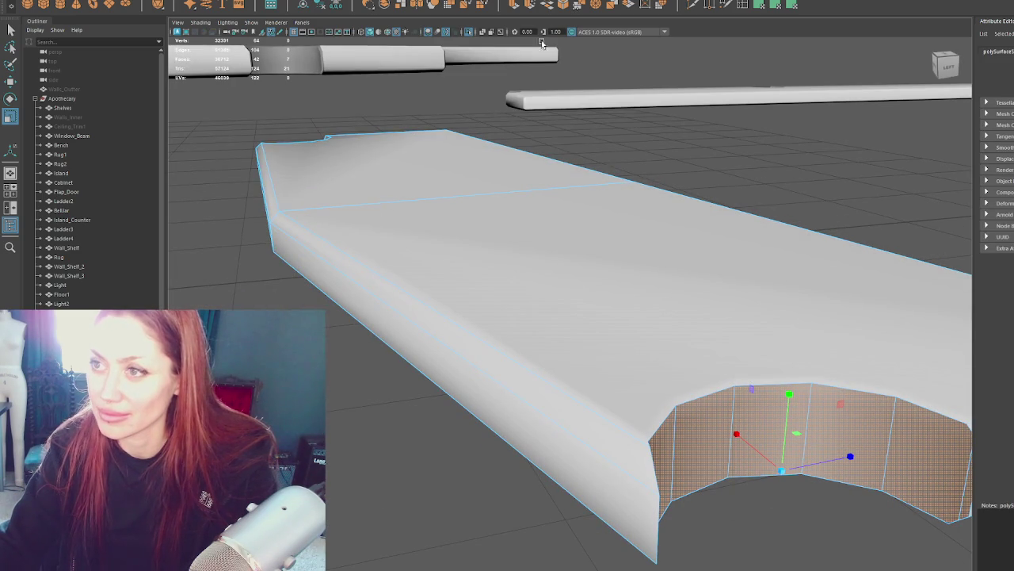
key(ctrl+e)
mouse_move(781, 470)
mouse_down()
mouse_move(798, 444)
mouse_move(689, 431)
mouse_move(615, 437)
mouse_move(646, 395)
mouse_move(674, 380)
mouse_up()
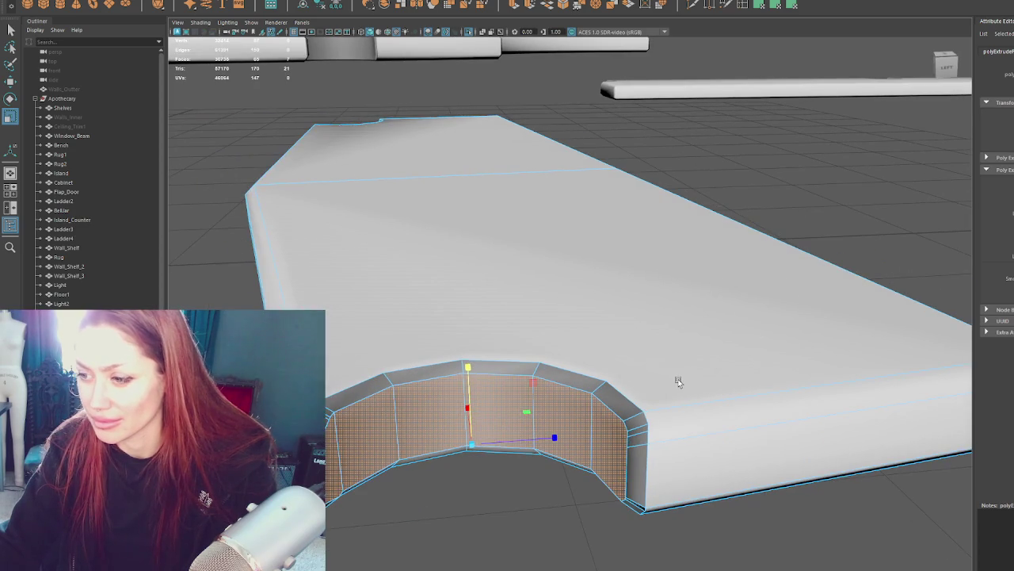
key(q)
key(F8)
right_drag(636, 428, 643, 385)
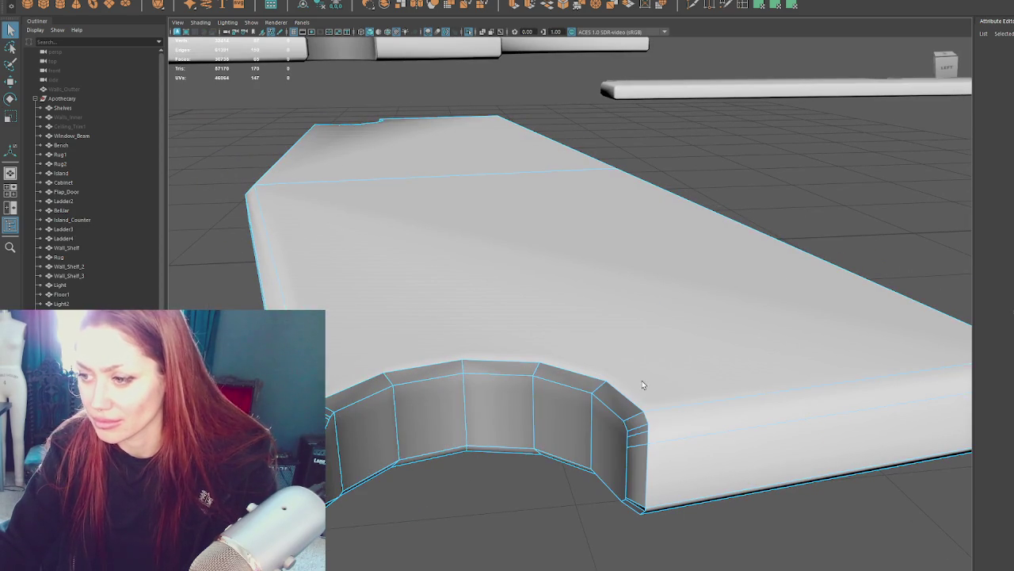
mouse_move(635, 514)
alt+mouse_down()
mouse_move(663, 469)
mouse_move(731, 136)
mouse_move(736, 154)
alt+mouse_up()
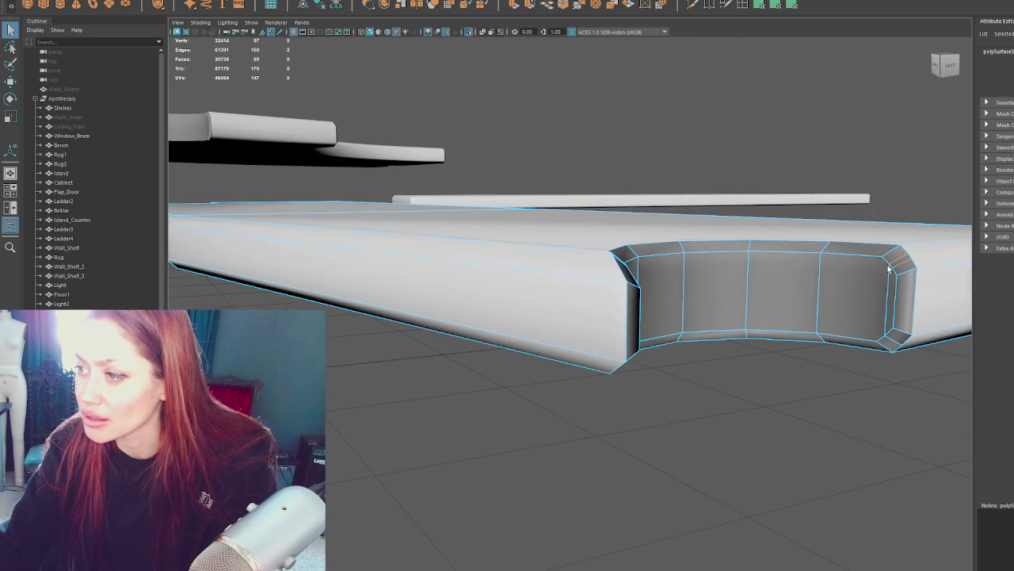
key(r)
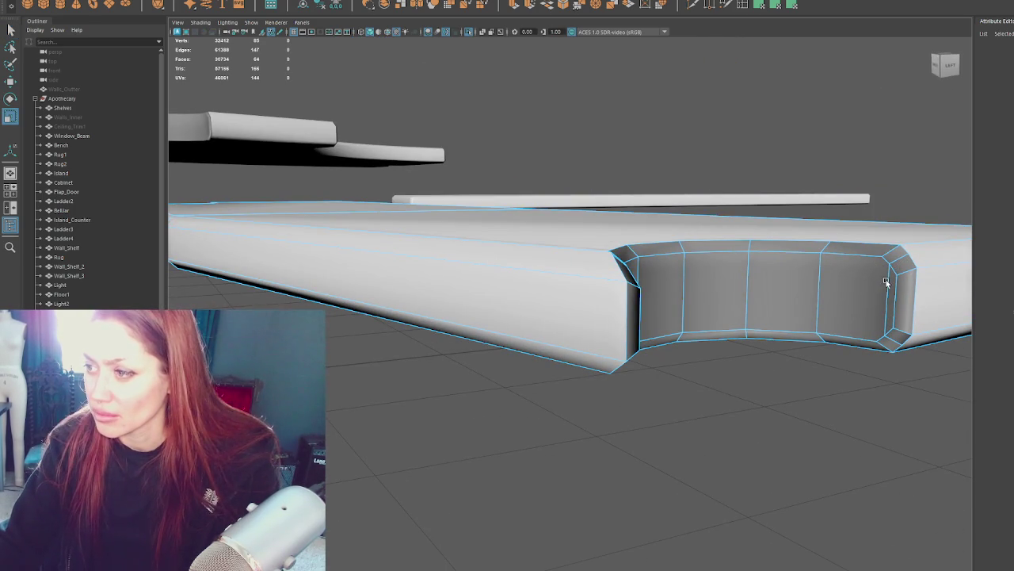
double_click(886, 282)
key(Delete)
mouse_move(886, 273)
alt+mouse_down()
mouse_move(292, 245)
mouse_move(407, 263)
mouse_move(299, 292)
mouse_move(364, 294)
alt+mouse_up()
key(q)
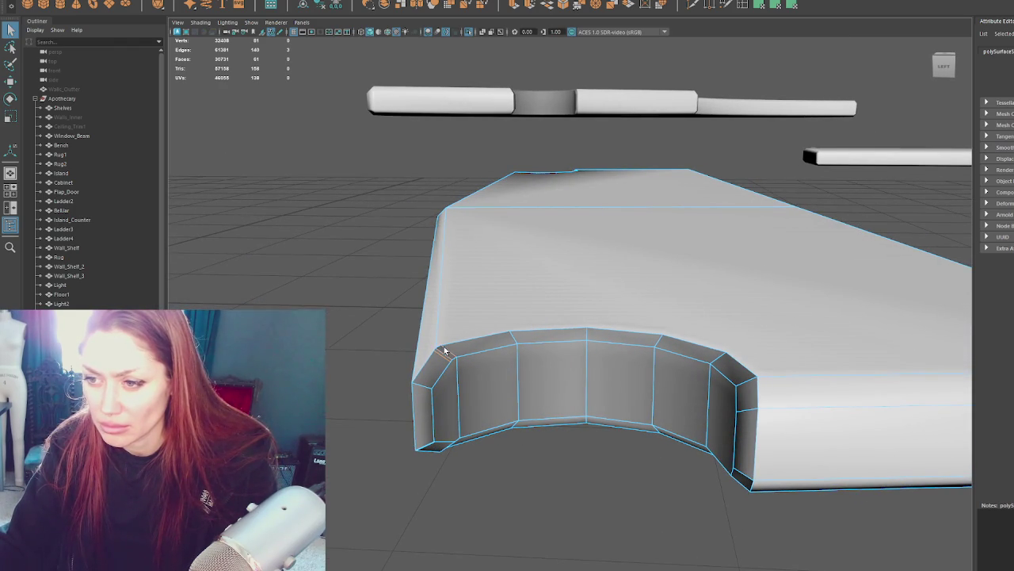
alt+drag(495, 373, 368, 269)
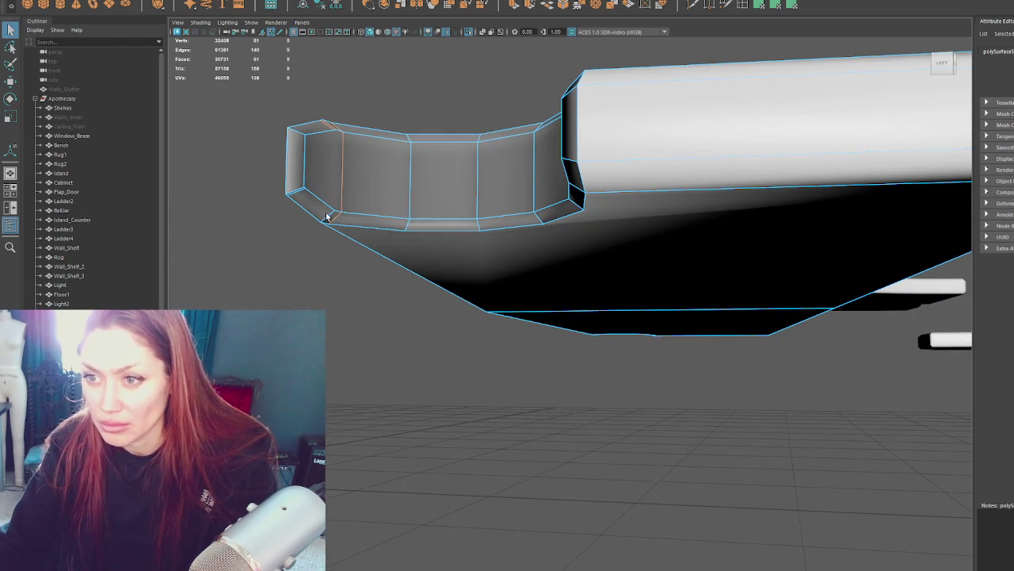
alt+drag(333, 176, 378, 248)
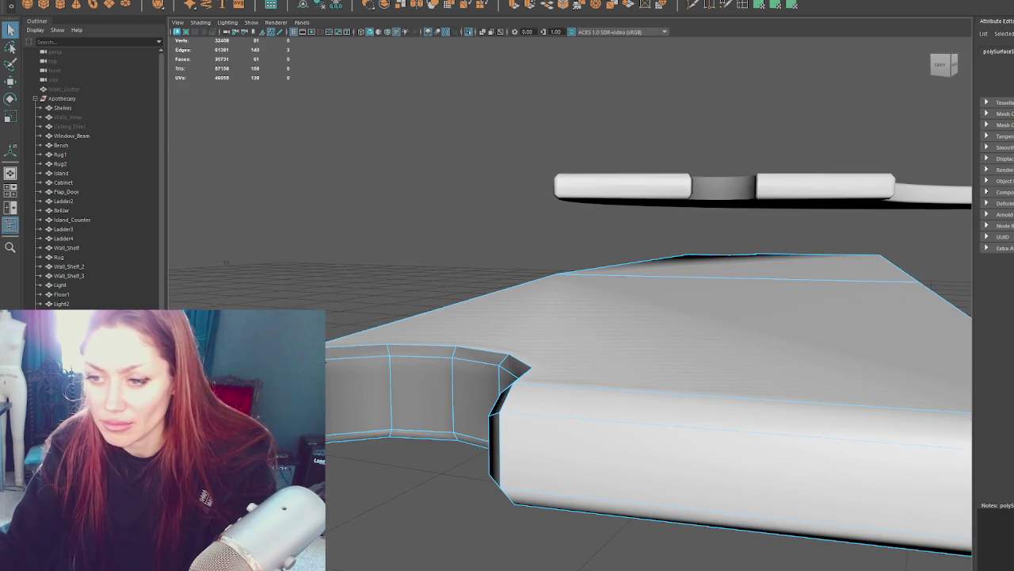
key(ctrl+z)
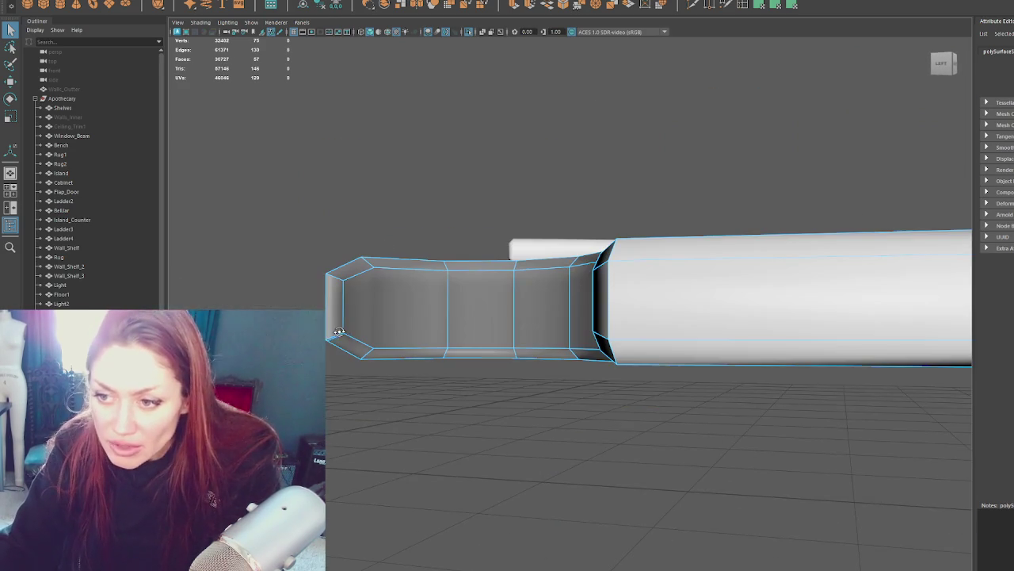
alt+drag(373, 341, 436, 333)
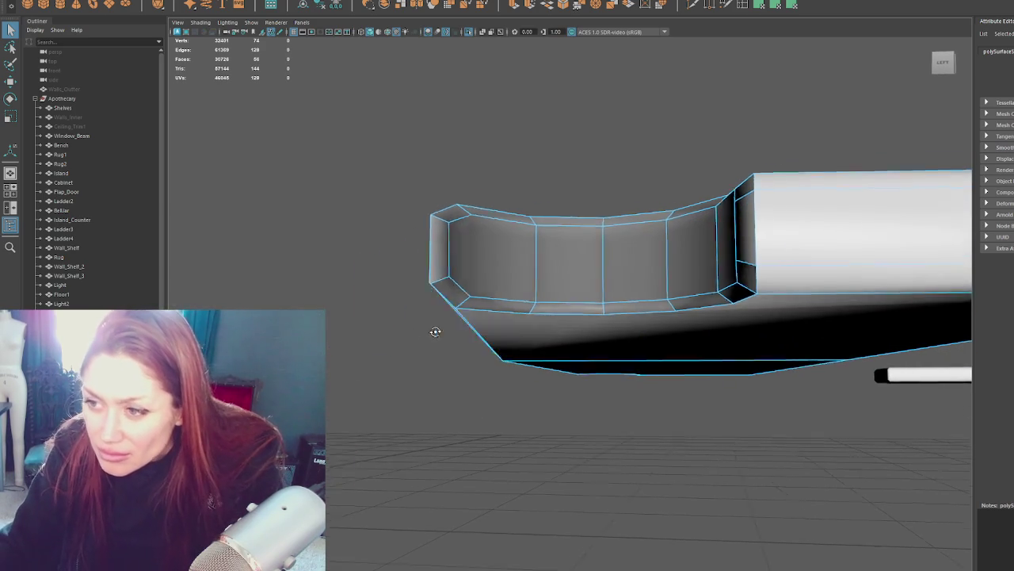
key(ctrl+z)
click(692, 5)
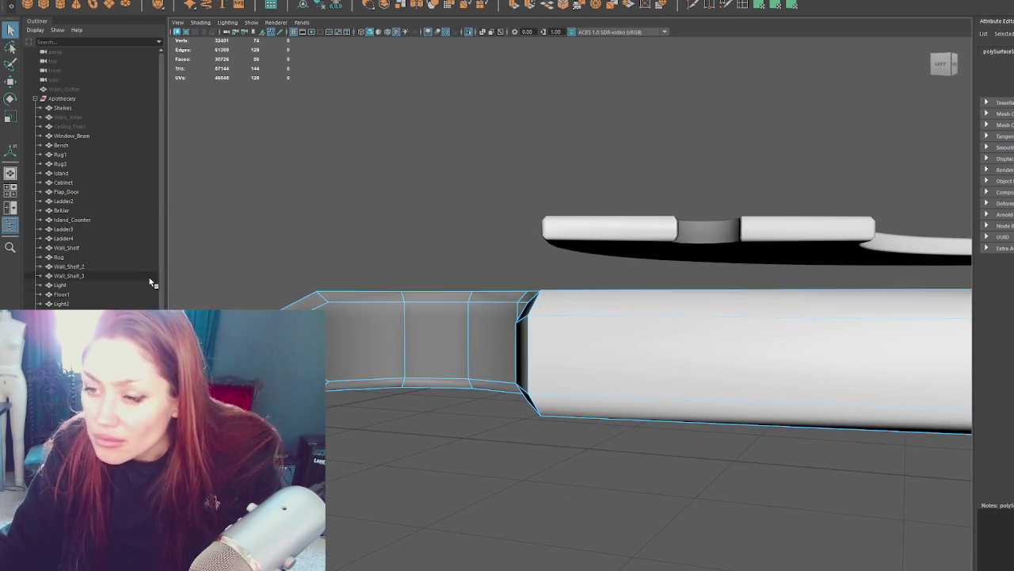
click(331, 383)
key(q)
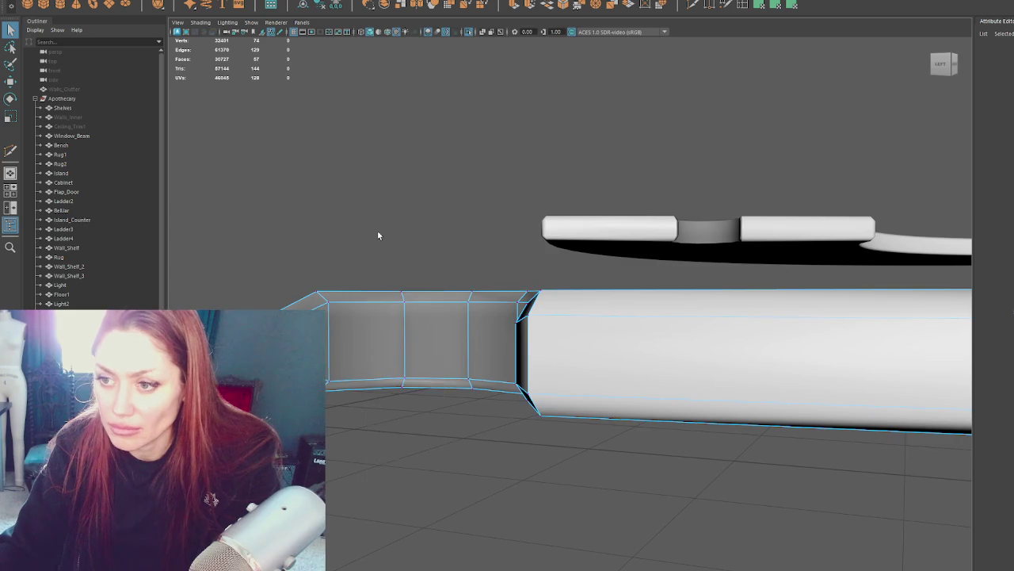
scroll(396, 230, down, 3)
click(494, 236)
mouse_move(494, 235)
alt+mouse_down()
mouse_move(591, 246)
mouse_move(476, 280)
mouse_move(605, 308)
mouse_move(386, 312)
mouse_move(480, 294)
mouse_move(573, 254)
mouse_move(474, 229)
alt+mouse_up()
click(603, 308)
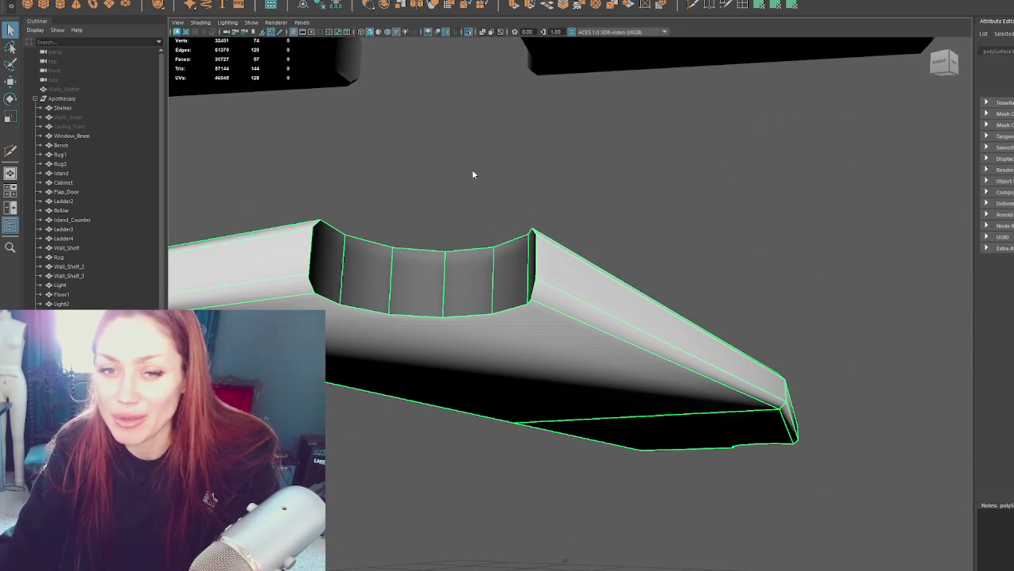
Step: Nudge the shelf slab's corner vertices slightly left
right_drag(473, 174, 471, 199)
mouse_move(471, 198)
alt+mouse_down()
mouse_move(508, 342)
mouse_move(554, 348)
mouse_move(500, 349)
alt+mouse_up()
alt+right_drag(500, 349, 550, 334)
alt+drag(555, 337, 664, 349)
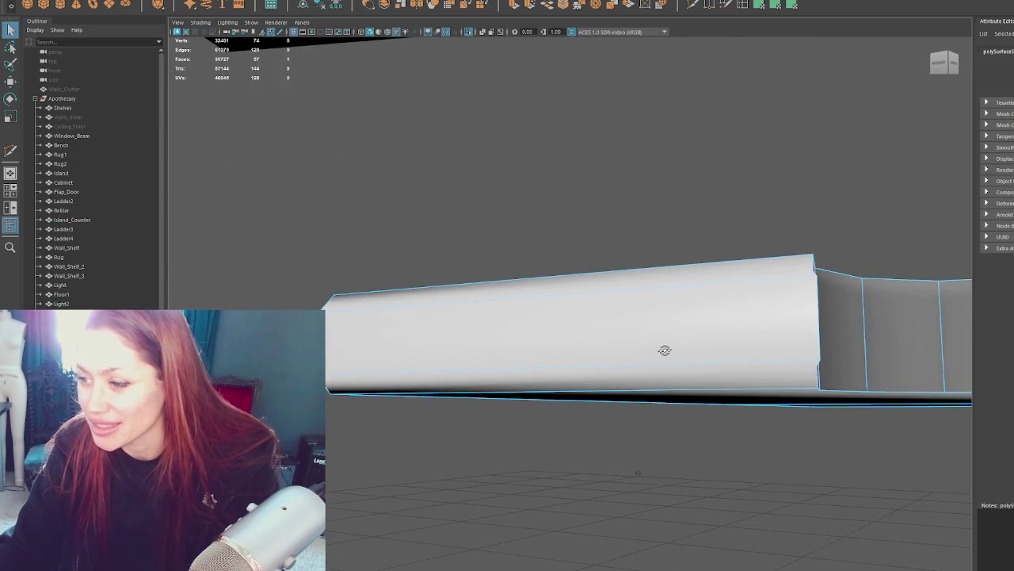
right_drag(791, 185, 791, 163)
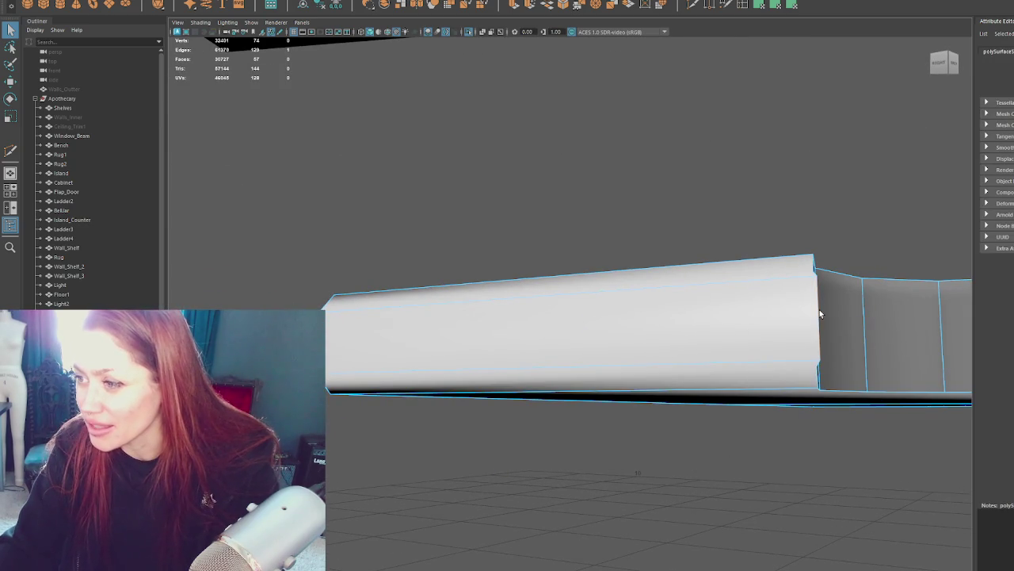
key(w)
drag(794, 319, 786, 320)
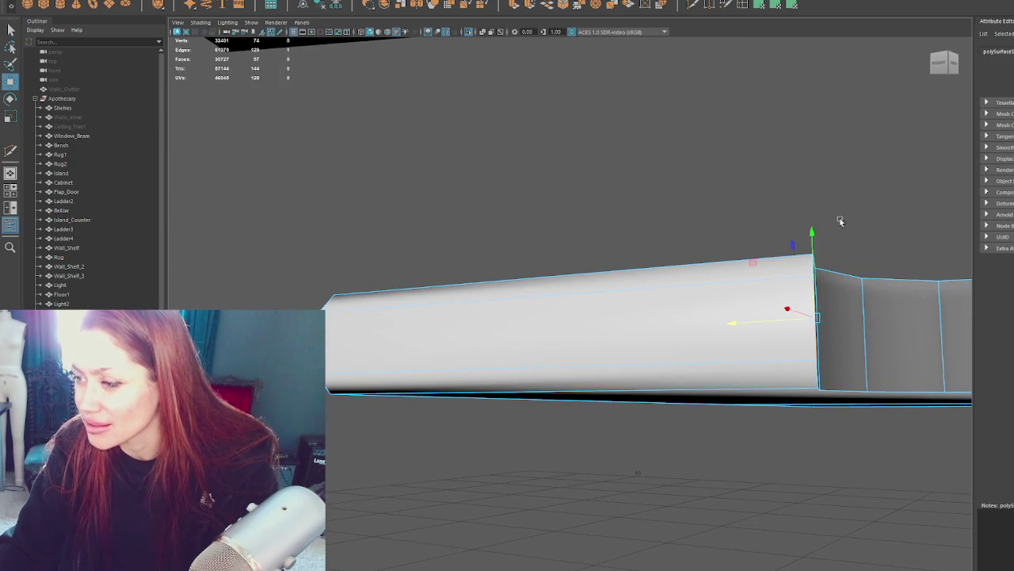
alt+drag(822, 199, 697, 238)
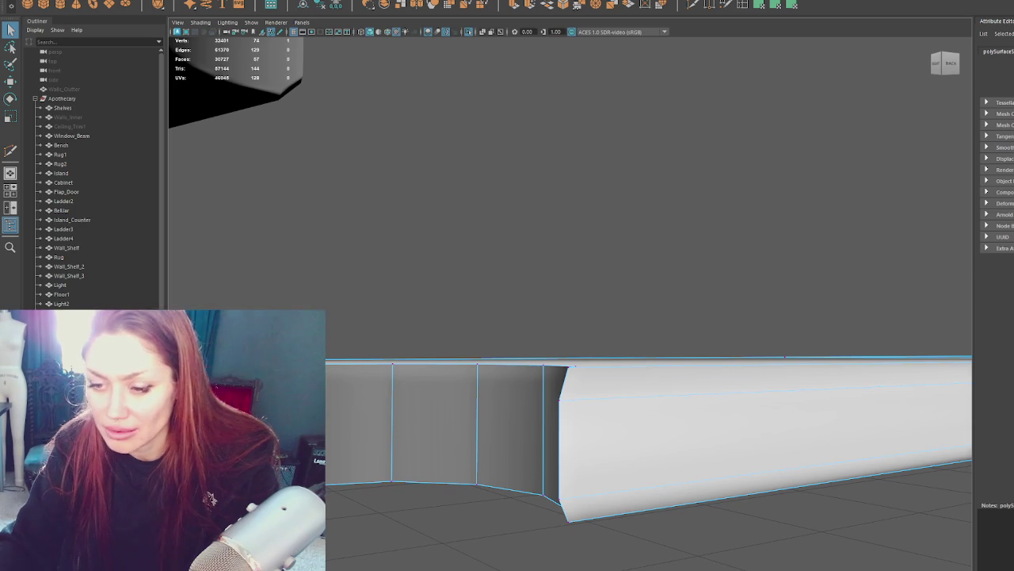
mouse_move(713, 491)
alt+mouse_down()
mouse_move(523, 496)
mouse_move(610, 430)
alt+mouse_up()
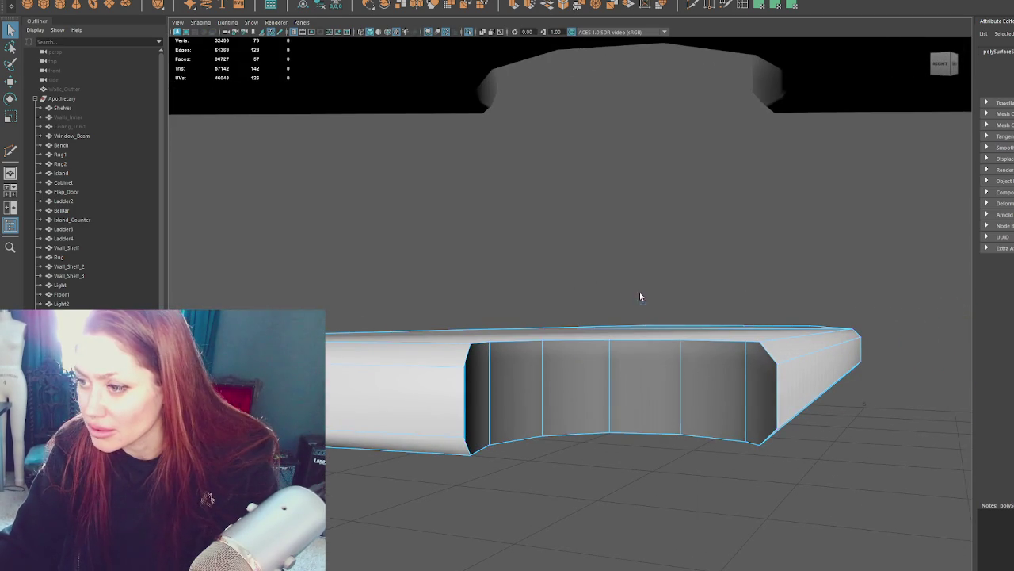
Step: Extrude the curved cutout faces with an offset into a bevelled rim and delete the inner faces
right_drag(765, 342, 762, 367)
drag(761, 366, 333, 420)
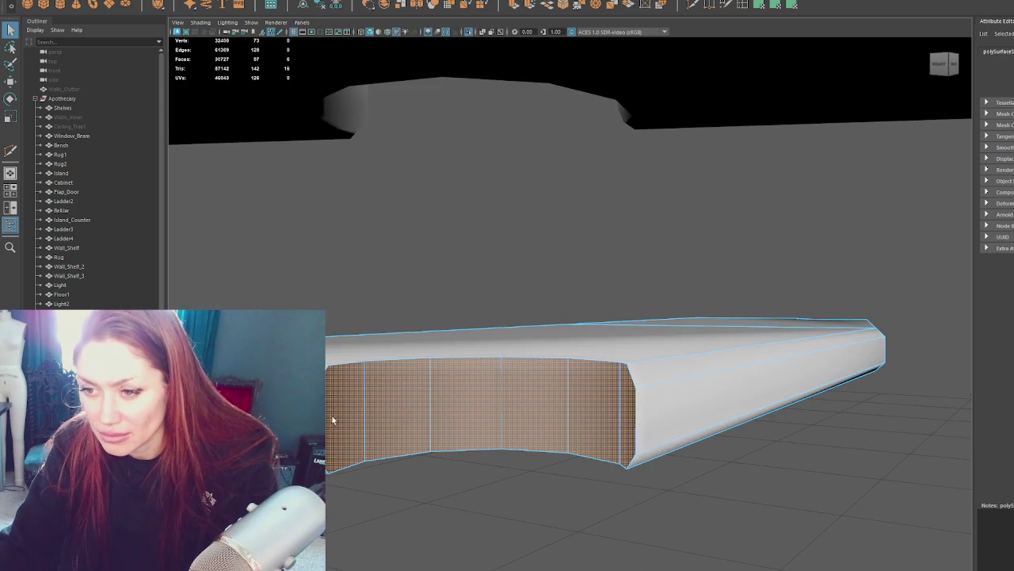
mouse_move(432, 429)
alt+mouse_down()
mouse_move(408, 423)
mouse_move(498, 407)
mouse_move(543, 412)
alt+mouse_up()
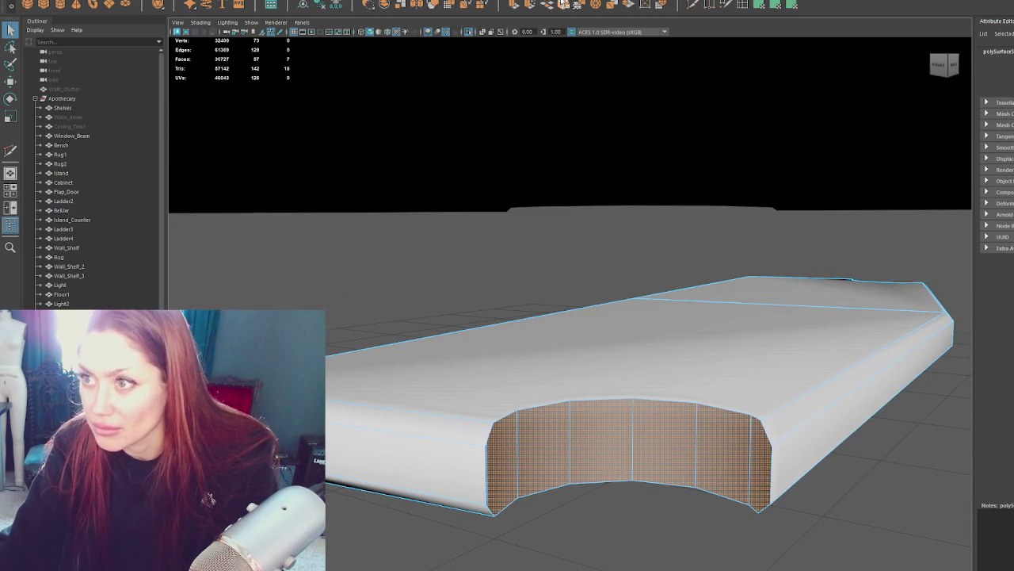
click(513, 7)
drag(634, 470, 634, 432)
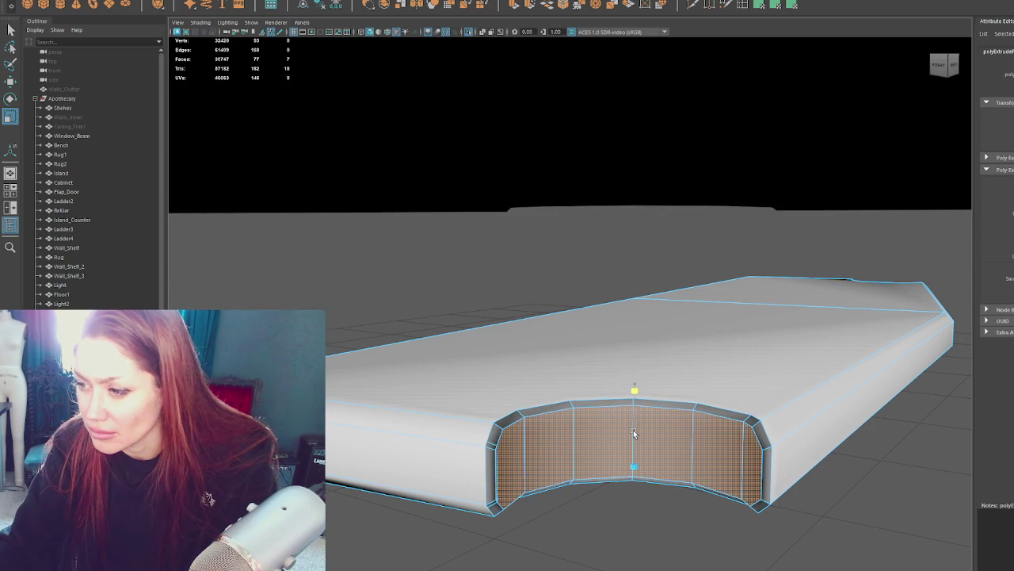
mouse_move(635, 435)
alt+mouse_down()
mouse_move(634, 444)
mouse_move(421, 425)
mouse_move(502, 398)
alt+mouse_up()
key(Delete)
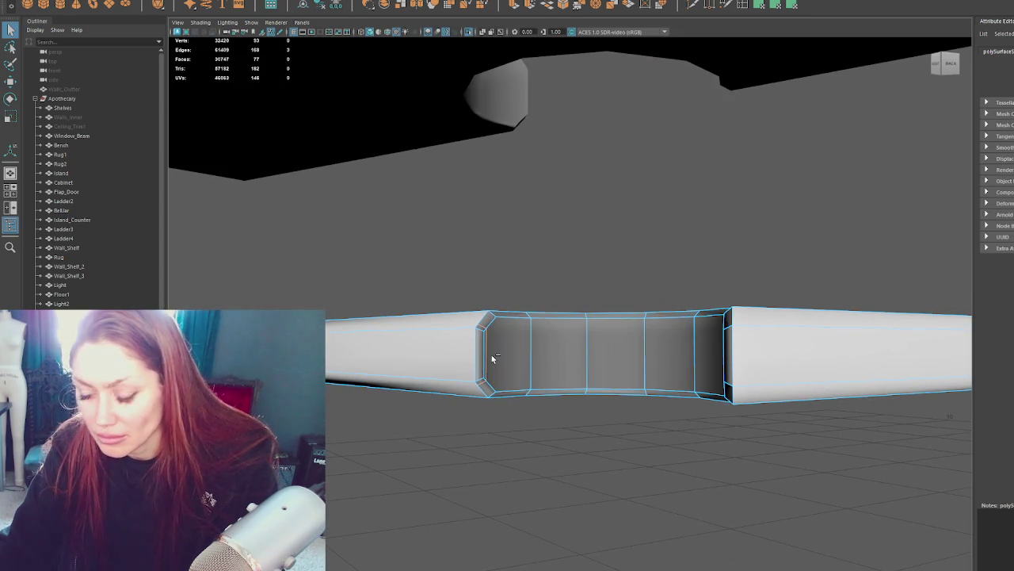
Step: Exit Isolate Select and select the curved, left and right counter shelves
mouse_move(545, 317)
alt+mouse_down()
mouse_move(452, 321)
mouse_move(615, 321)
mouse_move(602, 317)
mouse_move(539, 344)
alt+mouse_up()
scroll(519, 325, down, 5)
alt+drag(499, 132, 549, 182)
key(ctrl+1)
click(647, 238)
shift+click(539, 333)
shift+click(793, 309)
right_drag(192, 249, 294, 283)
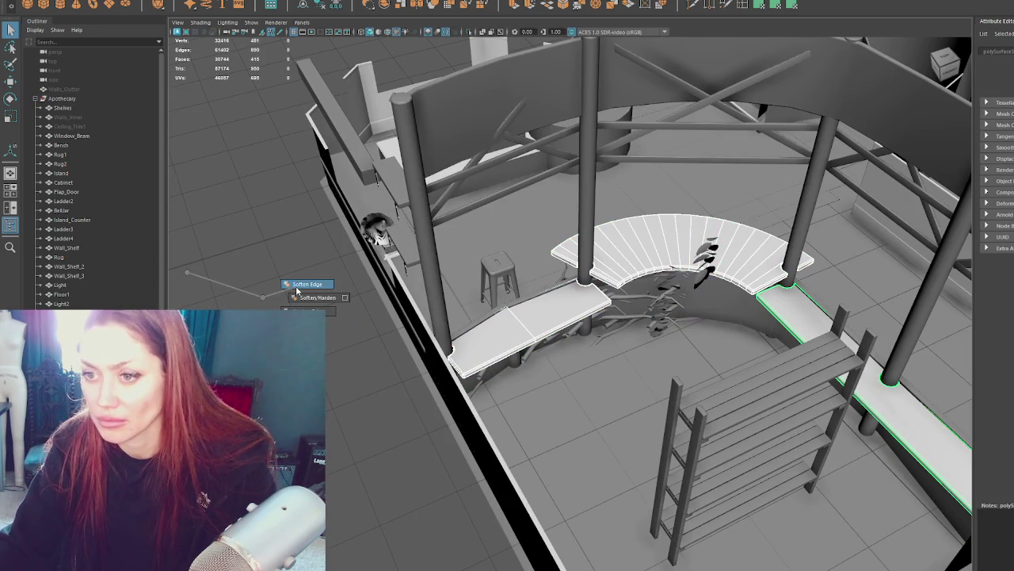
right_click(286, 256)
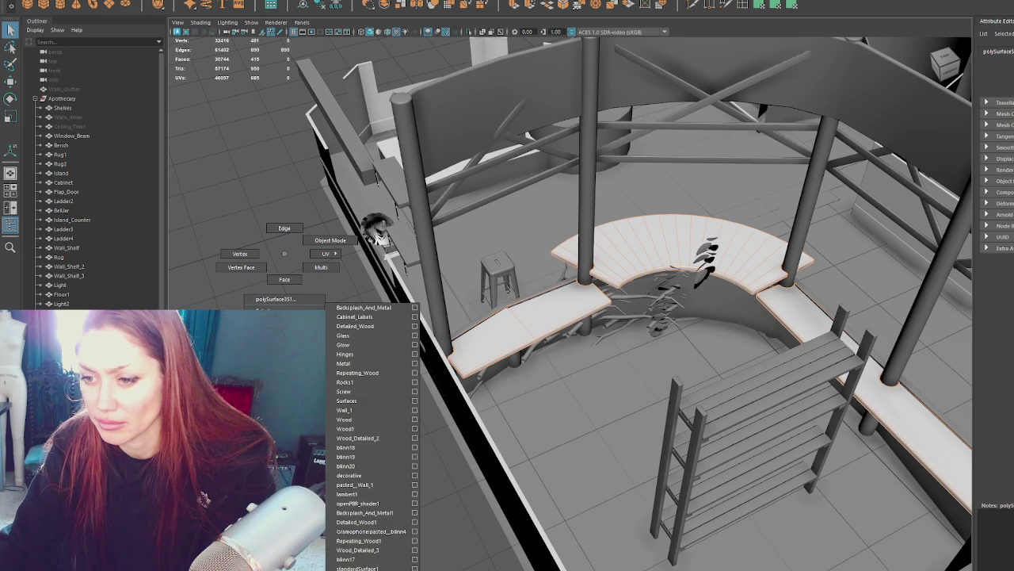
right_drag(276, 301, 374, 420)
mouse_move(253, 264)
alt+mouse_down()
mouse_move(517, 307)
mouse_move(364, 315)
alt+mouse_up()
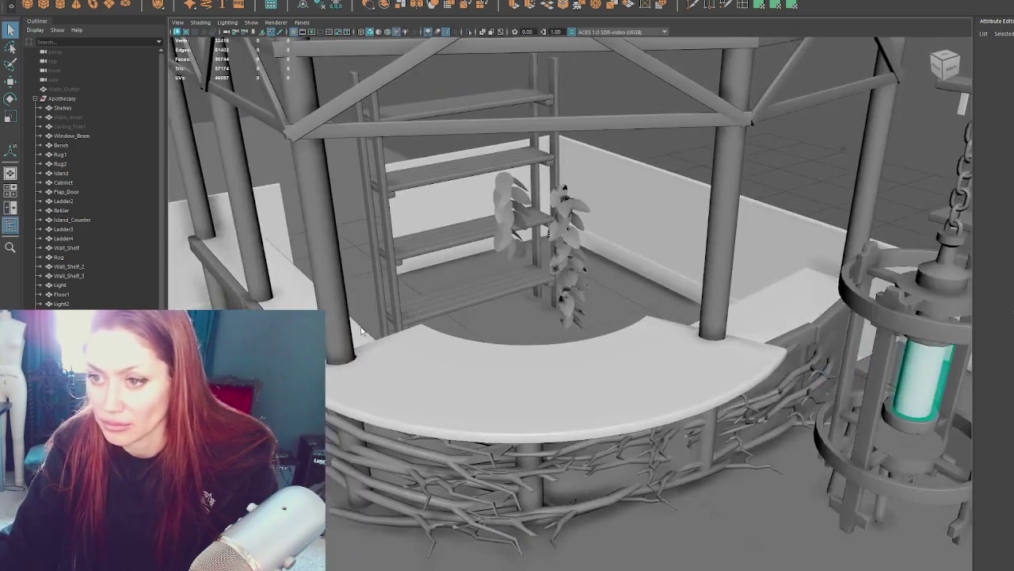
scroll(364, 315, down, 5)
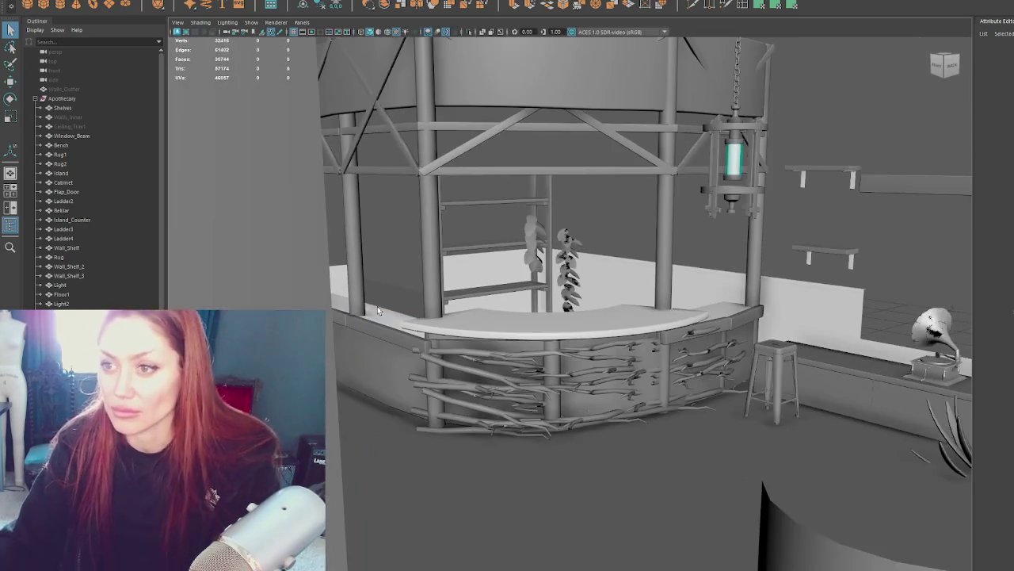
click(422, 239)
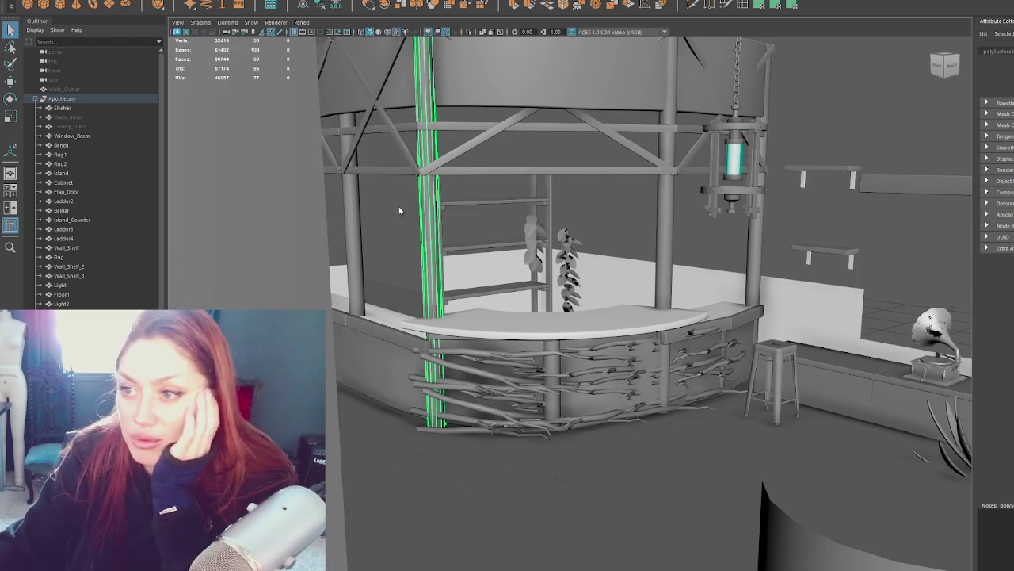
scroll(399, 206, up, 2)
click(516, 141)
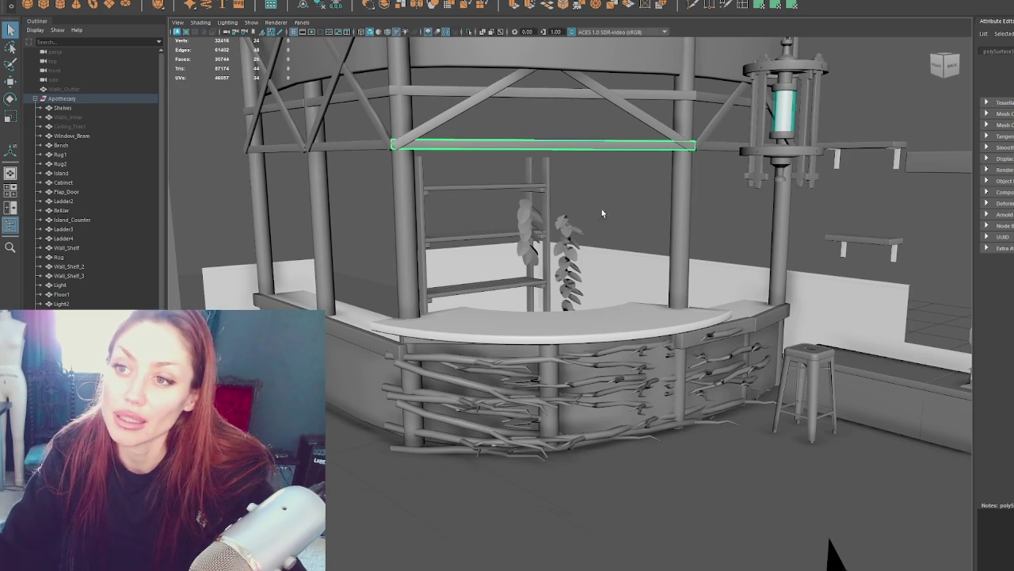
scroll(604, 226, down, 3)
alt+drag(609, 242, 672, 256)
scroll(554, 381, up, 3)
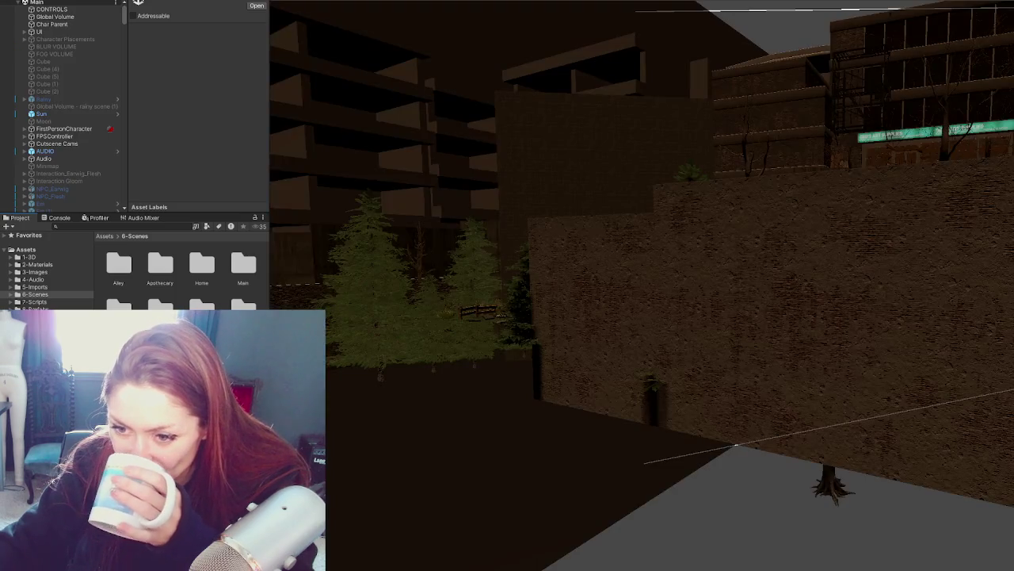
Step: Open the Main scene from the Project window's Scenes folder
right_click(243, 265)
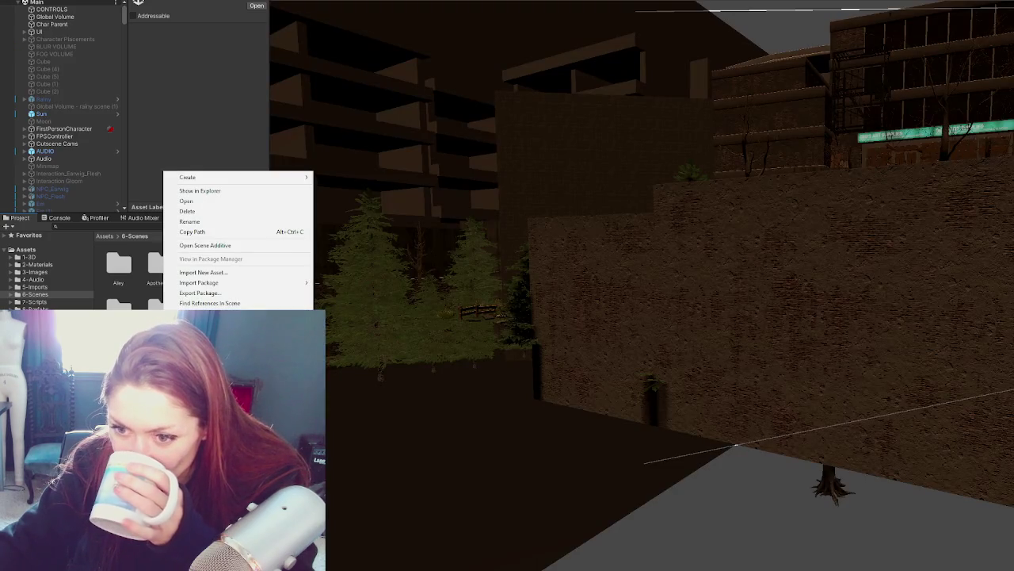
click(287, 245)
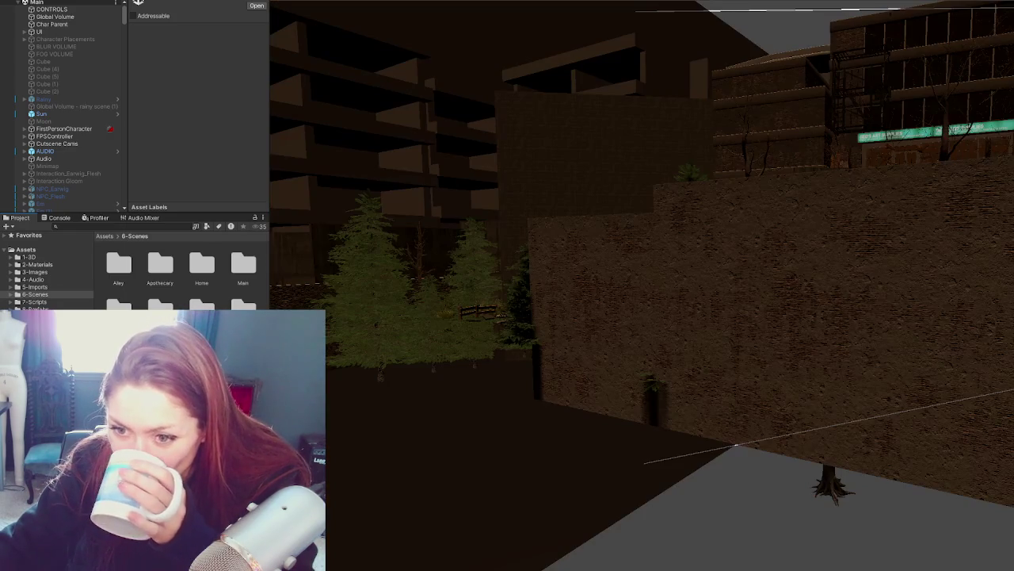
right_click(127, 121)
click(199, 192)
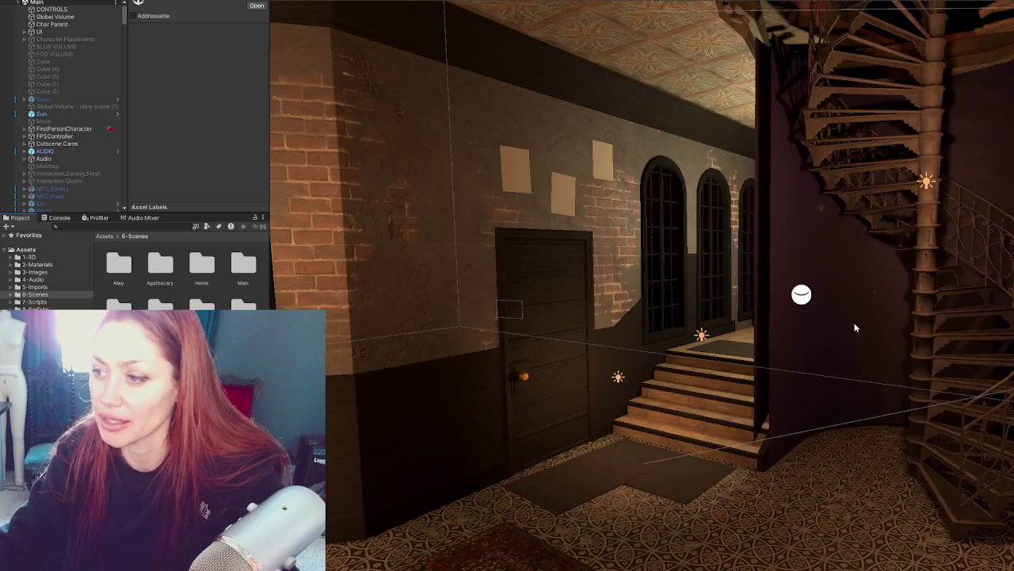
Step: Fly the Scene view camera to the bar and select a vertical booth post
mouse_move(515, 221)
right_down()
mouse_move(597, 293)
mouse_move(791, 268)
right_up()
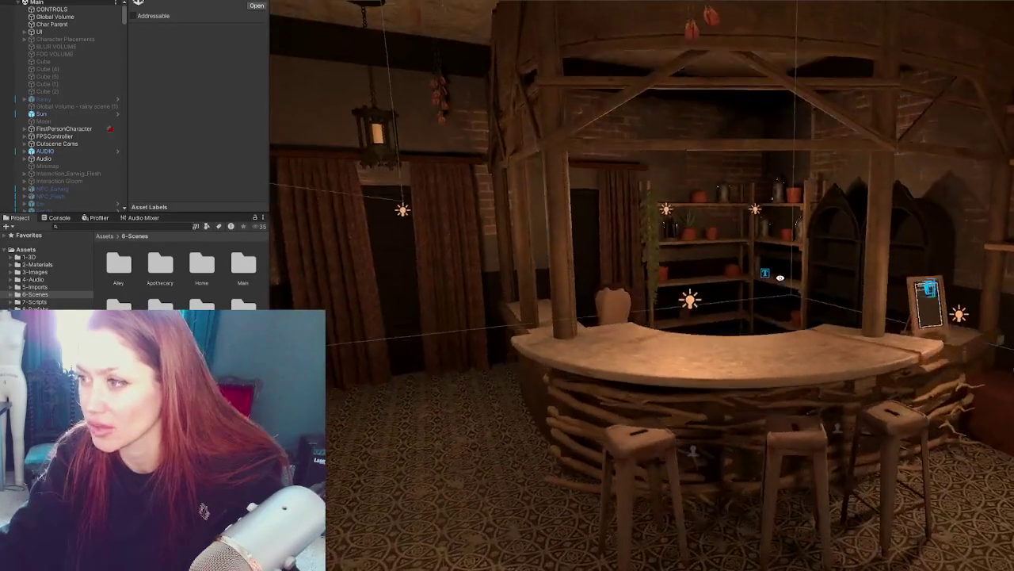
scroll(790, 268, down, 5)
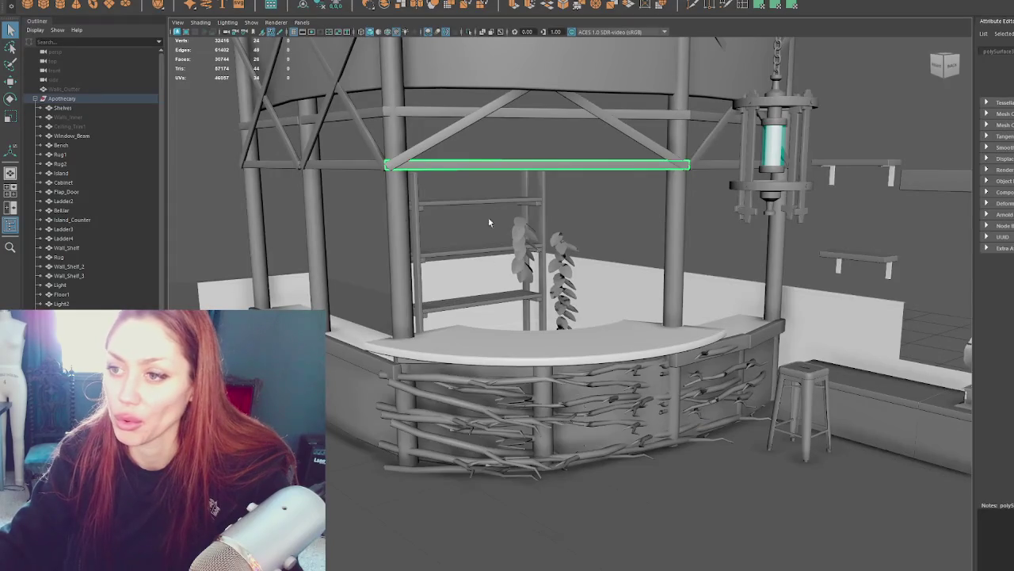
click(390, 224)
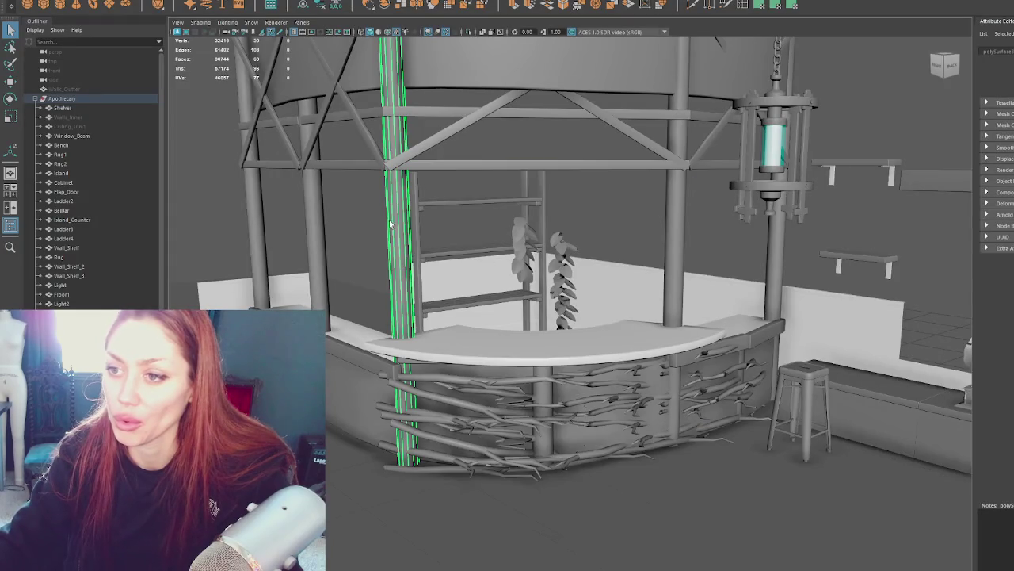
Step: Select all seven booth posts, isolate them with Ctrl+1 and frame the view on them
shift+click(317, 222)
shift+click(259, 221)
shift+click(669, 226)
shift+click(776, 258)
scroll(713, 245, down, 3)
scroll(676, 243, up, 3)
alt+drag(642, 166, 636, 196)
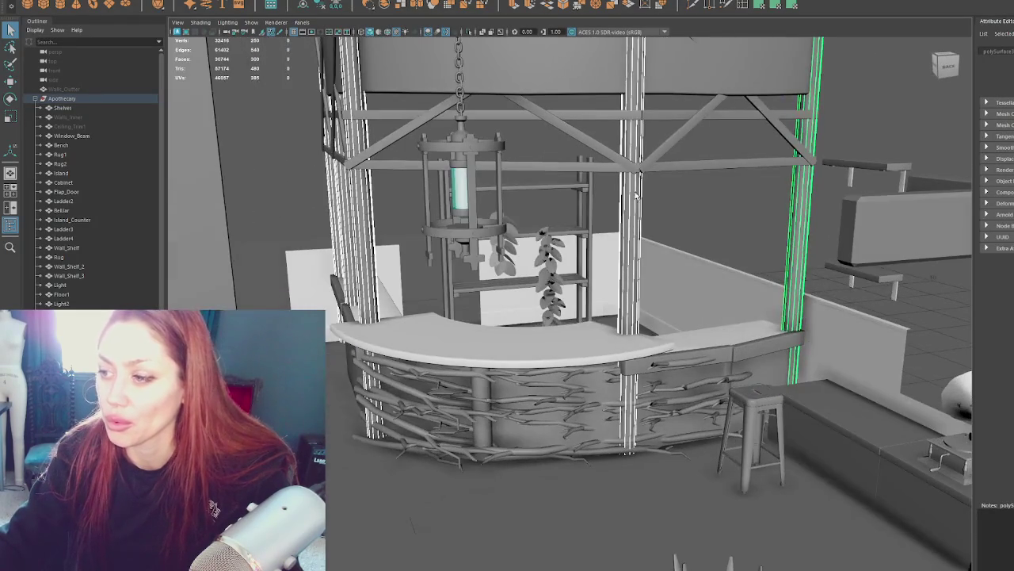
shift+click(730, 370)
mouse_move(478, 393)
alt+mouse_down()
mouse_move(557, 349)
mouse_move(528, 339)
alt+mouse_up()
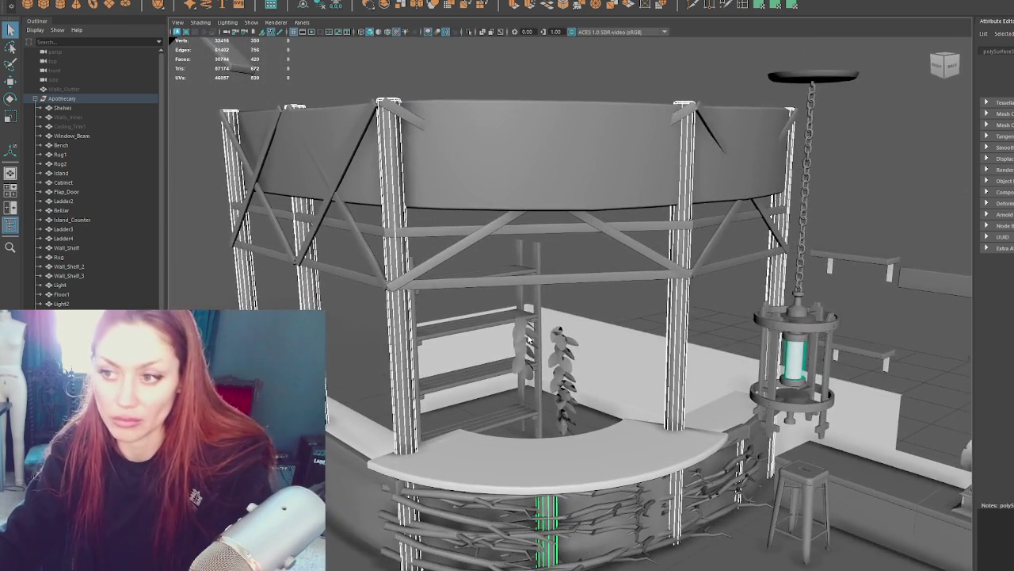
key(ctrl+1)
key(f)
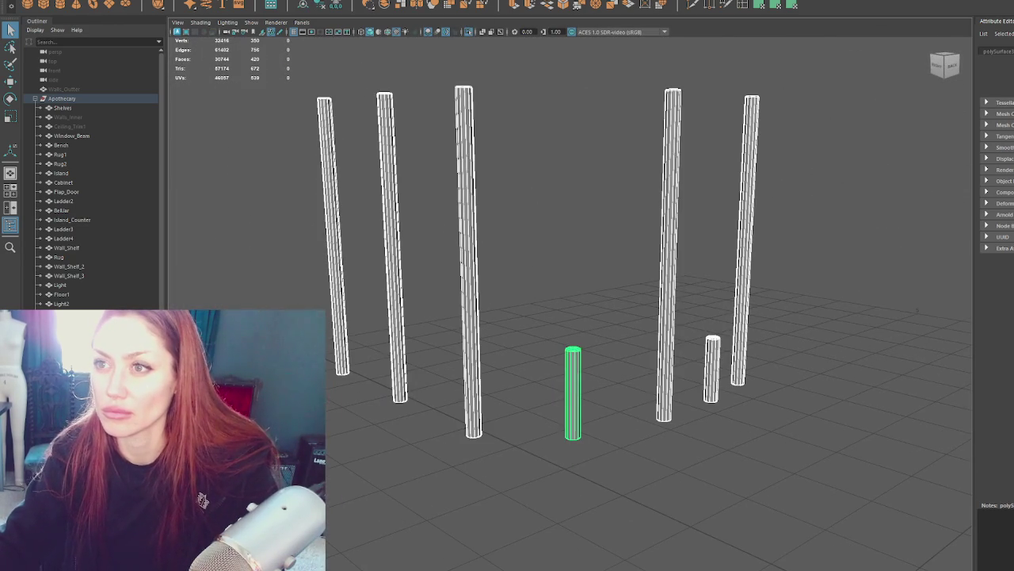
Step: Inspect the faces of each post in turn in face mode, then clear the selection
key(F8)
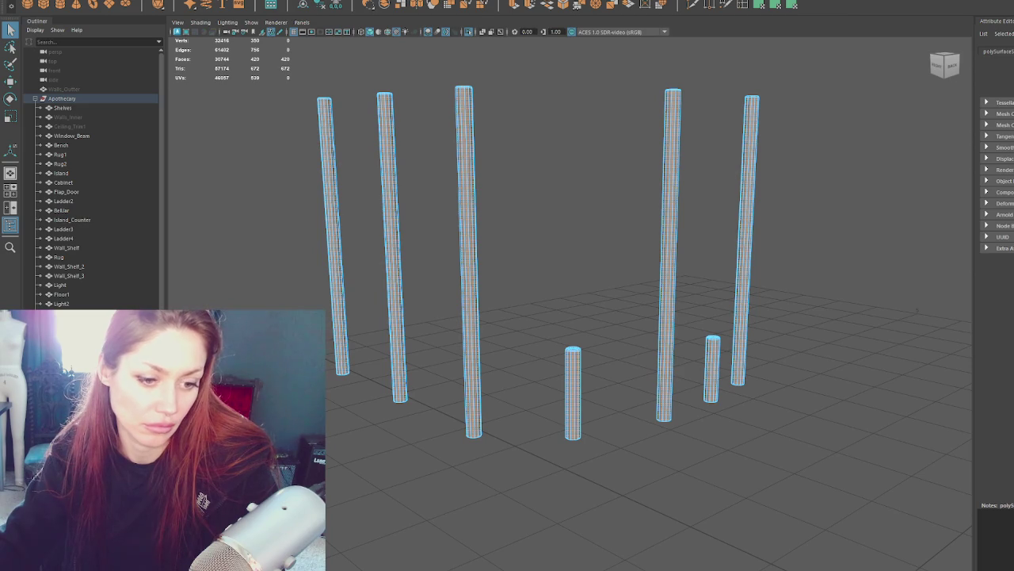
key(w)
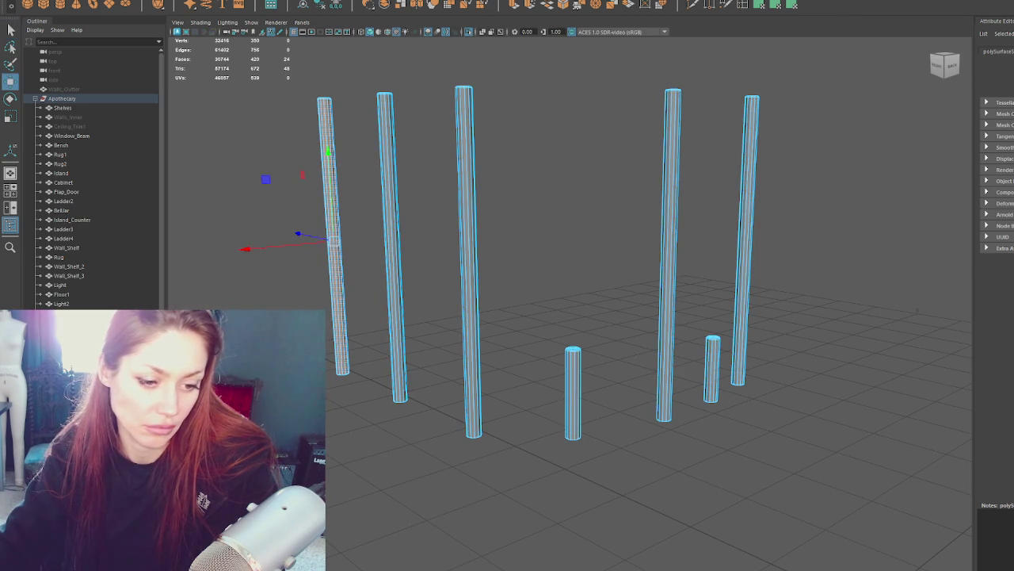
click(573, 392)
click(669, 253)
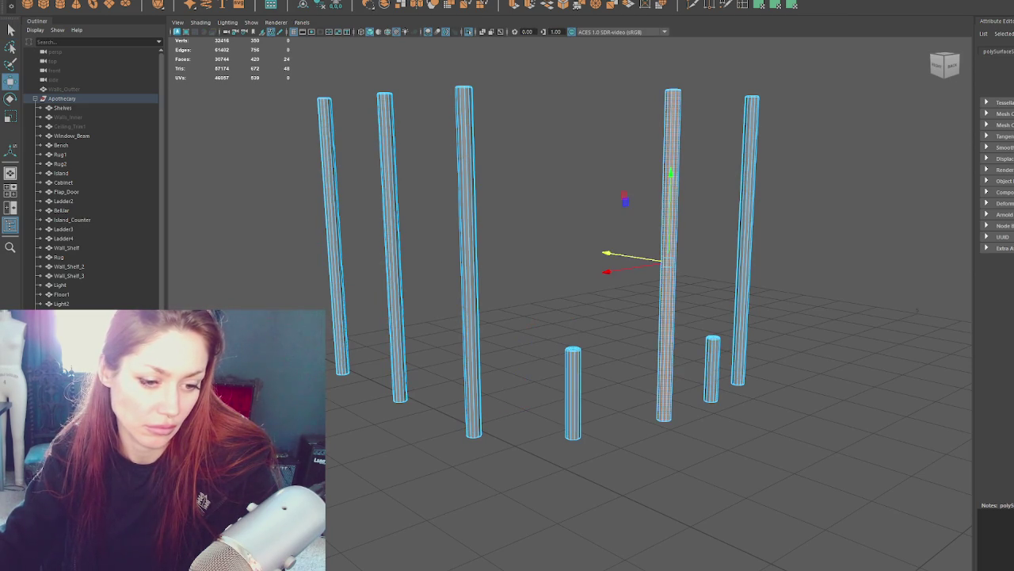
click(387, 238)
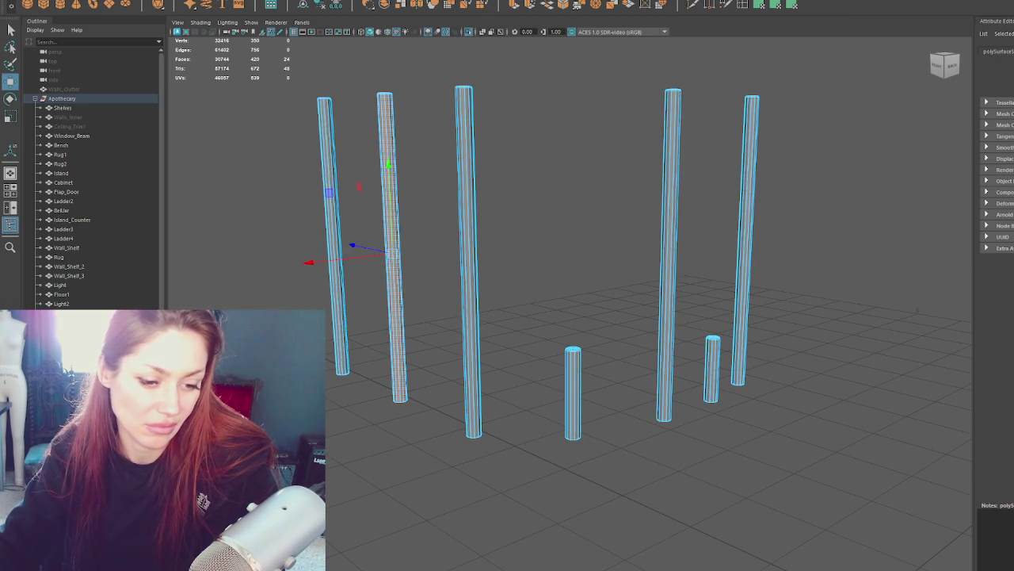
click(467, 261)
click(747, 238)
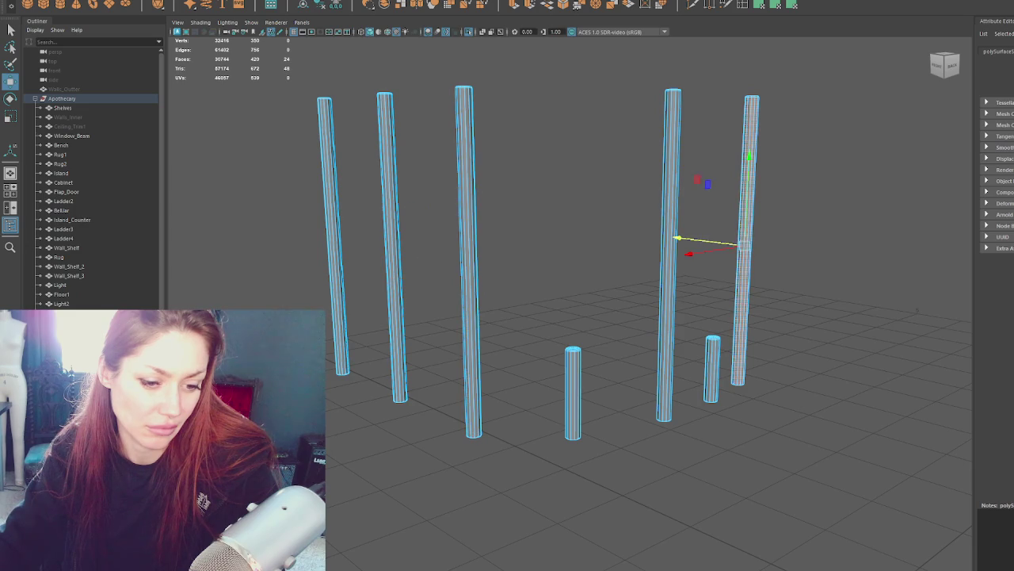
click(626, 127)
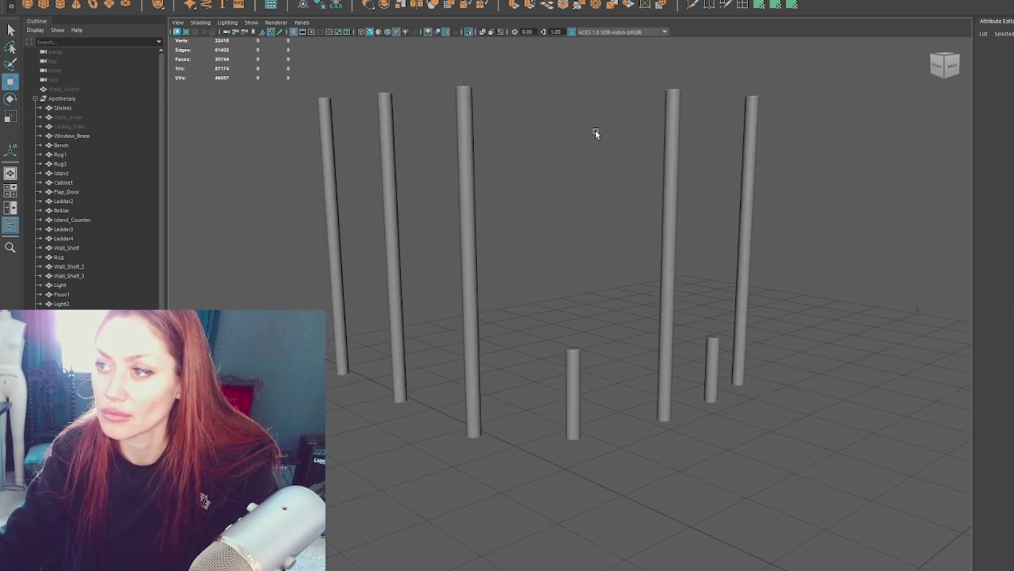
Step: Marquee-select all posts, split them with Mesh > Separate, then reselect the separated posts
scroll(587, 125, up, 2)
drag(842, 83, 171, 563)
click(192, 2)
click(193, 6)
click(665, 41)
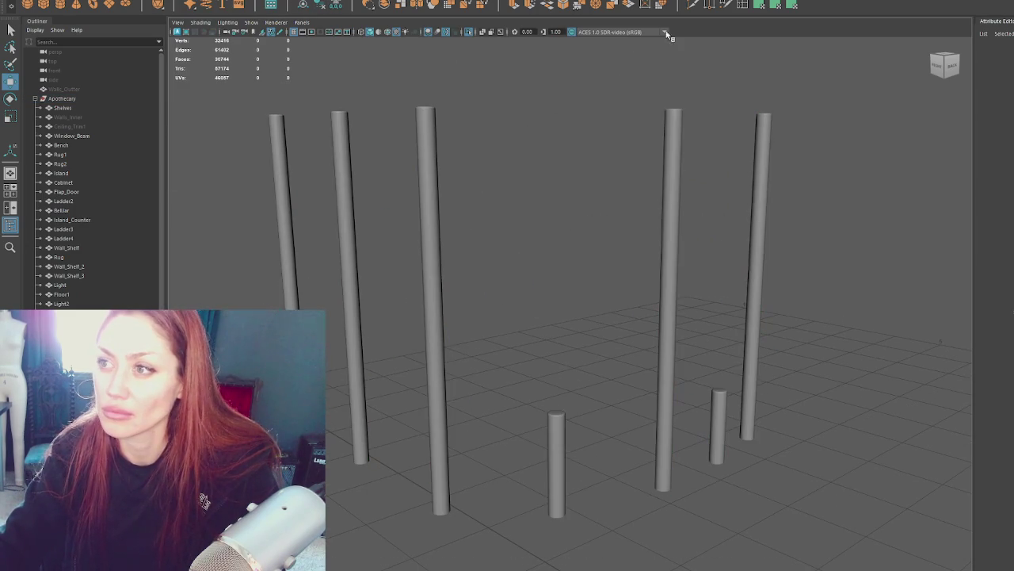
key(ctrl+z)
key(F10)
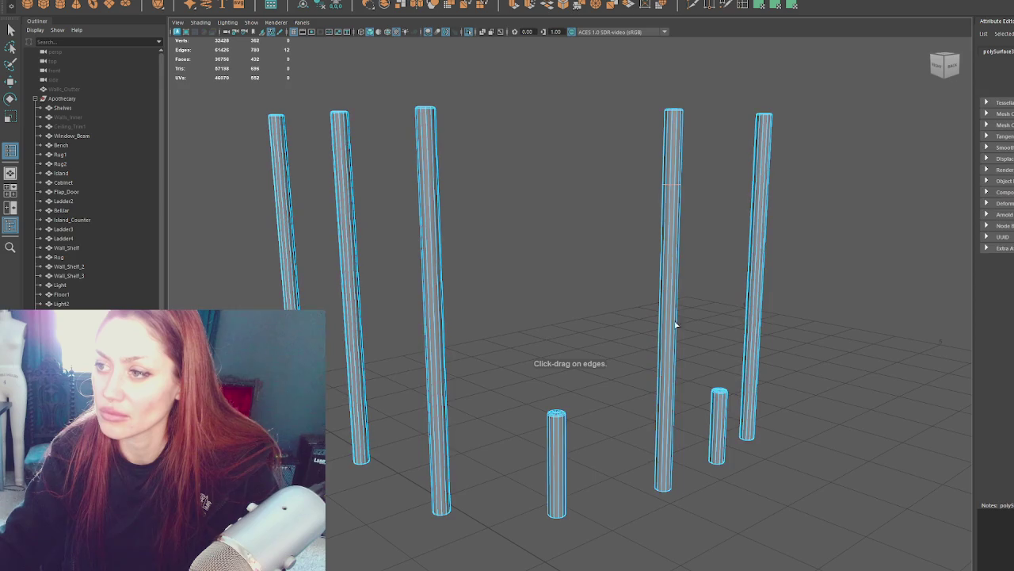
Step: Cut edge loops across the right post, the centre-left post and the short post
click(763, 279)
click(429, 230)
click(556, 454)
Step: In vertex mode, shift the centre-left post's mid vertex and select top and bottom vertices on two posts
right_click(563, 183)
click(519, 180)
key(w)
click(428, 231)
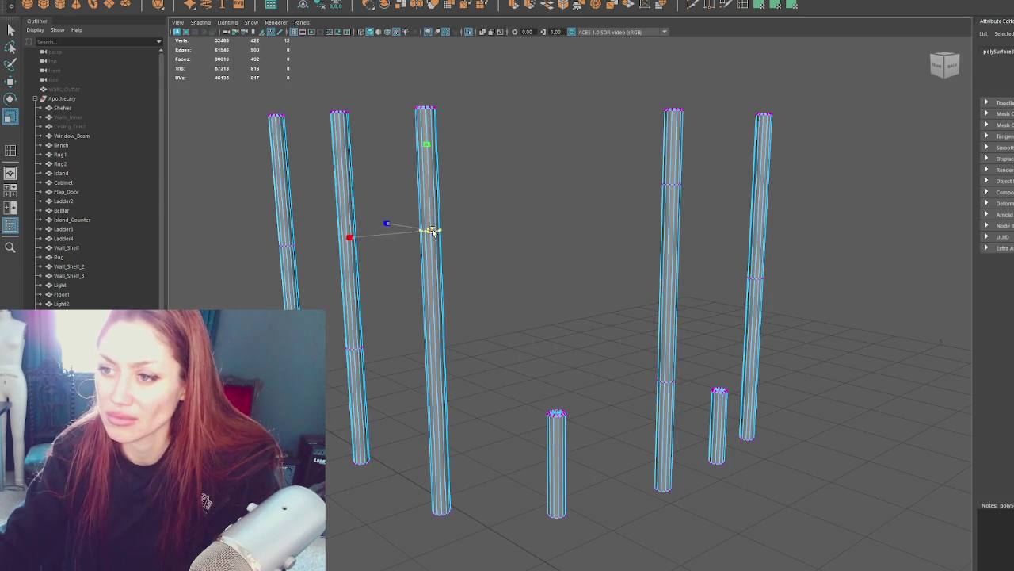
drag(416, 235, 409, 226)
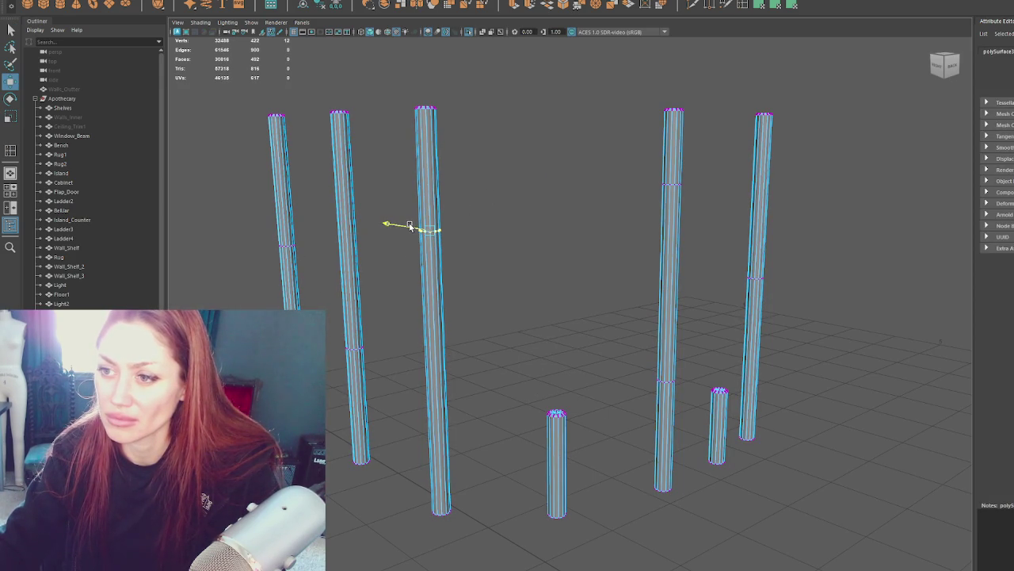
mouse_move(455, 93)
mouse_down()
mouse_move(385, 133)
mouse_move(384, 108)
mouse_up()
drag(476, 471, 434, 526)
drag(410, 523, 409, 523)
mouse_move(384, 333)
mouse_down()
mouse_move(326, 358)
mouse_move(334, 343)
mouse_up()
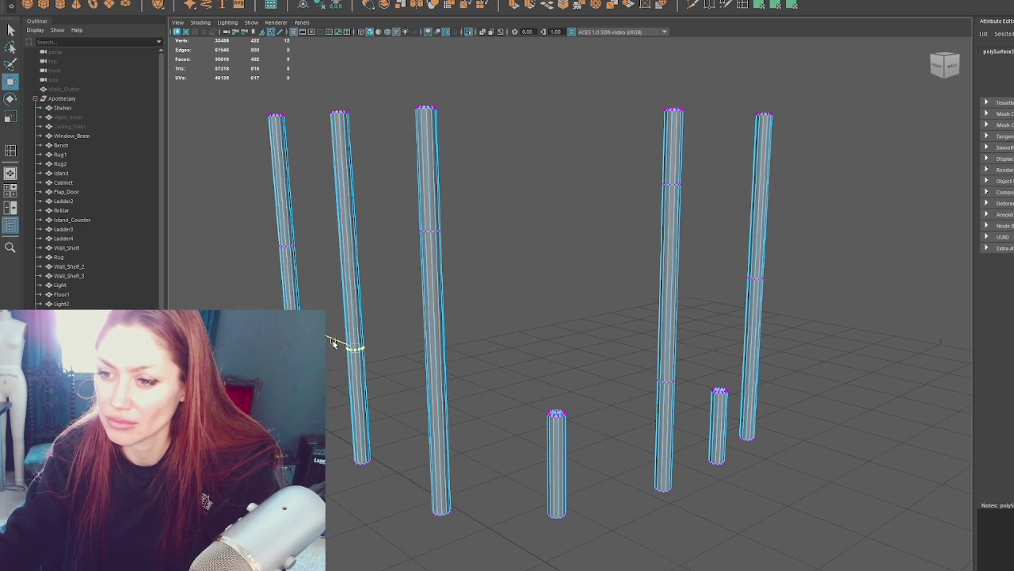
mouse_move(382, 74)
mouse_down()
mouse_move(317, 127)
mouse_move(363, 87)
mouse_up()
Step: Select and scale edge loops on the middle and left posts, including the middle post's top and bottom loops
mouse_move(523, 400)
mouse_down()
mouse_move(454, 422)
mouse_move(455, 409)
mouse_up()
drag(532, 346, 471, 389)
key(r)
drag(331, 237, 249, 311)
click(331, 492)
drag(389, 567, 389, 569)
mouse_move(416, 119)
mouse_down()
mouse_move(479, 93)
mouse_move(440, 107)
mouse_up()
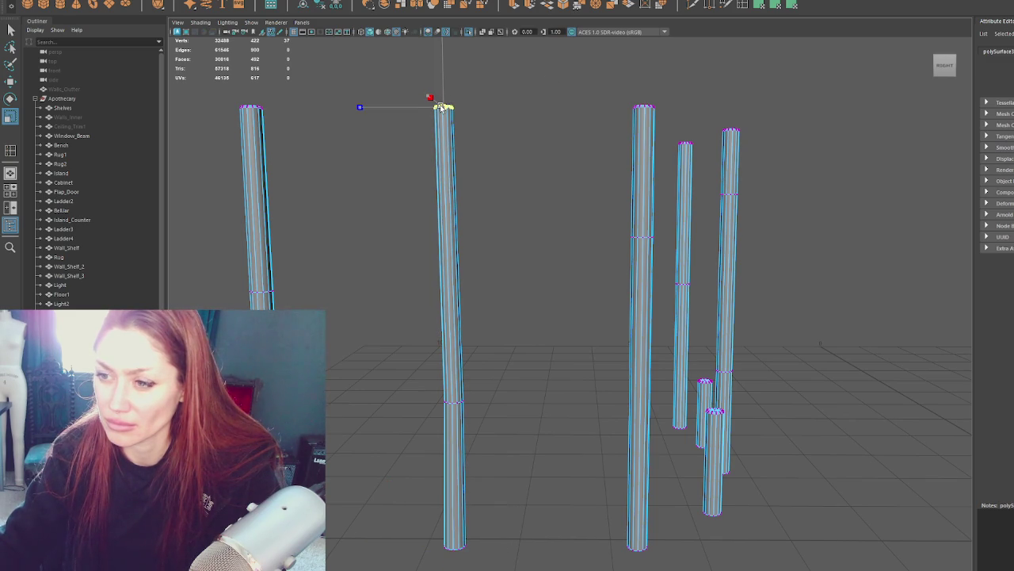
Step: Rotate and move the top loops of the left, middle-right and right posts, plus middle and bottom loops
key(w)
key(e)
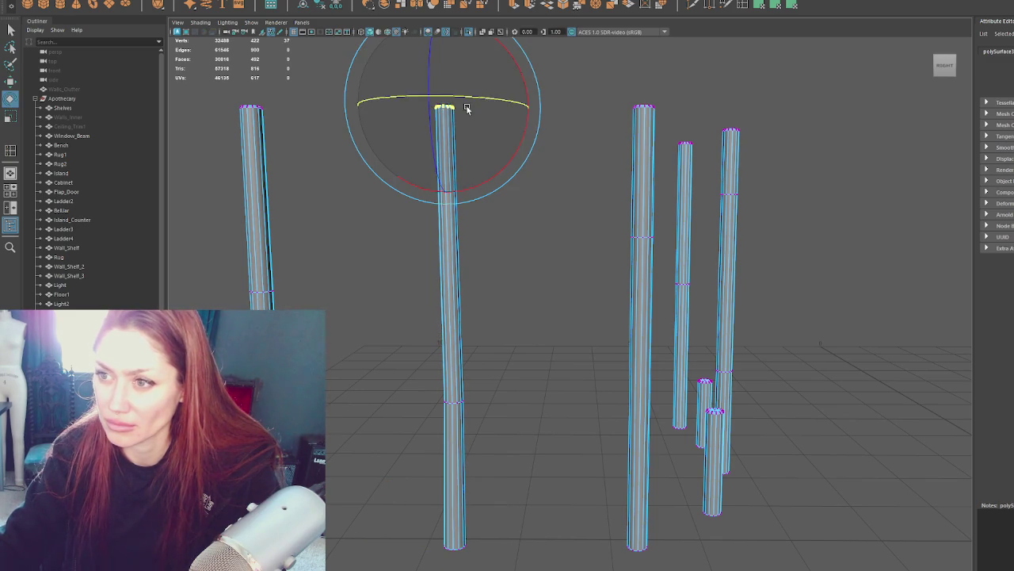
drag(295, 128, 237, 100)
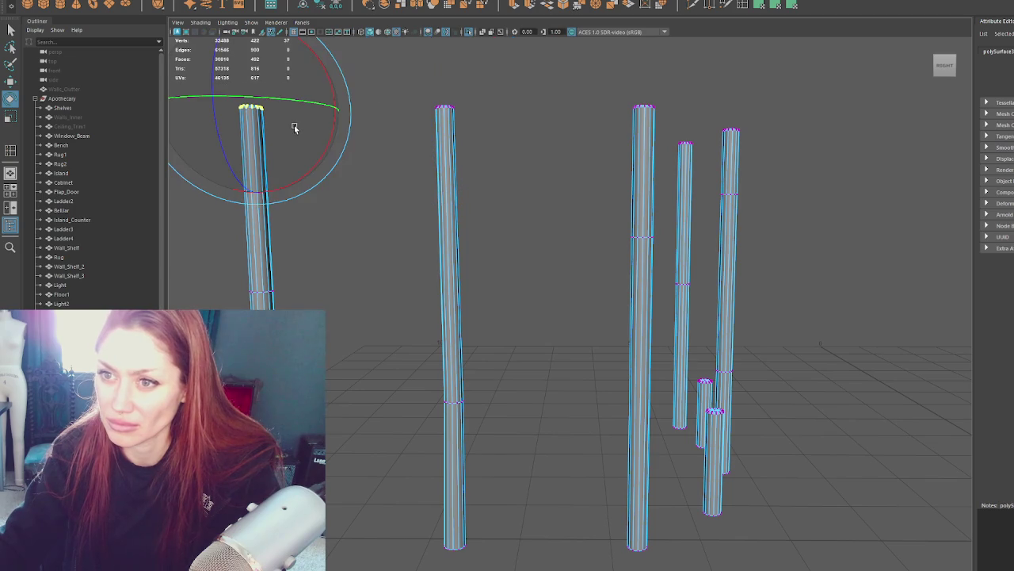
key(w)
drag(663, 84, 605, 132)
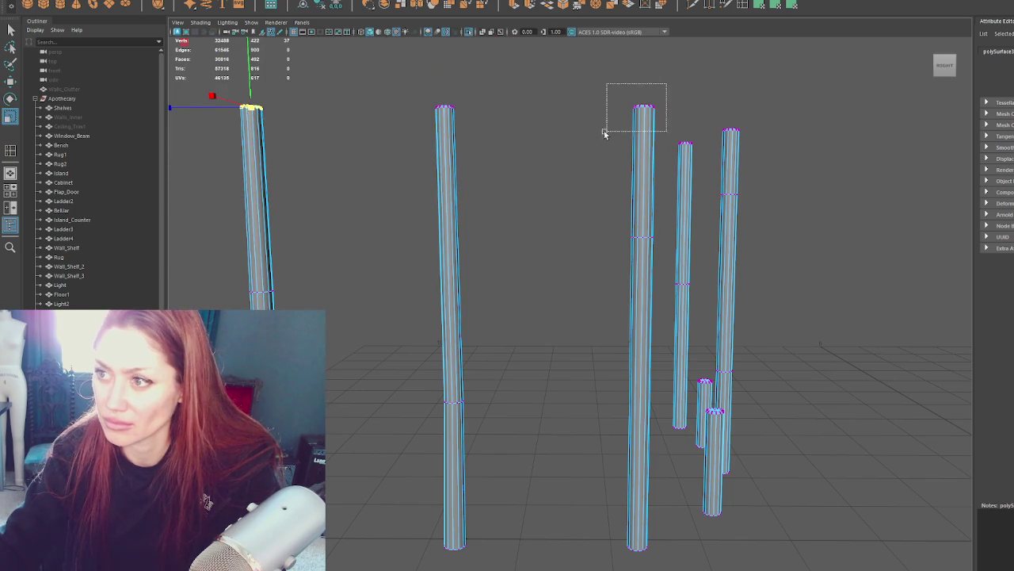
mouse_move(785, 92)
mouse_down()
mouse_move(720, 152)
mouse_move(664, 158)
mouse_up()
drag(706, 246, 667, 317)
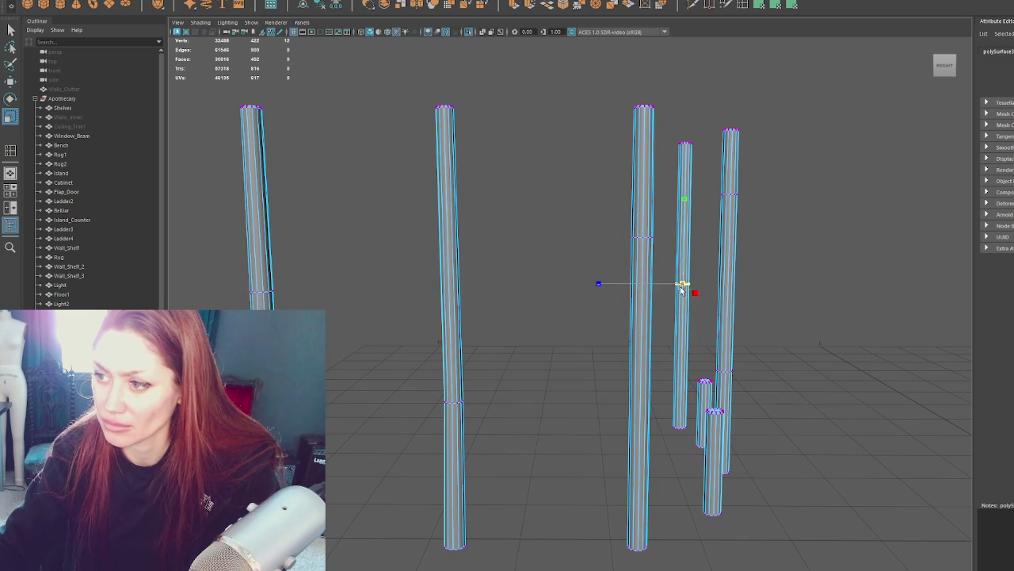
drag(667, 408, 682, 432)
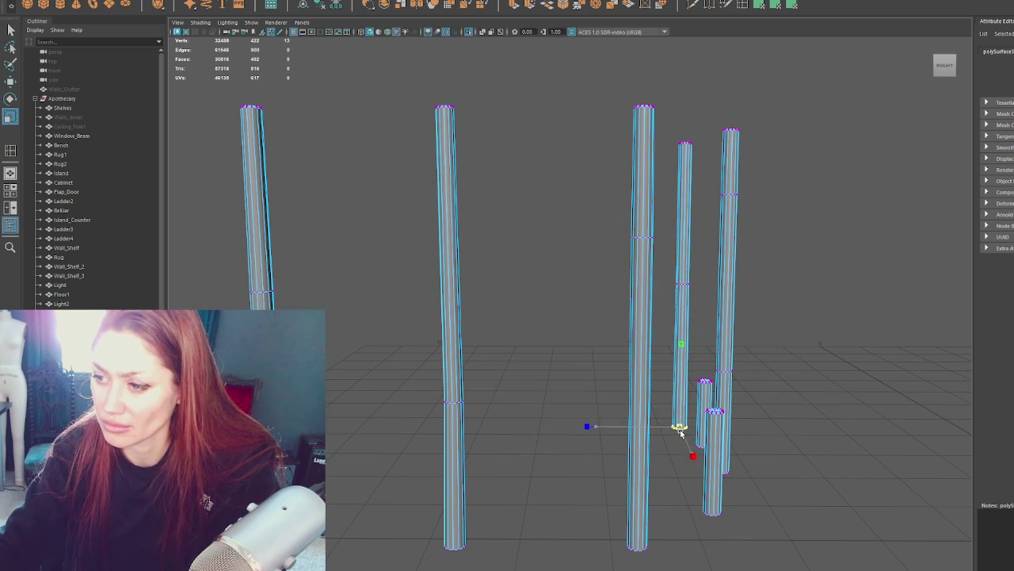
mouse_move(754, 496)
mouse_down()
mouse_move(630, 554)
mouse_move(740, 502)
mouse_move(691, 502)
mouse_up()
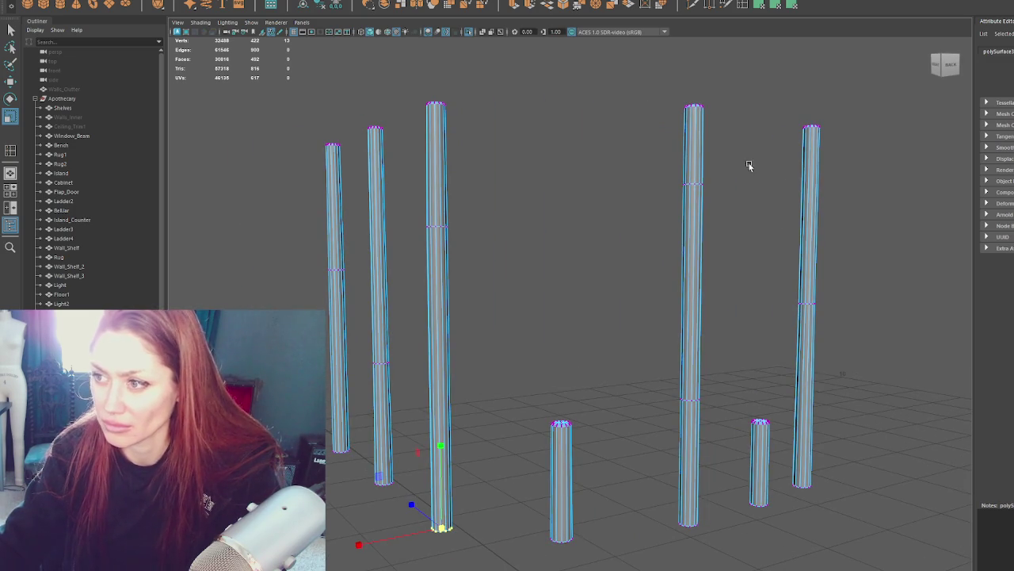
Step: Scale and shift the short post's top and bottom loops, then nudge another post's bottom ring
drag(750, 165, 668, 190)
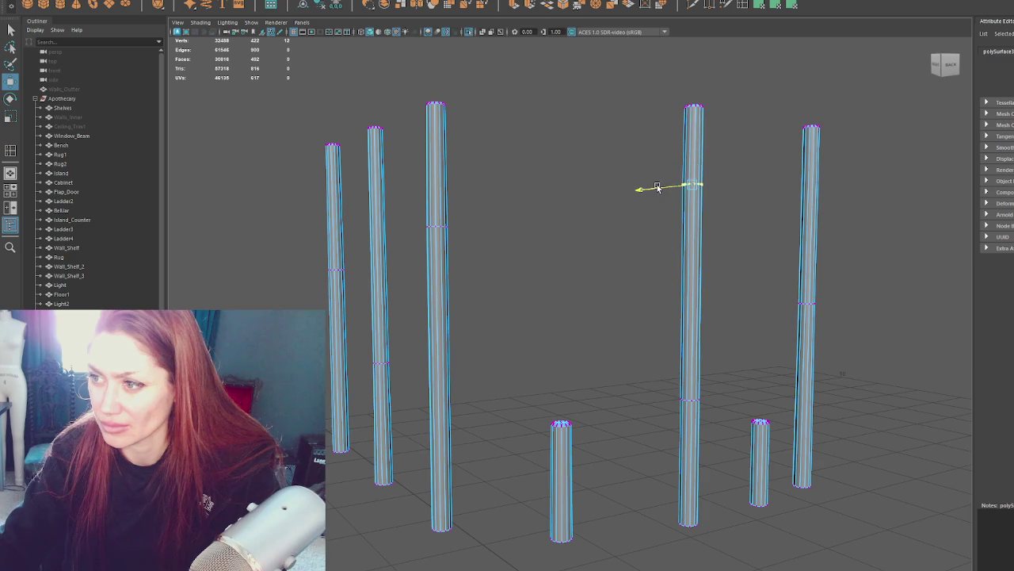
click(569, 427)
mouse_move(545, 537)
mouse_down()
mouse_move(726, 511)
mouse_move(717, 514)
mouse_up()
key(r)
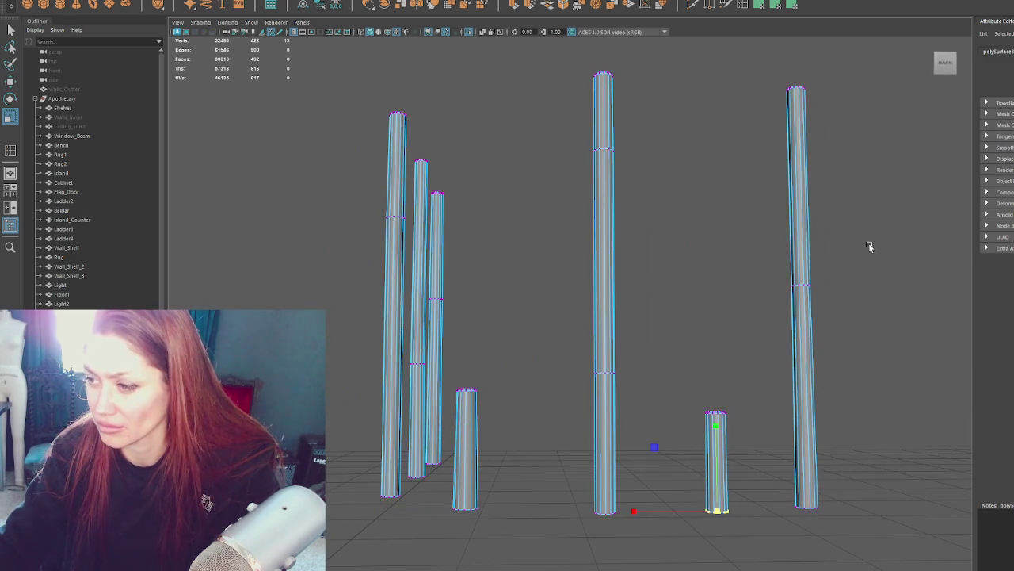
key(w)
click(674, 511)
drag(501, 470, 440, 513)
drag(532, 485, 430, 515)
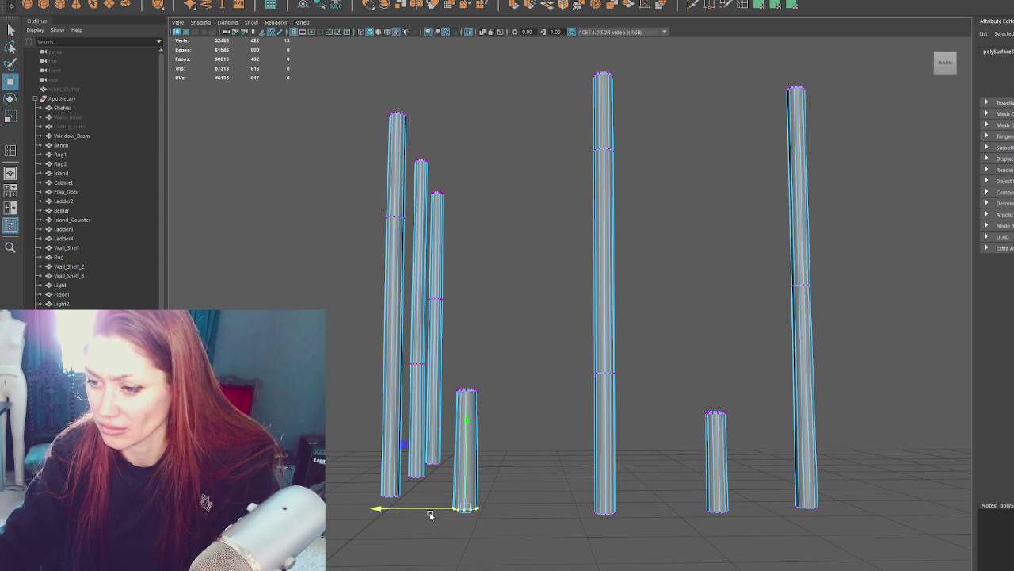
Step: Scale a ring on the tall post, shift the centre post's higher loop, and adjust the right pillar's loops
alt+drag(618, 346, 679, 368)
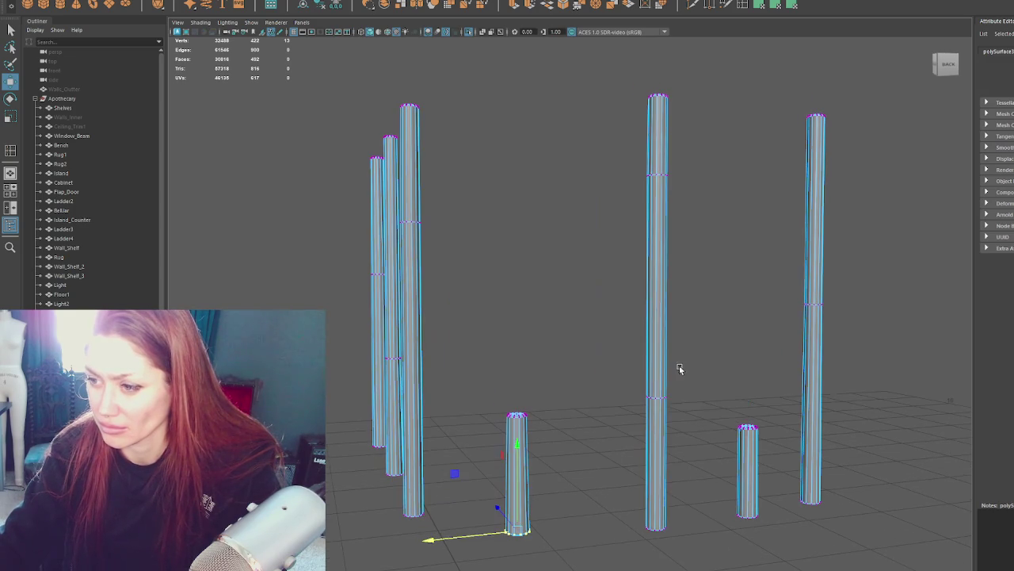
double_click(665, 400)
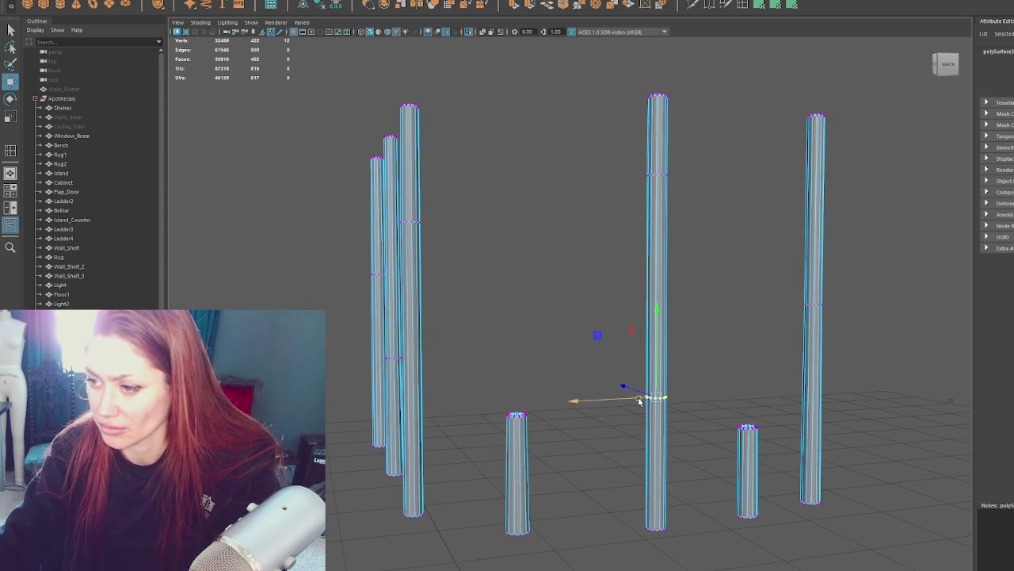
click(639, 392)
key(r)
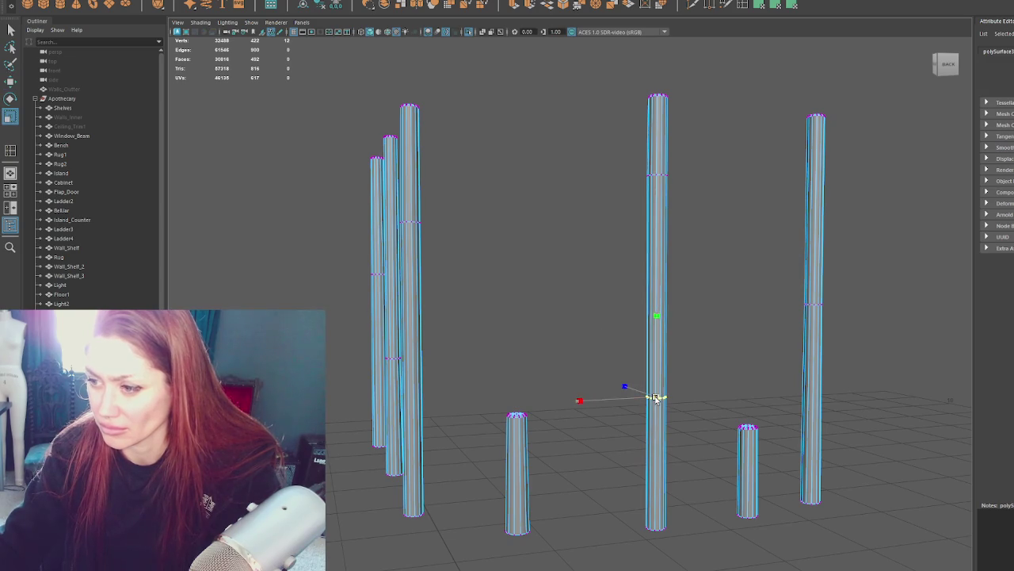
double_click(657, 175)
key(w)
drag(618, 175, 620, 176)
drag(878, 219, 788, 339)
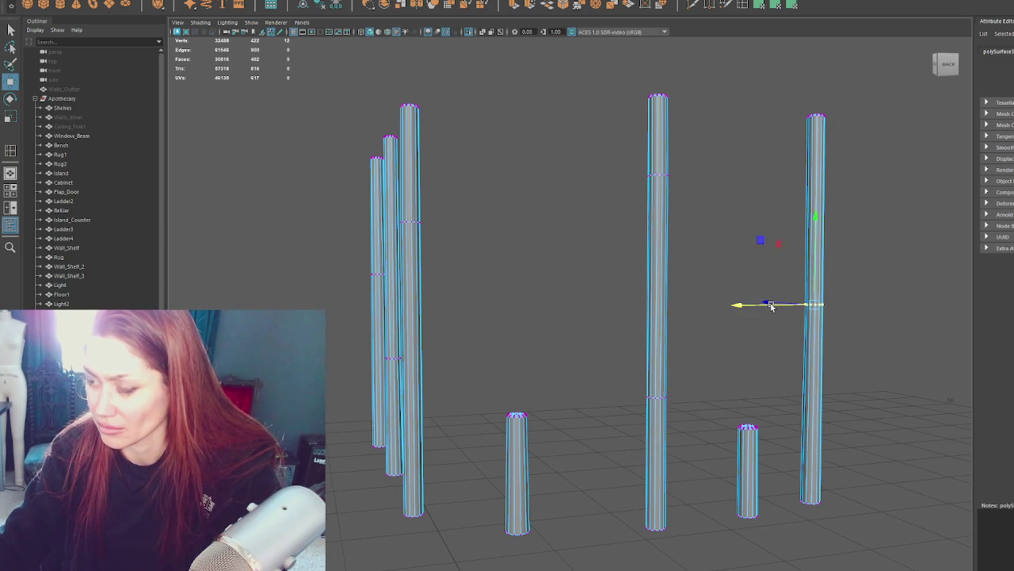
alt+drag(769, 302, 793, 300)
drag(863, 88, 793, 156)
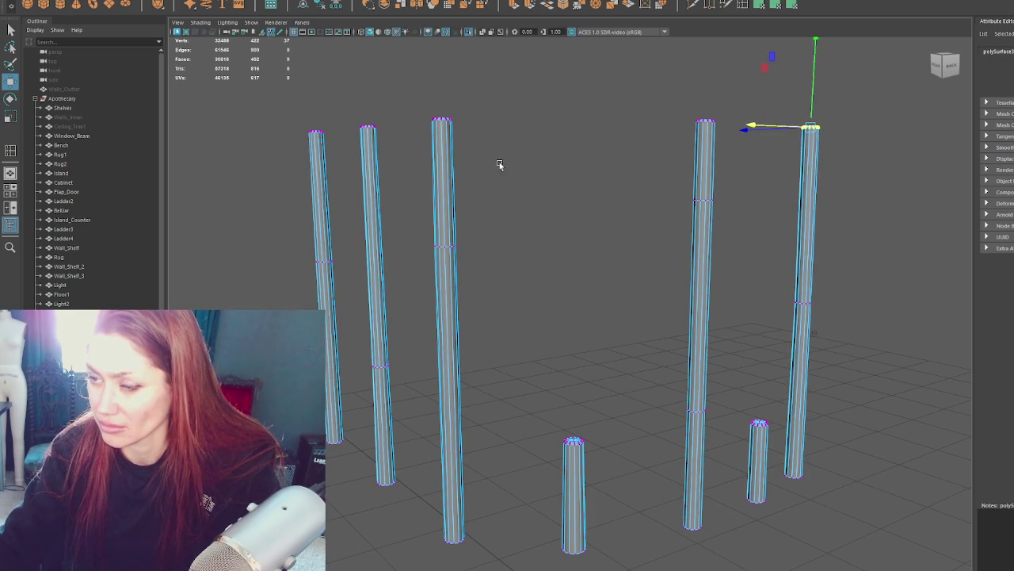
Step: Leave component mode, turn off isolation to show the whole booth, and orbit to a front view
key(F8)
key(ctrl+1)
mouse_move(670, 202)
alt+mouse_down()
mouse_move(656, 214)
mouse_move(644, 184)
mouse_move(679, 191)
mouse_move(671, 191)
alt+mouse_up()
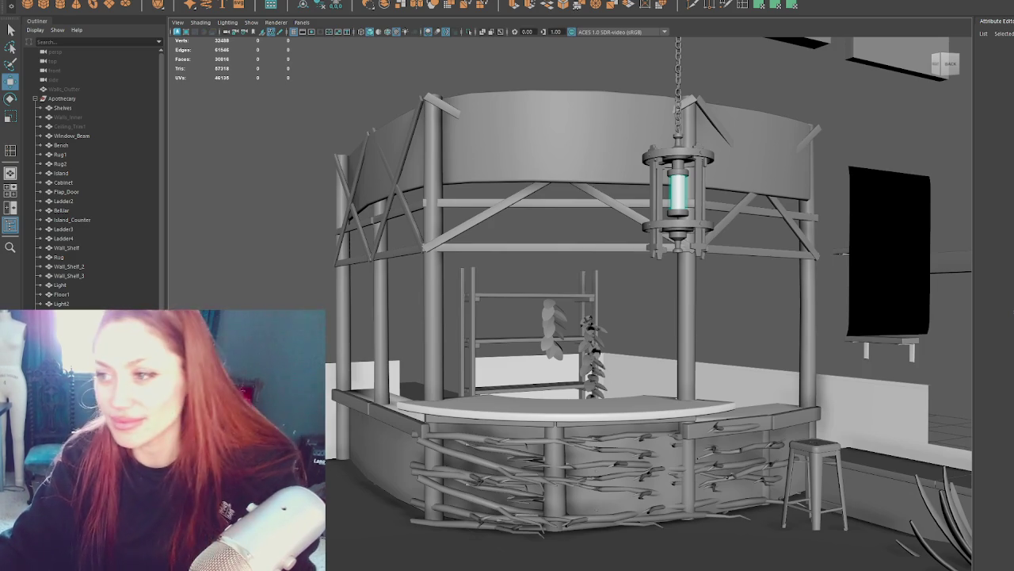
click(552, 103)
Step: Select the counter top and two more counter pieces, then isolate them from the booth
mouse_move(551, 61)
alt+mouse_down()
mouse_move(702, 264)
mouse_move(758, 264)
mouse_move(585, 255)
mouse_move(651, 271)
alt+mouse_up()
alt+right_drag(651, 270, 623, 268)
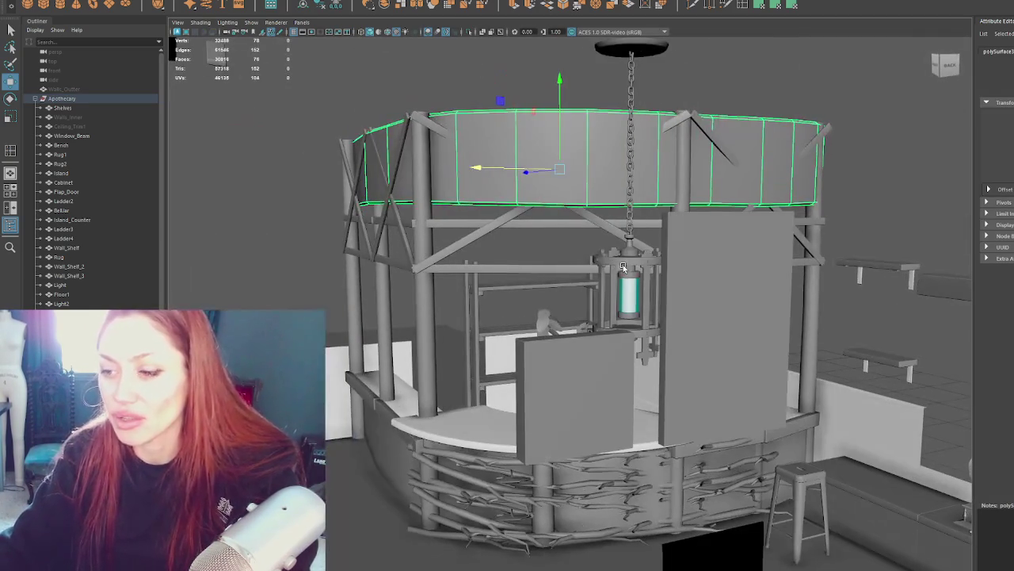
click(450, 438)
shift+click(602, 409)
alt+drag(602, 410, 699, 431)
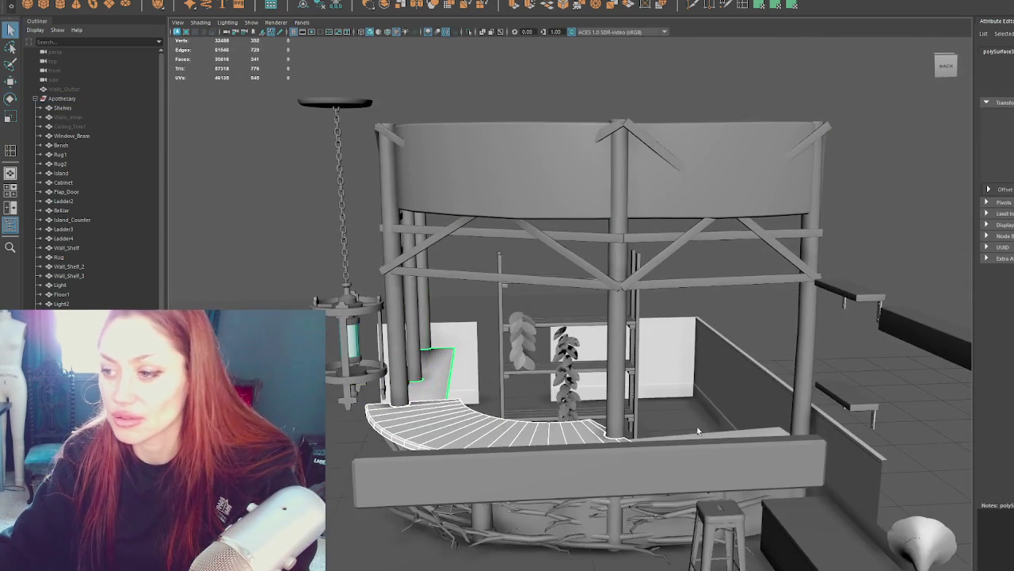
shift+click(736, 435)
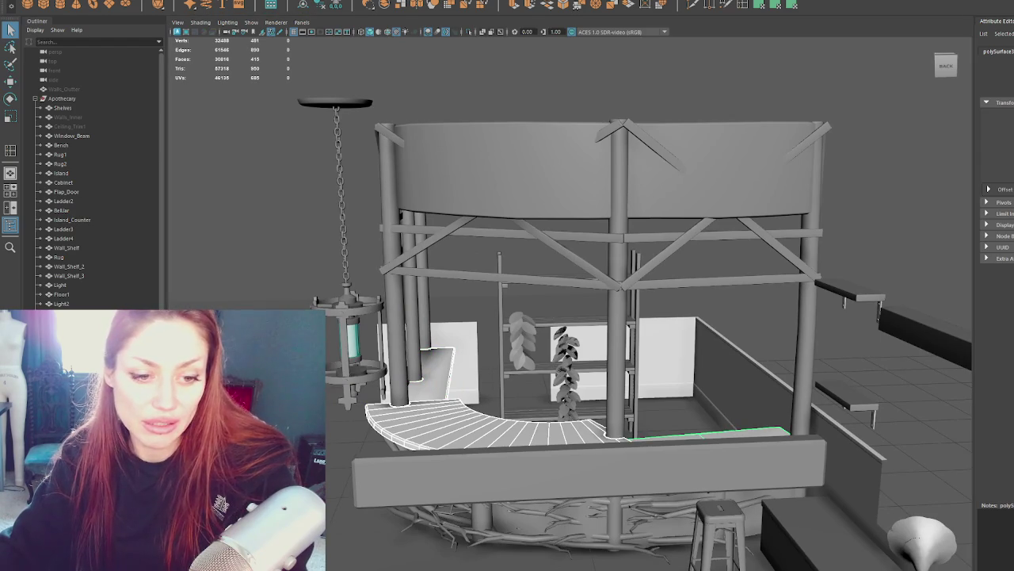
scroll(555, 332, down, 2)
alt+drag(555, 333, 485, 350)
key(ctrl+1)
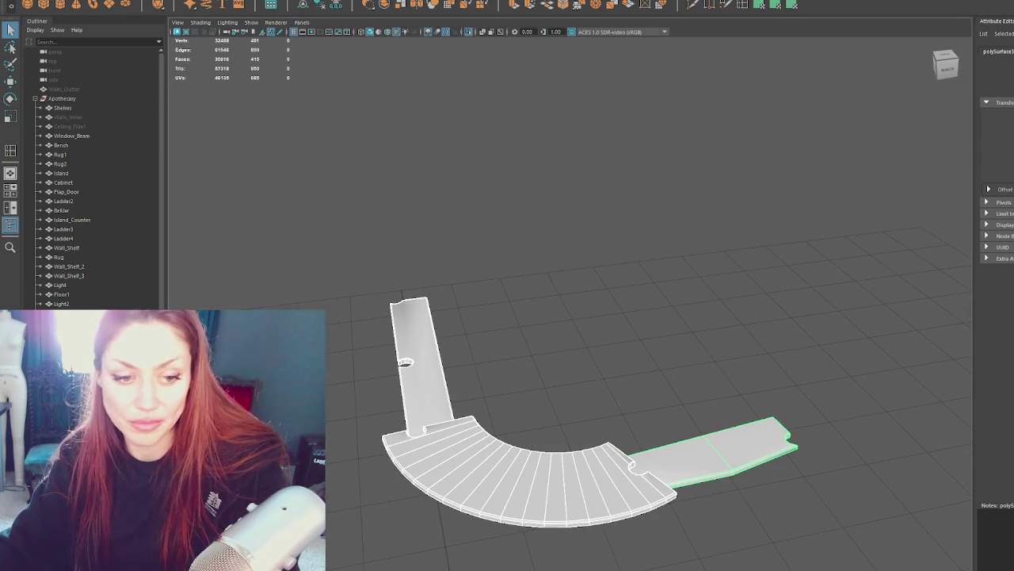
Step: Marquee-select all floor pieces, look down from above, and pick out the long straight strip
right_drag(752, 198, 753, 173)
drag(854, 176, 295, 527)
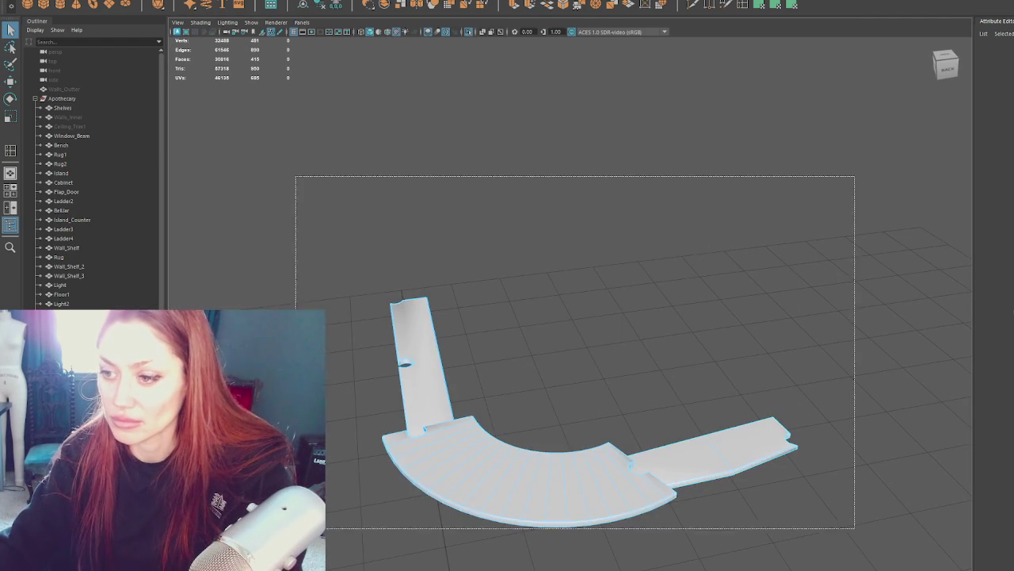
mouse_move(464, 562)
alt+mouse_down()
mouse_move(600, 470)
mouse_move(585, 528)
mouse_move(651, 389)
alt+mouse_up()
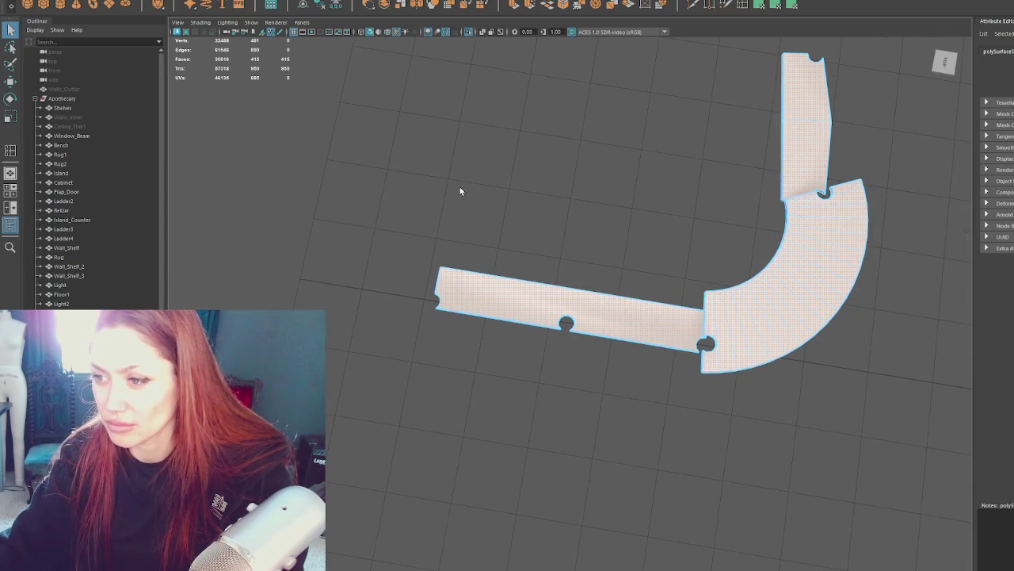
click(600, 294)
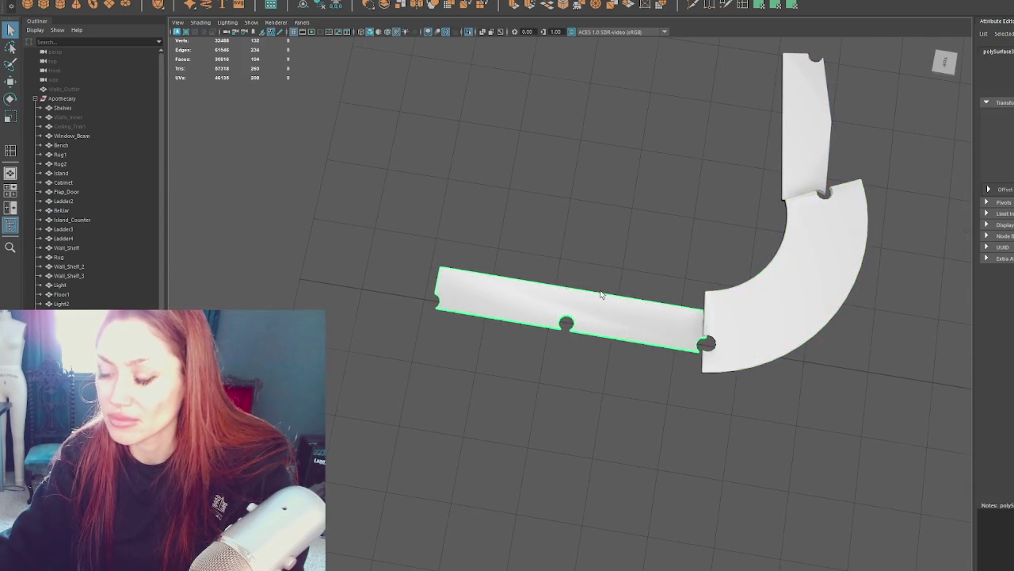
Step: Select all faces of the long straight strip and apply UV > Planar Projection
scroll(599, 294, up, 3)
right_drag(537, 188, 536, 199)
drag(476, 272, 580, 275)
drag(278, 151, 543, 332)
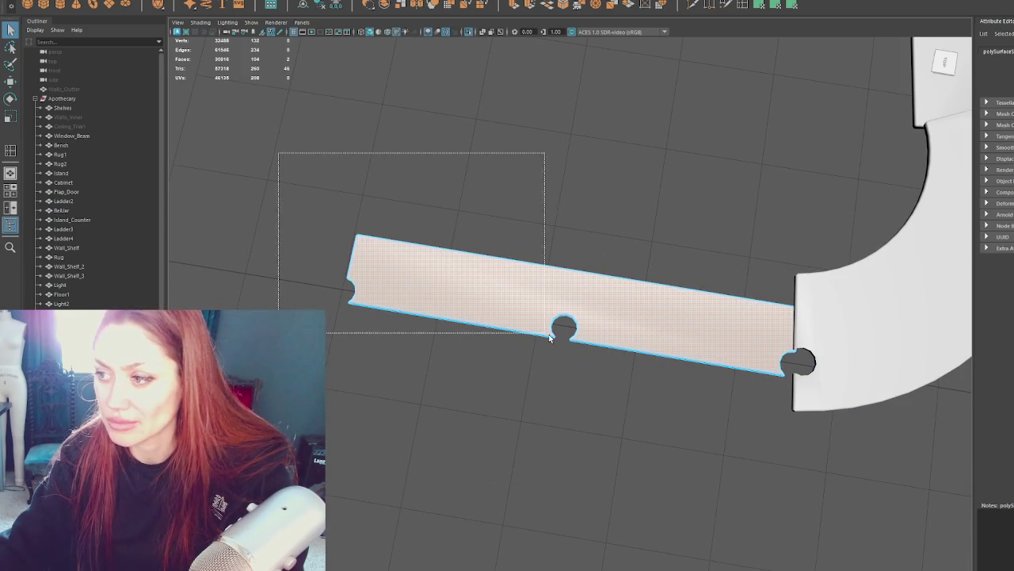
click(759, 6)
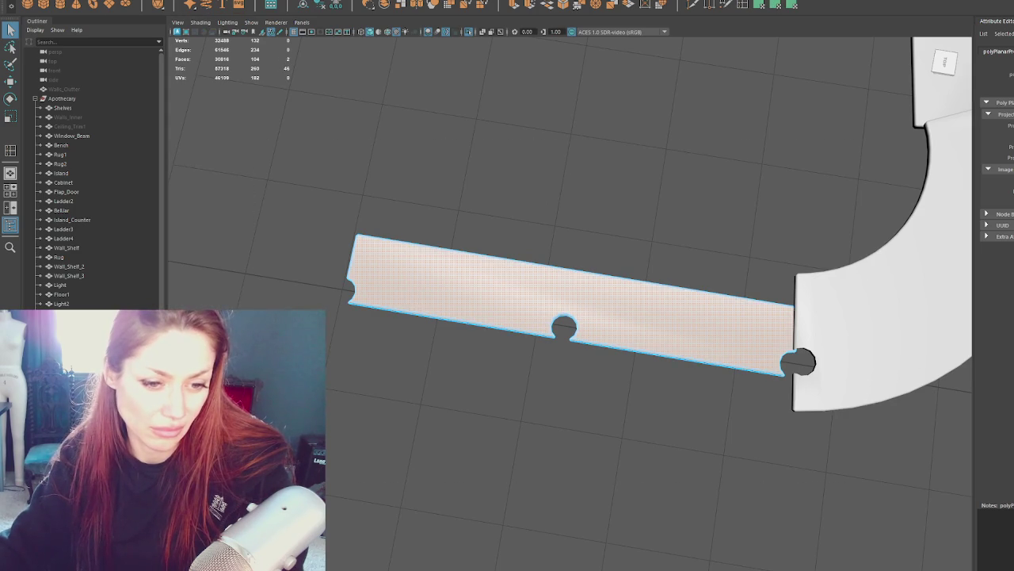
Step: Reselect all of the strip's faces and return to the Select tool
key(F8)
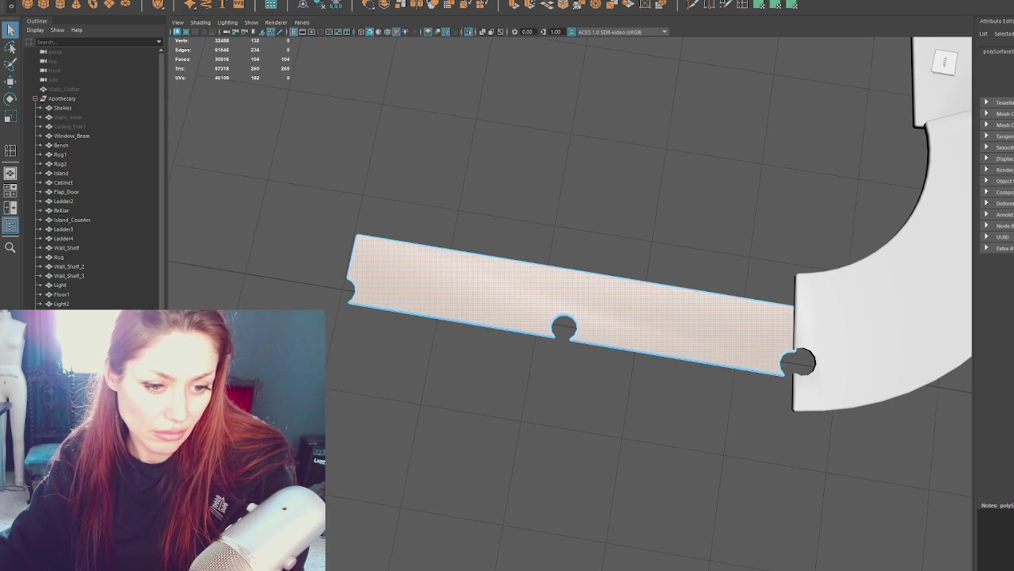
key(F11)
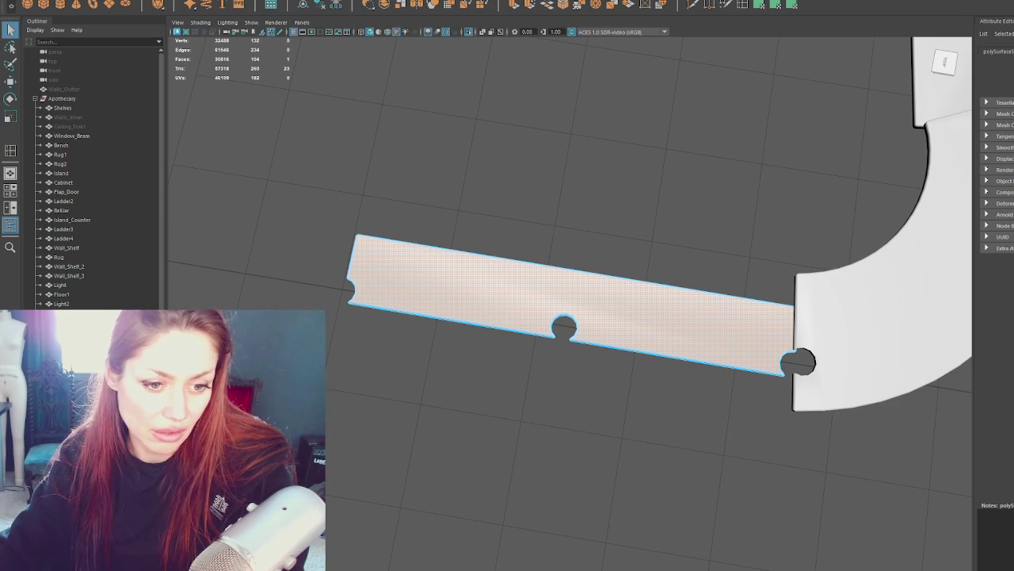
key(w)
key(ctrl+shift+i)
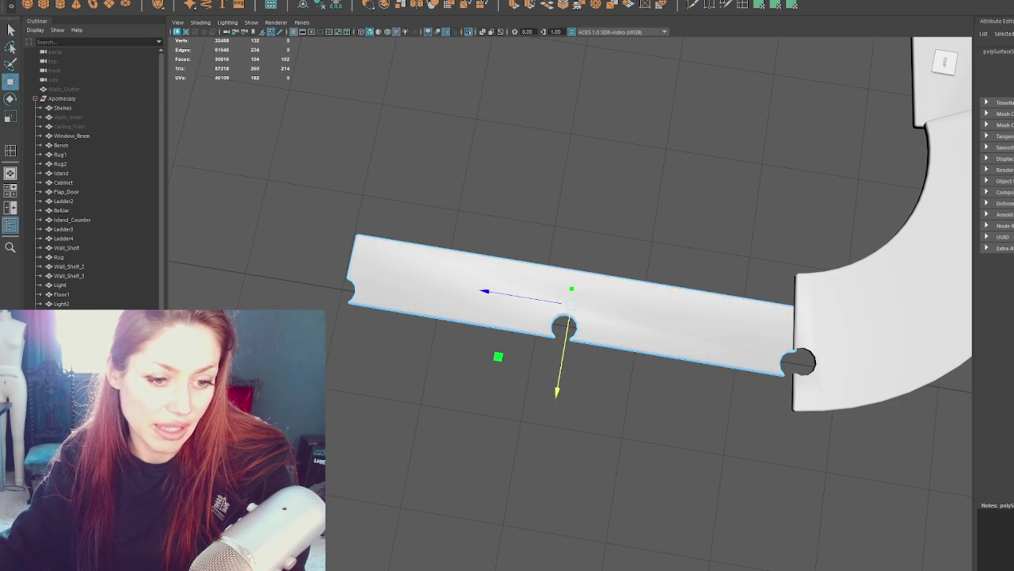
click(498, 355)
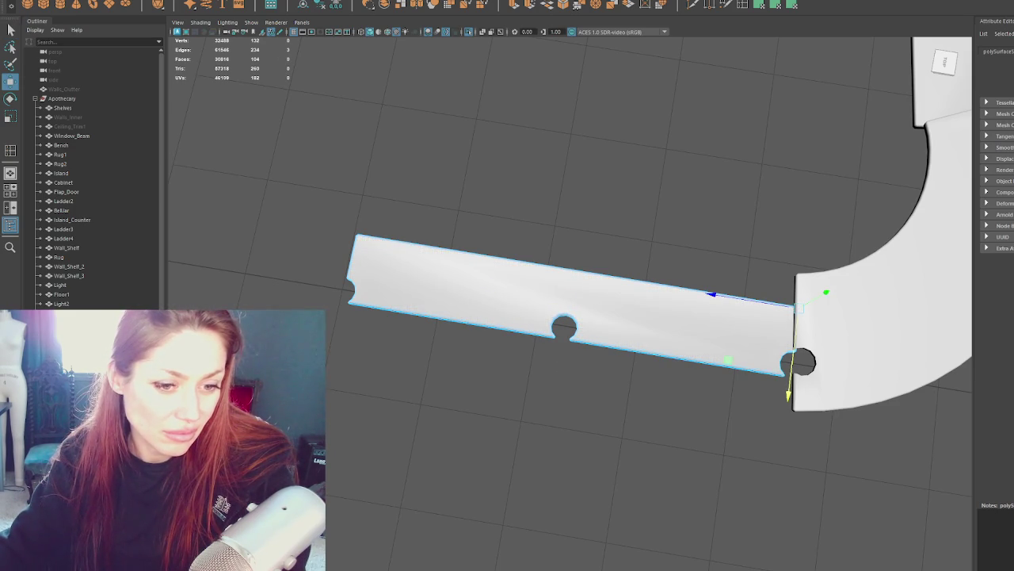
key(ctrl+z)
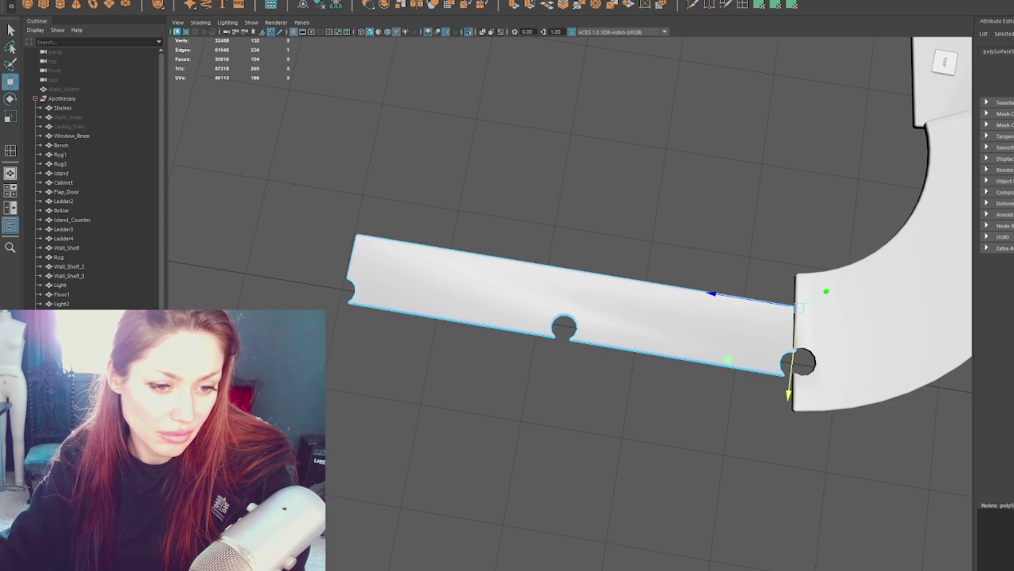
key(q)
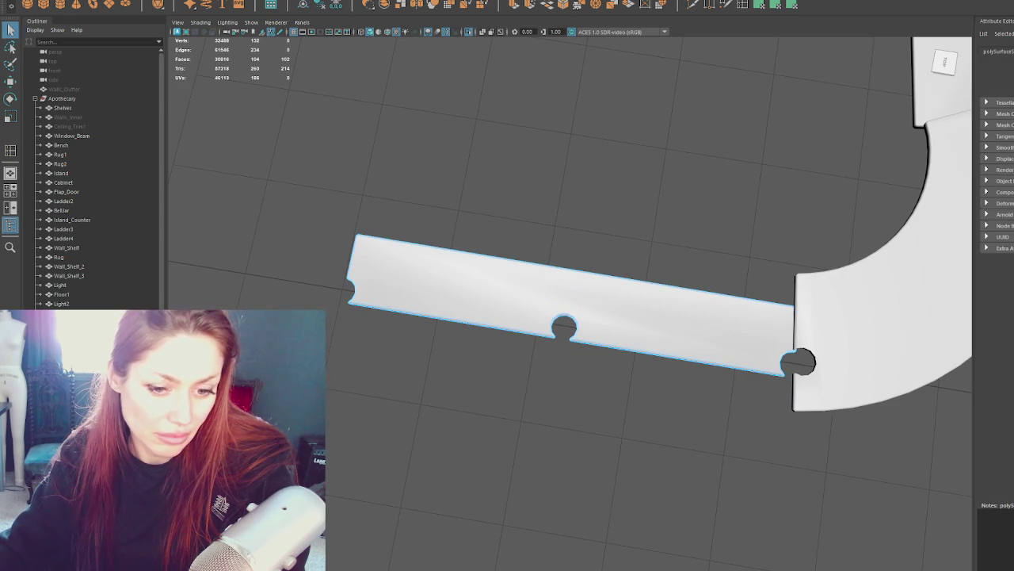
Step: Orbit to a top-down view and marquee-select all faces of the angled strip
mouse_move(822, 219)
alt+mouse_down()
mouse_move(502, 204)
mouse_move(697, 246)
mouse_move(532, 251)
mouse_move(661, 279)
mouse_move(685, 299)
mouse_move(640, 369)
mouse_move(629, 321)
alt+mouse_up()
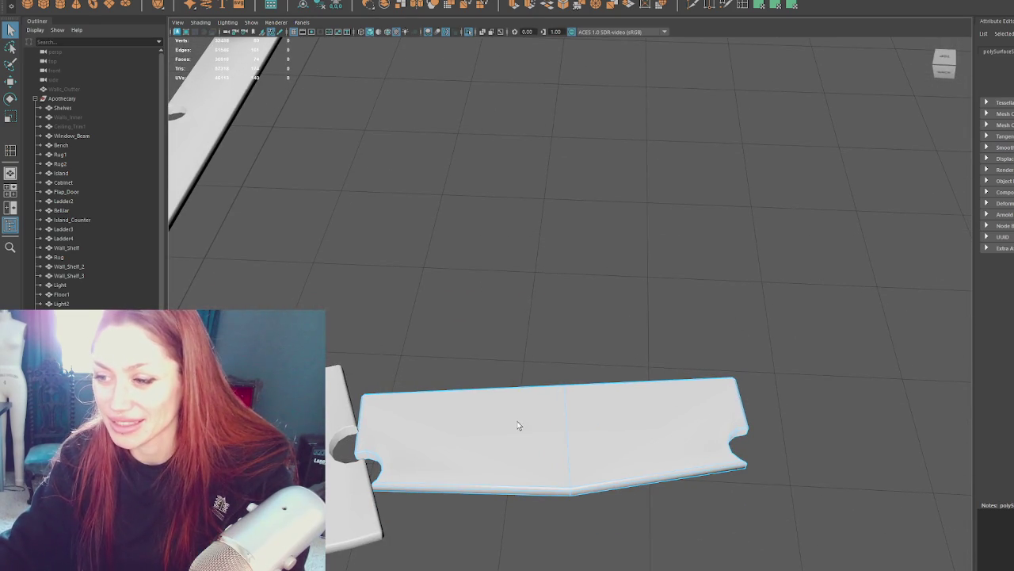
alt+drag(517, 426, 668, 419)
drag(861, 251, 519, 423)
drag(485, 377, 626, 401)
Step: Apply UV > Planar Projection to the angled strip's selected faces
click(759, 4)
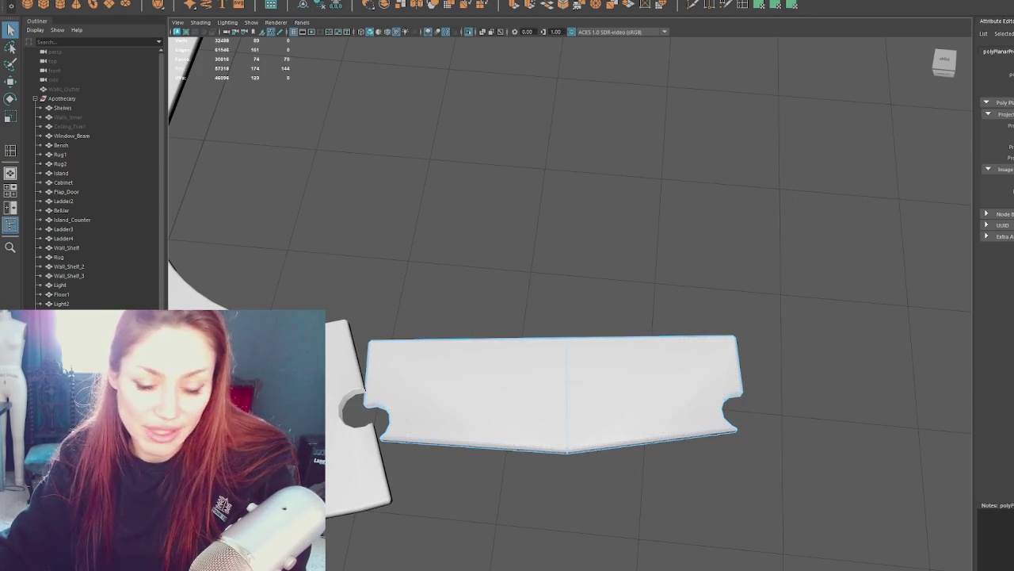
key(F11)
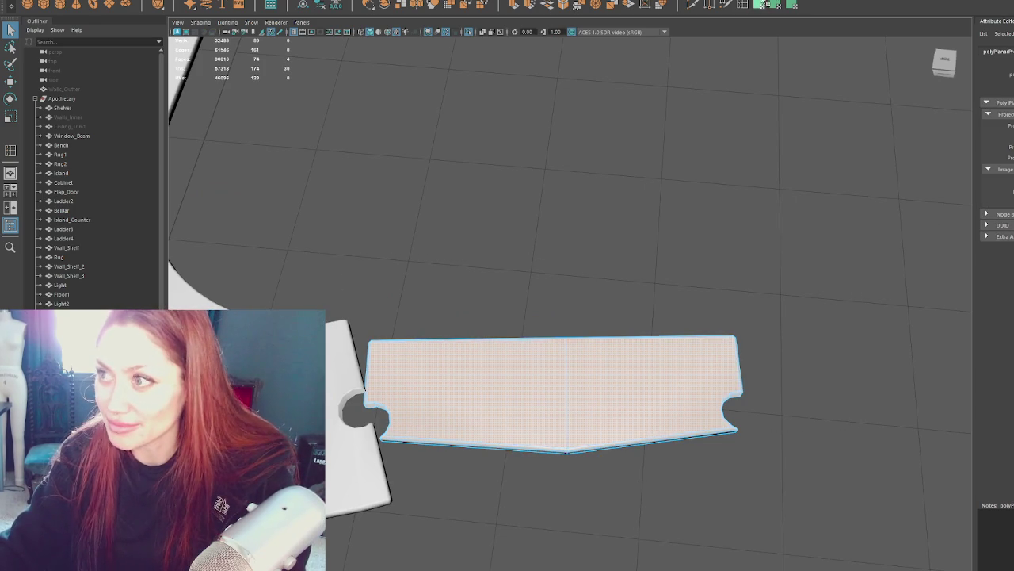
key(ctrl+shift+a)
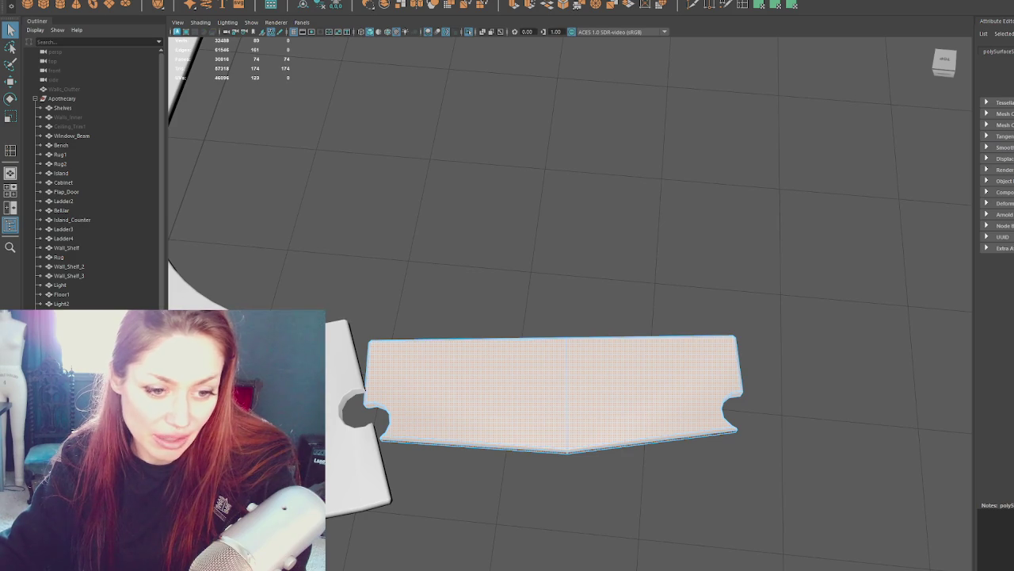
click(578, 448)
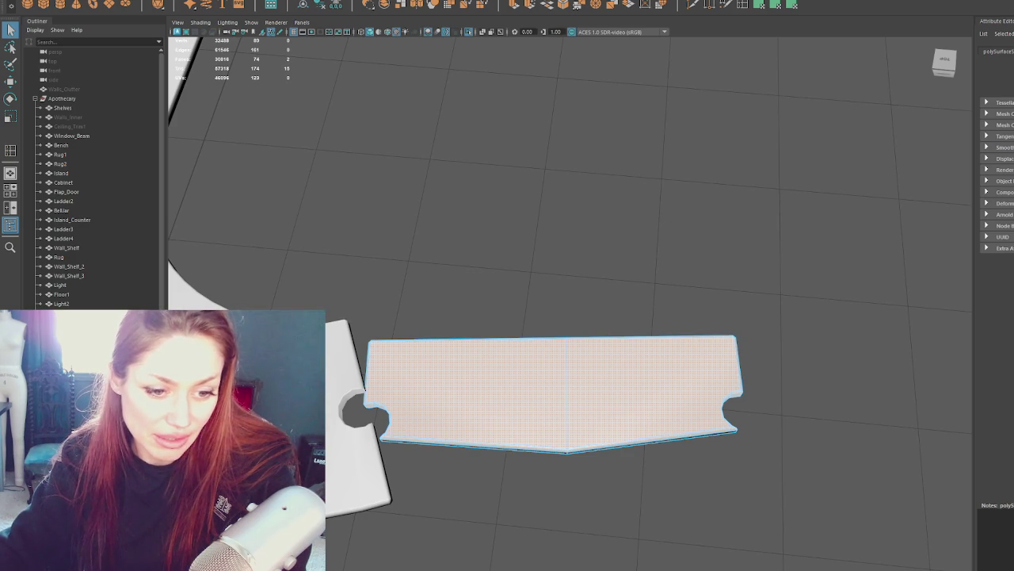
key(w)
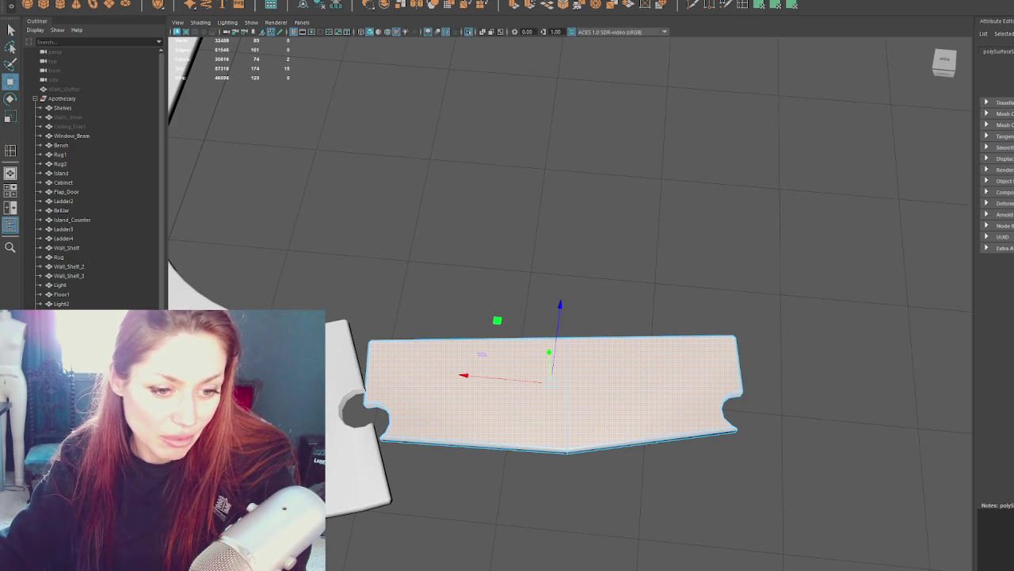
Step: Return to object mode with the Select tool and select the angled strip as a whole
key(F8)
key(q)
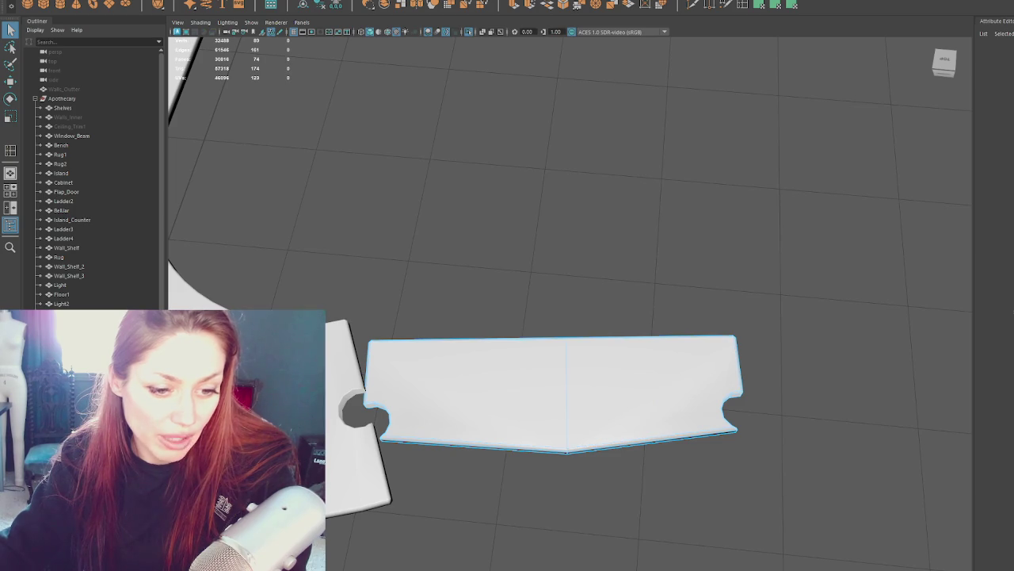
click(482, 356)
key(w)
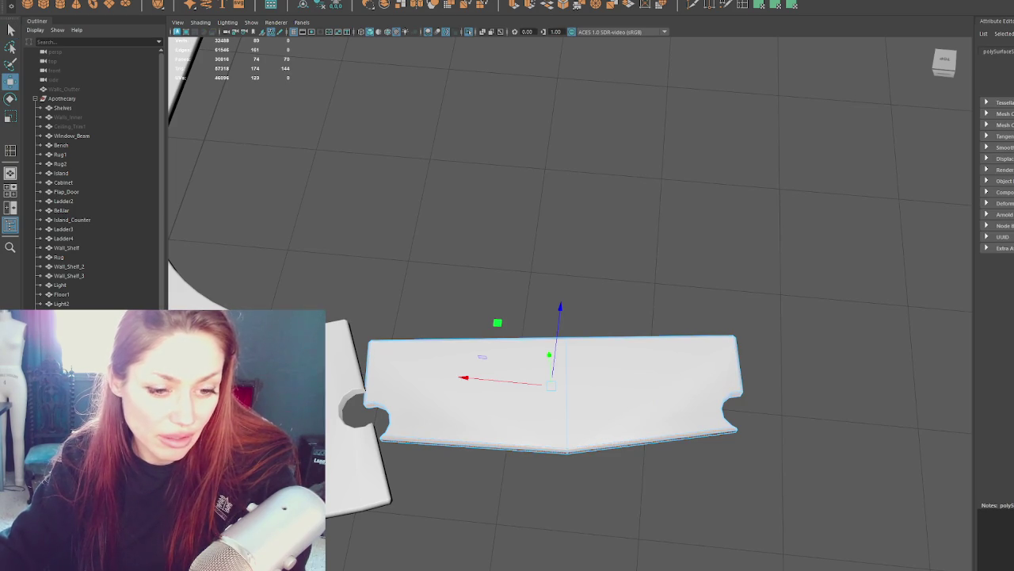
key(q)
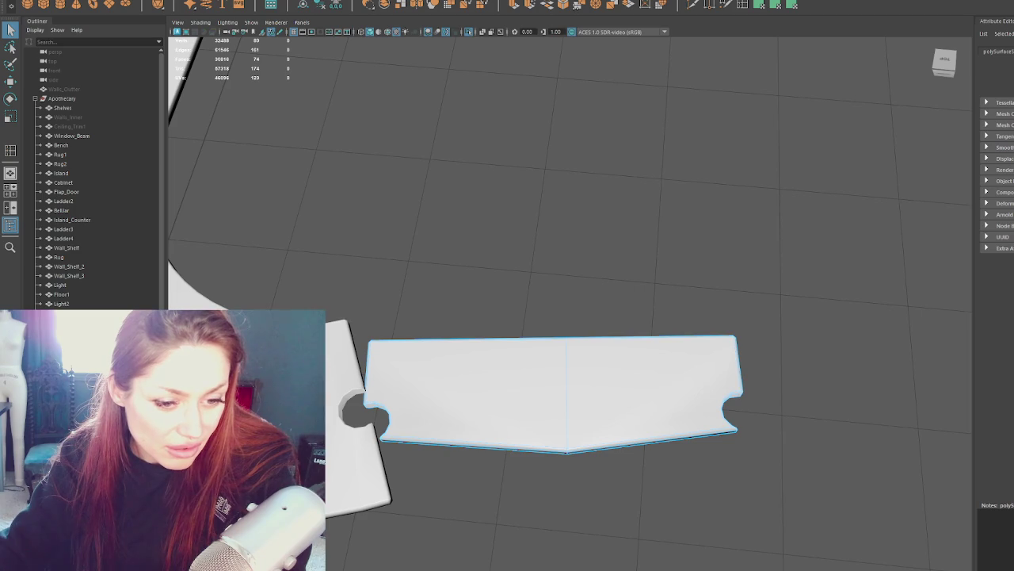
click(554, 392)
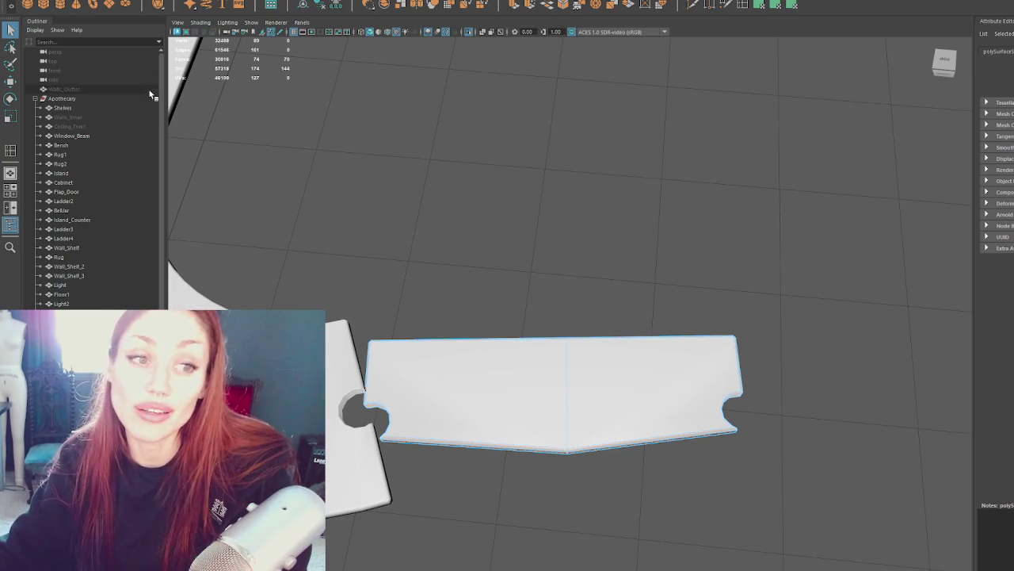
Step: Select only the curved counter piece and frame the view on it
alt+middle_drag(515, 126, 530, 180)
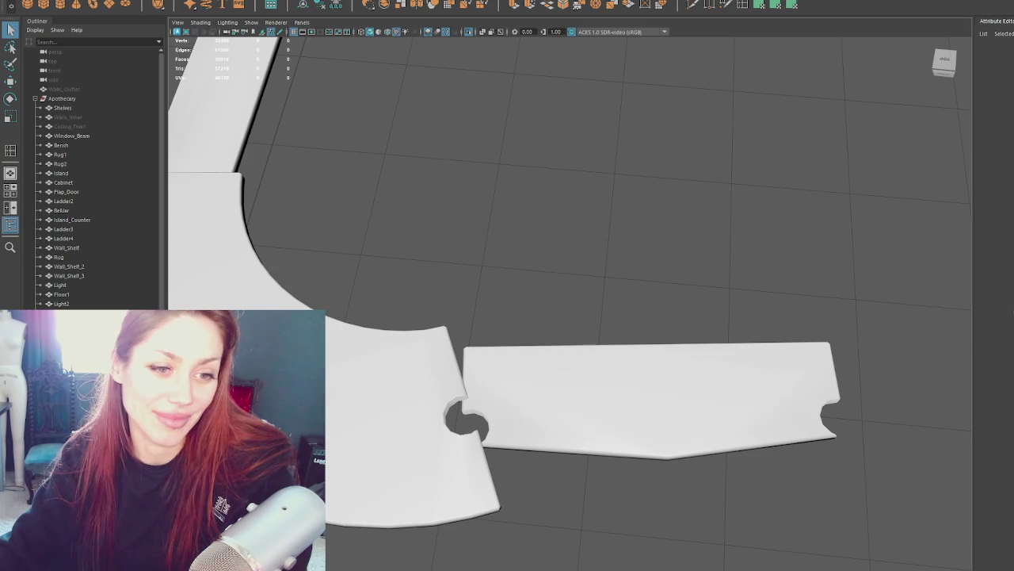
scroll(574, 241, down, 3)
alt+drag(574, 241, 597, 223)
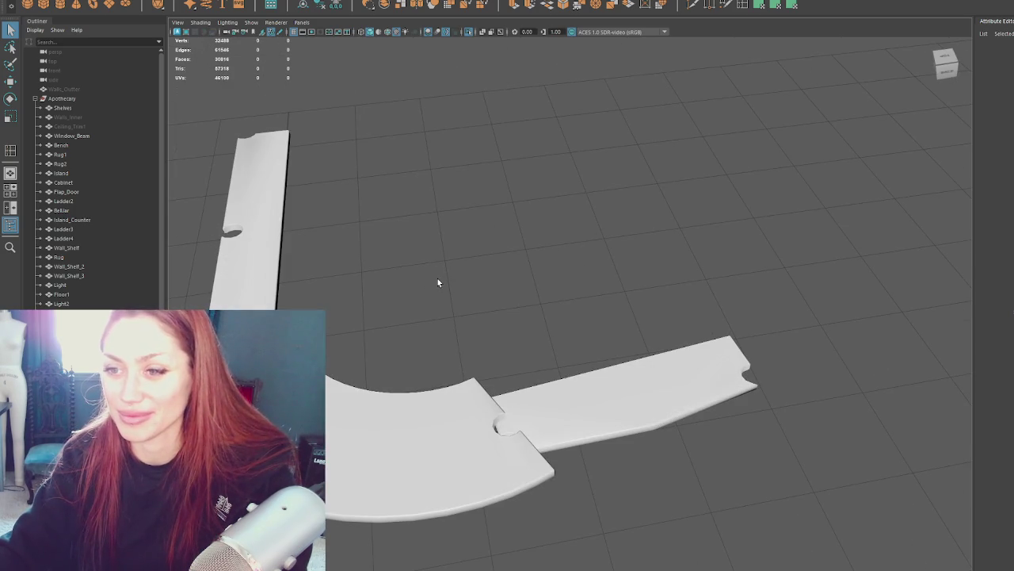
click(475, 382)
shift+click(262, 214)
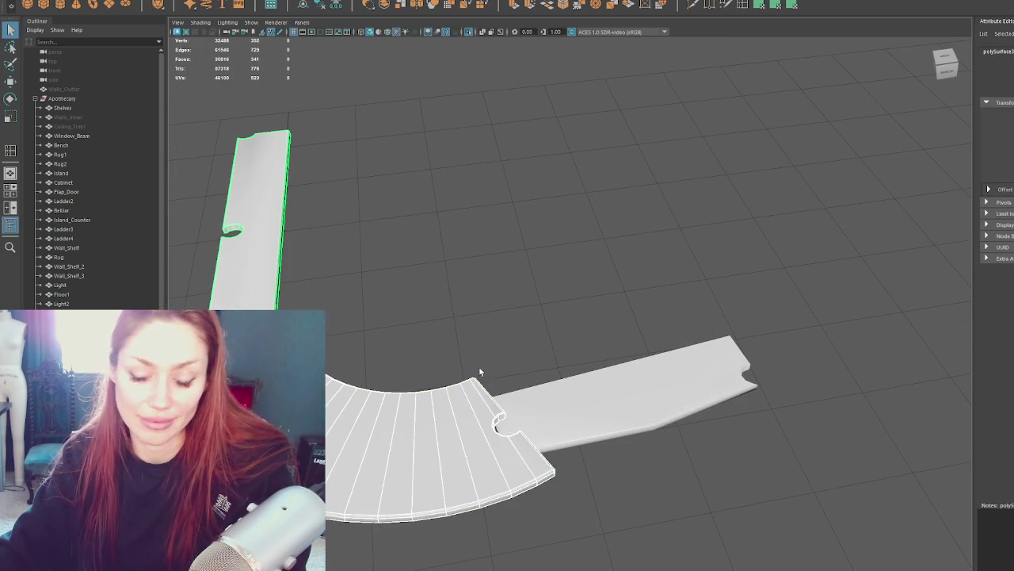
click(476, 387)
key(f)
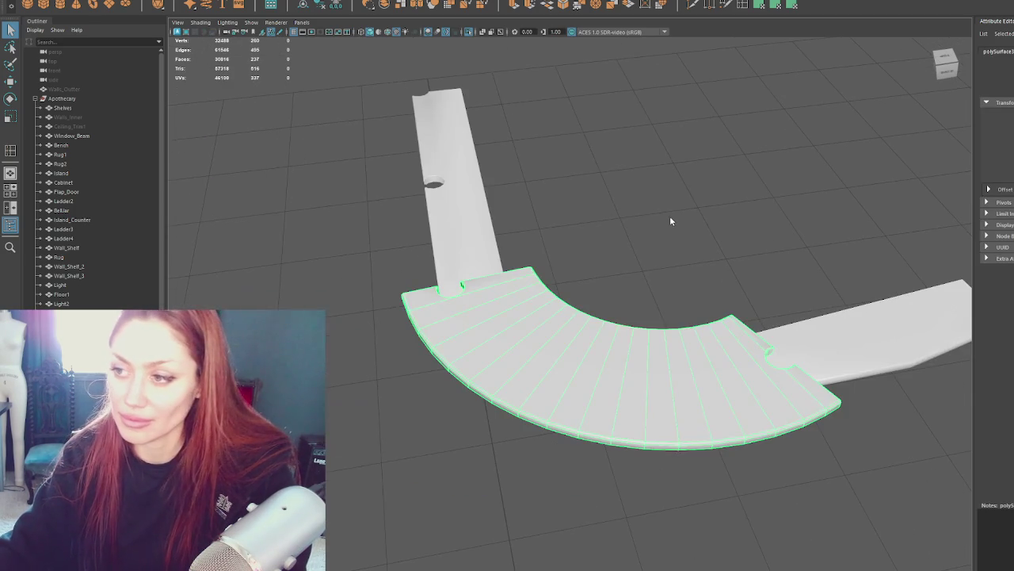
Step: Select all faces of the curved piece in wireframe and apply UV > Planar Projection
right_drag(670, 221, 672, 238)
drag(340, 186, 911, 550)
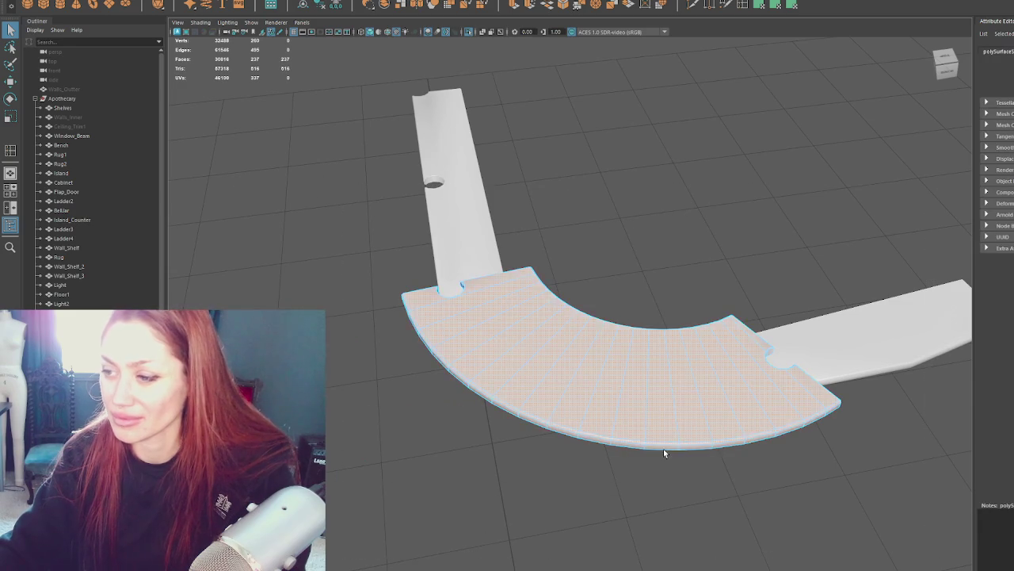
key(4)
alt+drag(634, 423, 663, 455)
mouse_move(783, 315)
alt+mouse_down()
mouse_move(782, 301)
mouse_move(766, 425)
mouse_move(584, 405)
mouse_move(639, 425)
mouse_move(593, 385)
alt+mouse_up()
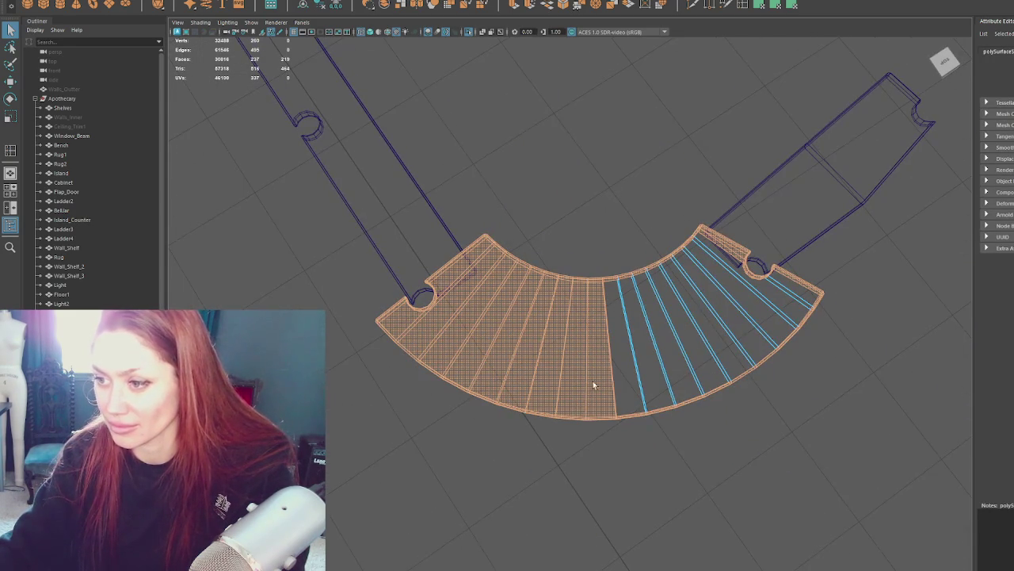
ctrl+drag(489, 379, 479, 380)
mouse_move(479, 381)
alt+mouse_down()
mouse_move(503, 423)
mouse_move(452, 379)
alt+mouse_up()
alt+drag(625, 179, 744, 386)
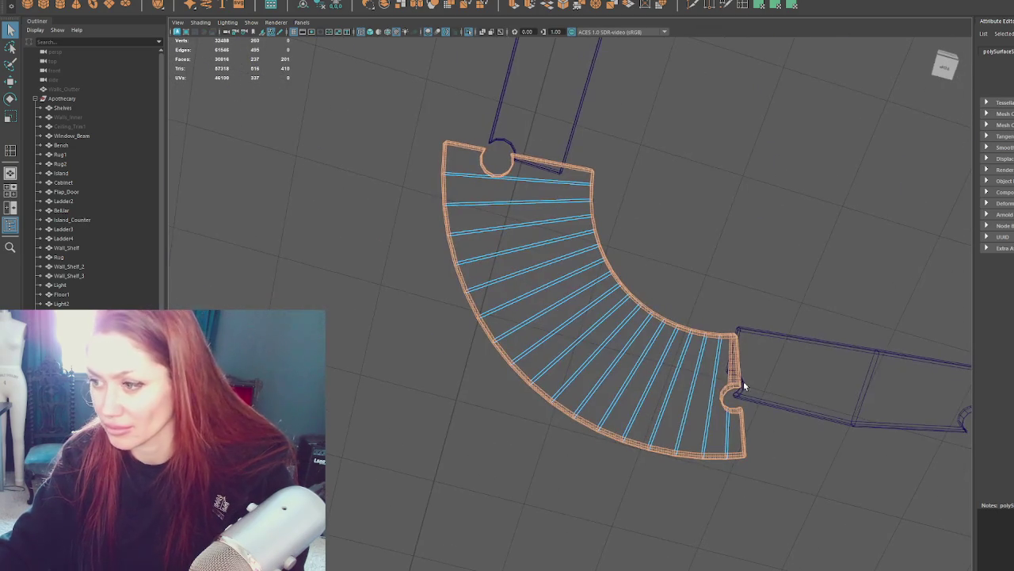
alt+drag(798, 408, 650, 367)
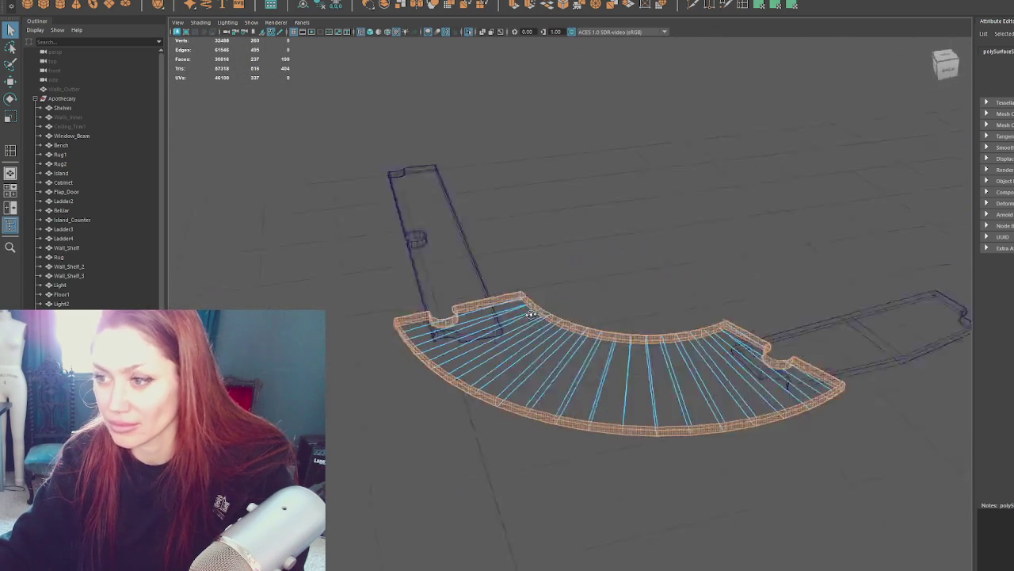
click(759, 6)
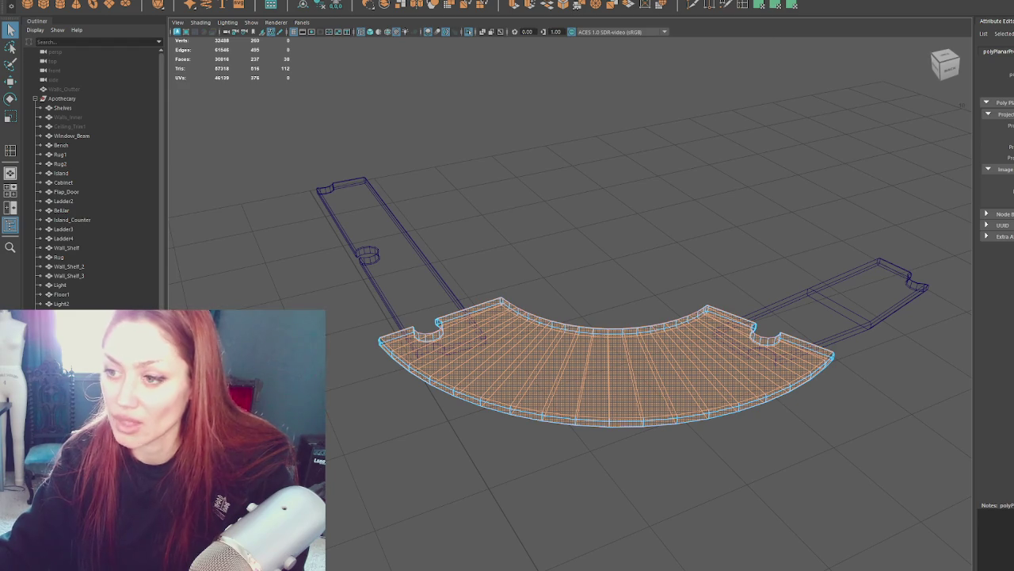
Step: In the UV Editor, switch to UV shells and select all three counter shells
key(F8)
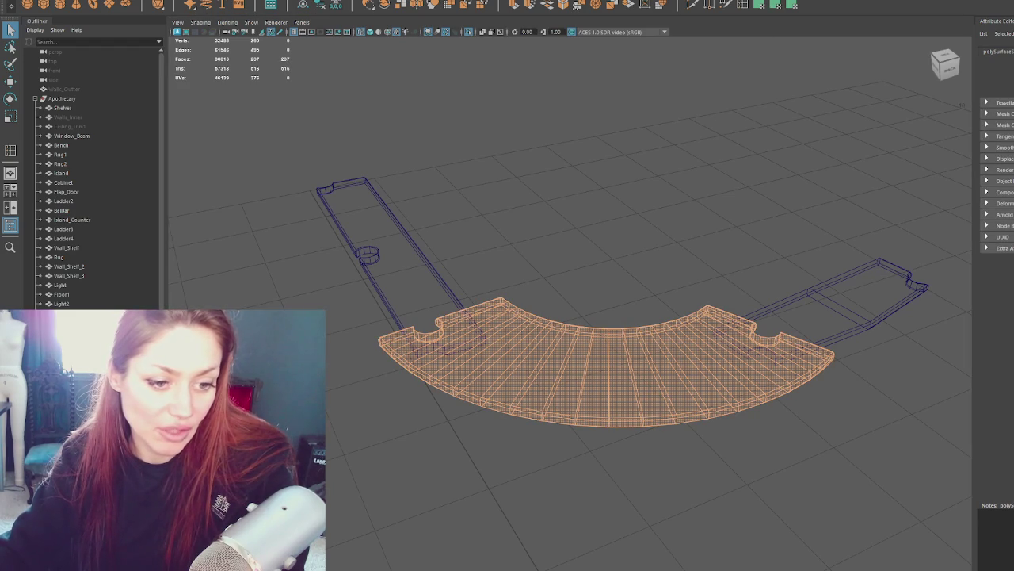
drag(858, 53, 642, 115)
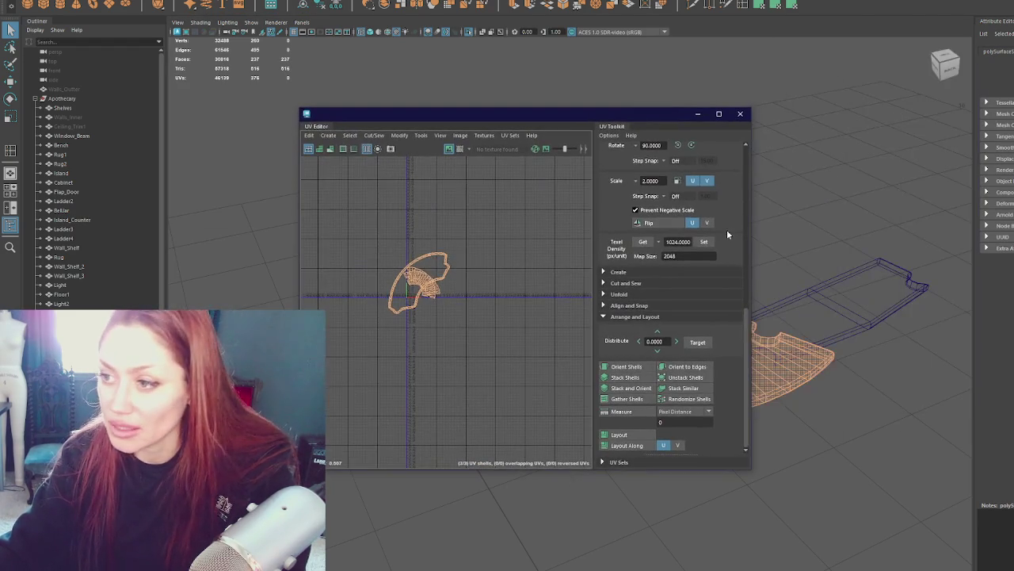
scroll(416, 299, up, 5)
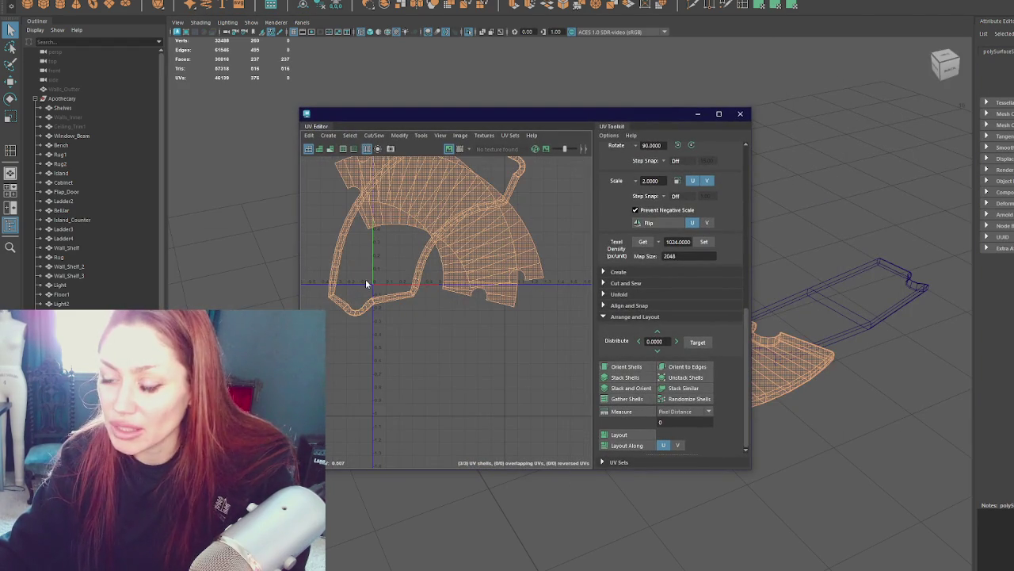
key(F8)
scroll(359, 303, up, 3)
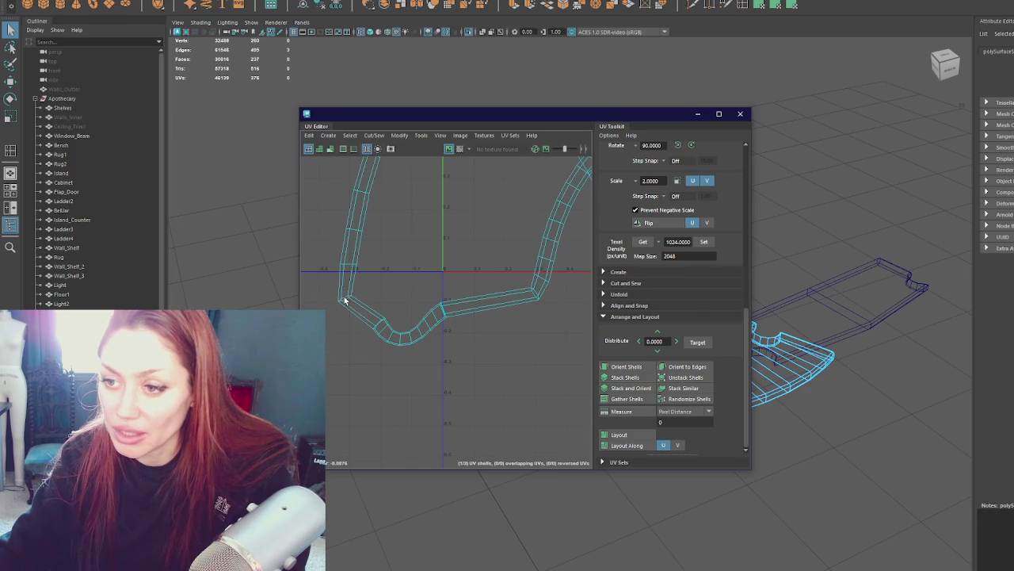
scroll(404, 245, down, 3)
scroll(443, 262, down, 1)
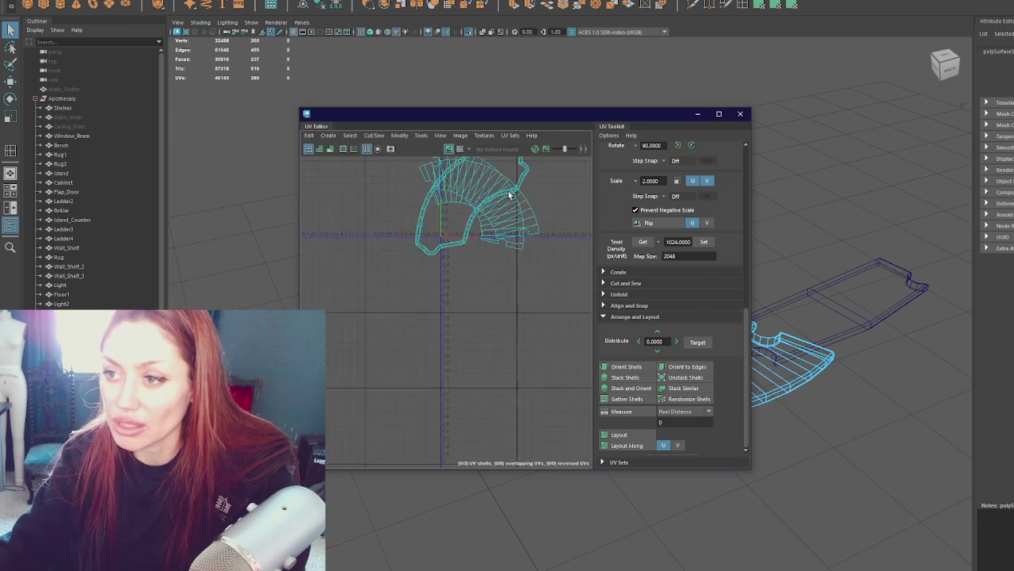
alt+middle_drag(479, 198, 479, 324)
drag(541, 272, 335, 416)
Step: Unfold the strip straight, orient the shells, rotate the strip 90°, and close the editor
right_drag(554, 257, 499, 226)
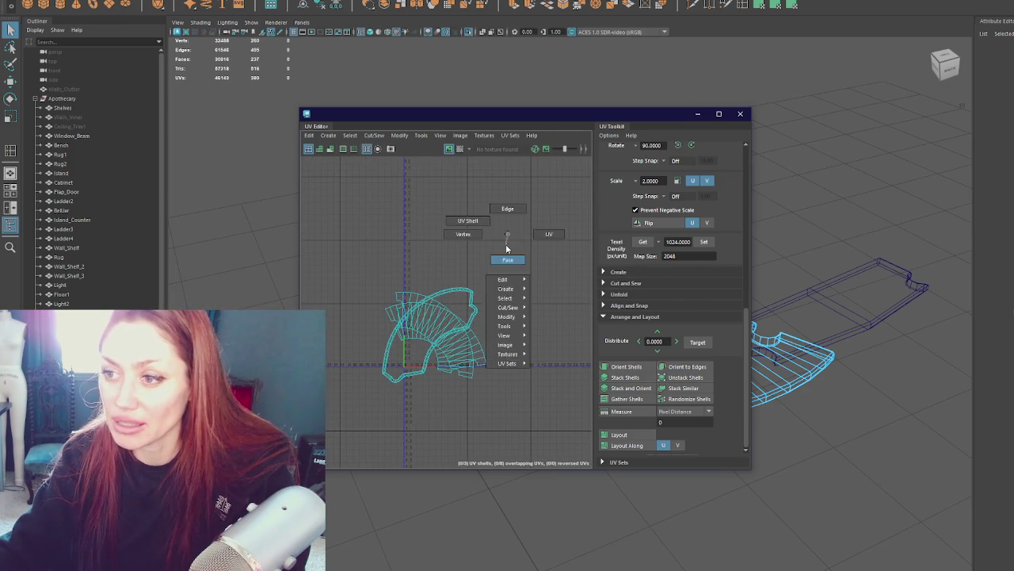
shift+right_drag(443, 269, 527, 264)
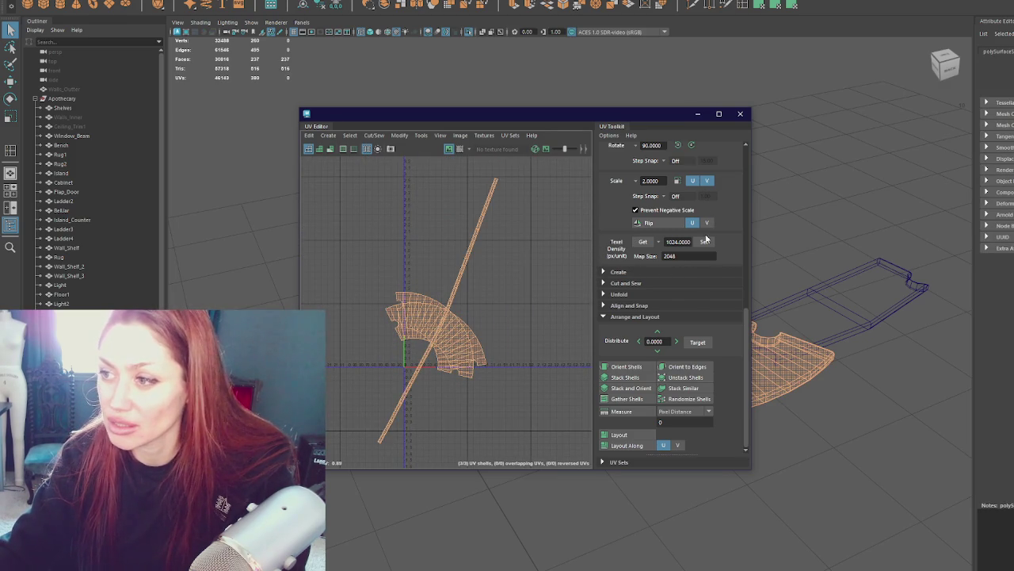
click(626, 366)
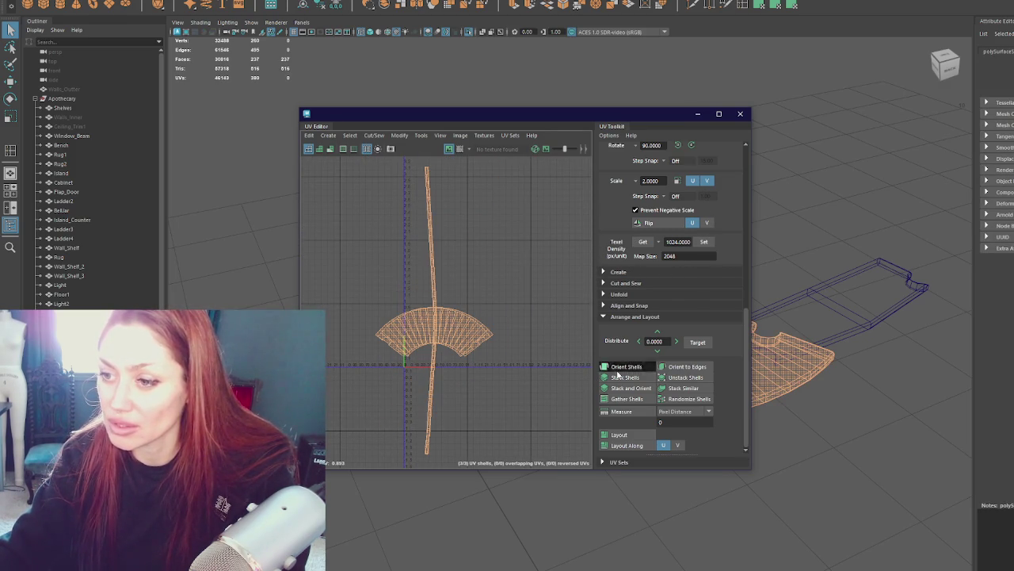
click(433, 255)
click(691, 145)
drag(551, 113, 551, 137)
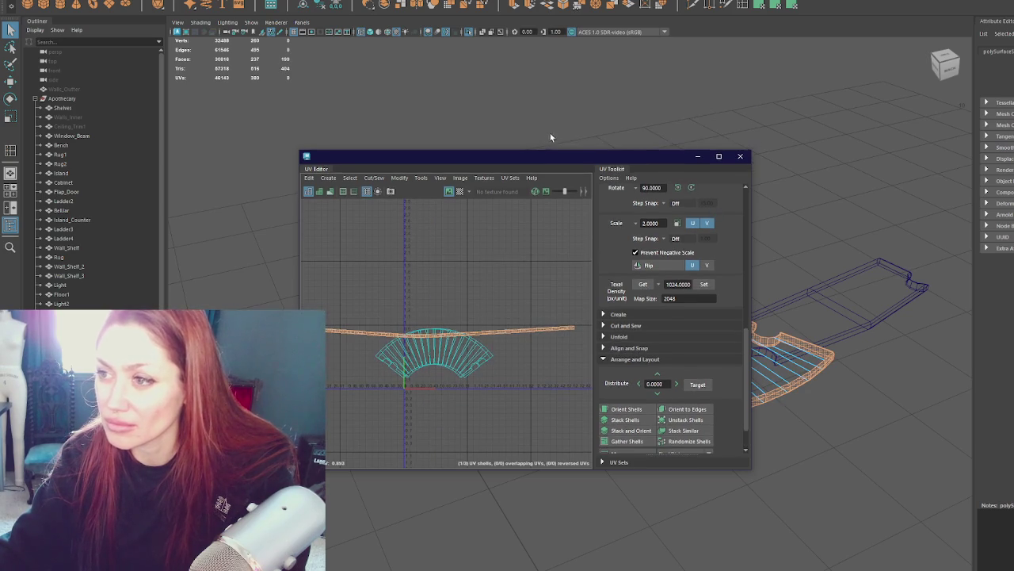
click(740, 156)
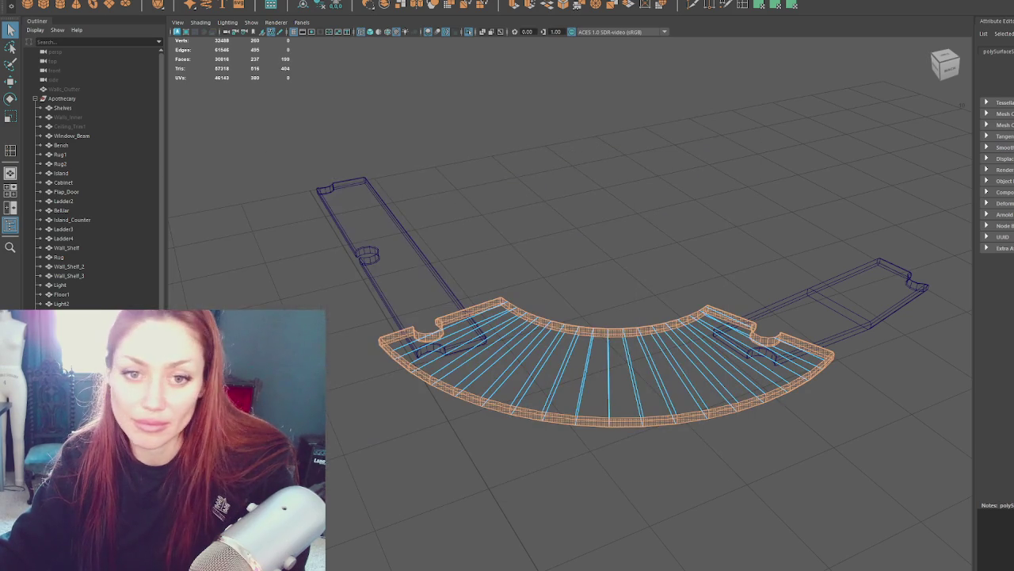
click(473, 224)
Step: In smooth shaded view, select the curved counter piece and its two side strips
key(5)
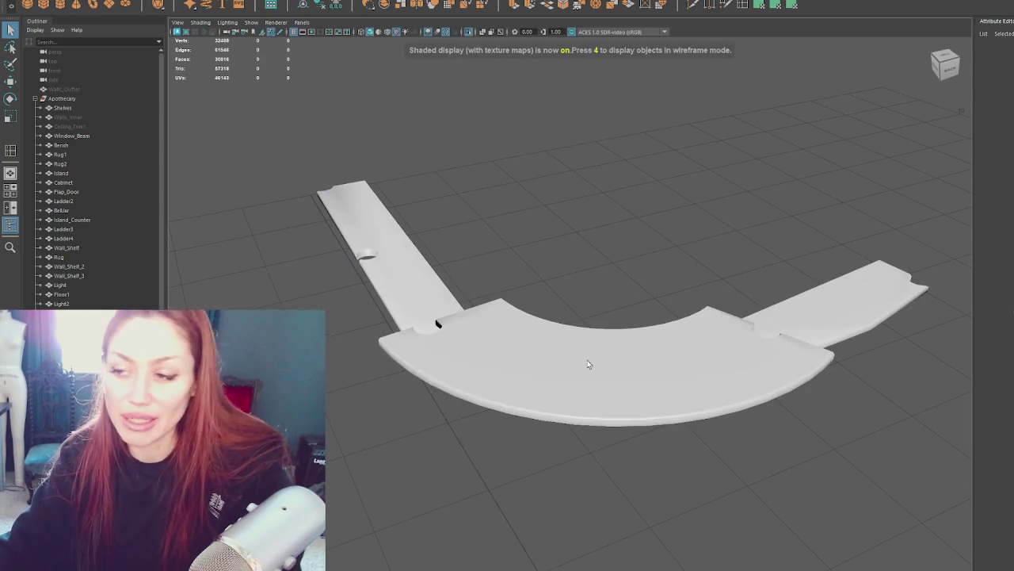
click(587, 364)
alt+drag(587, 363, 720, 376)
click(412, 309)
click(781, 222)
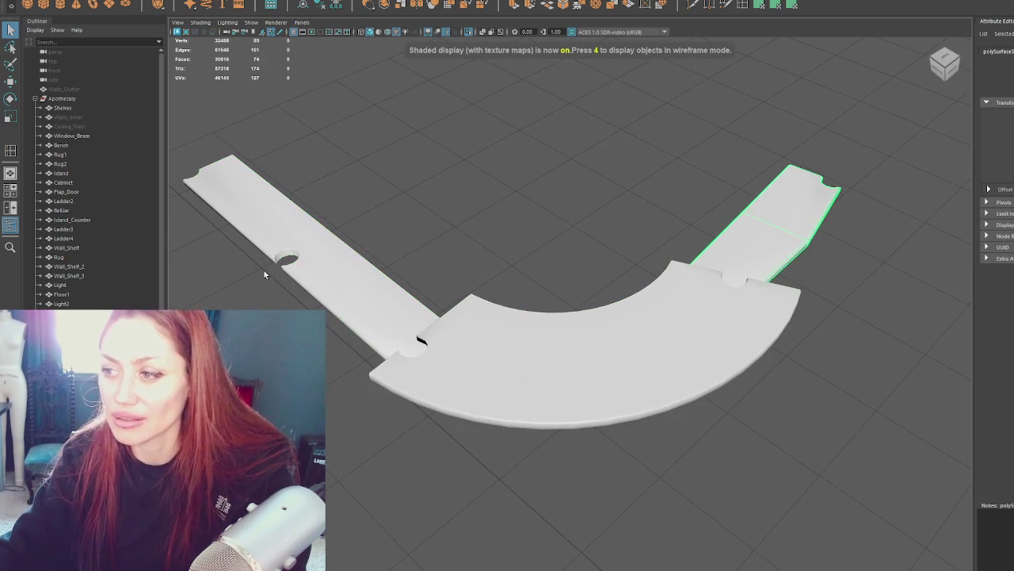
click(265, 274)
click(532, 351)
scroll(119, 199, down, 5)
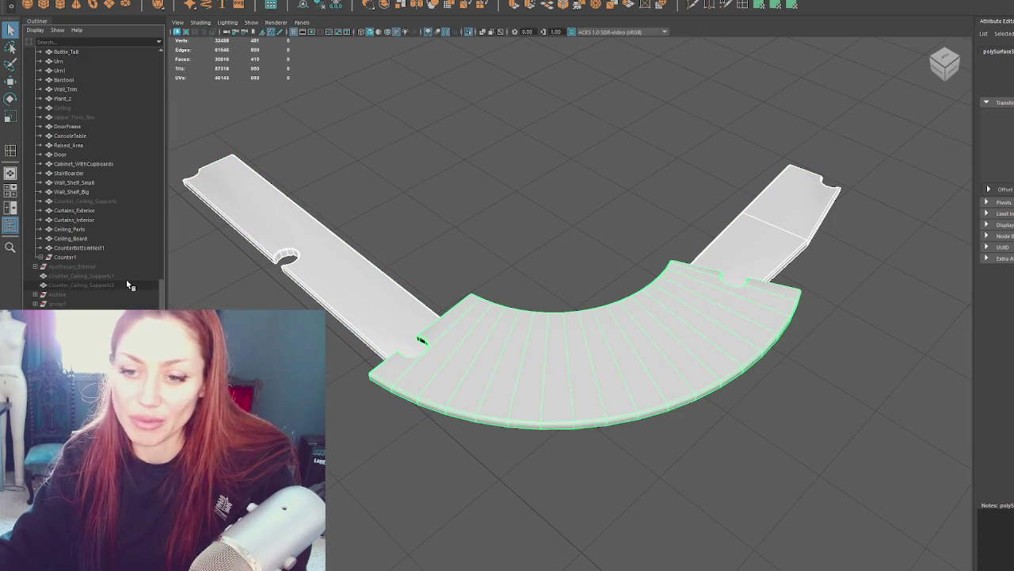
scroll(255, 286, down, 2)
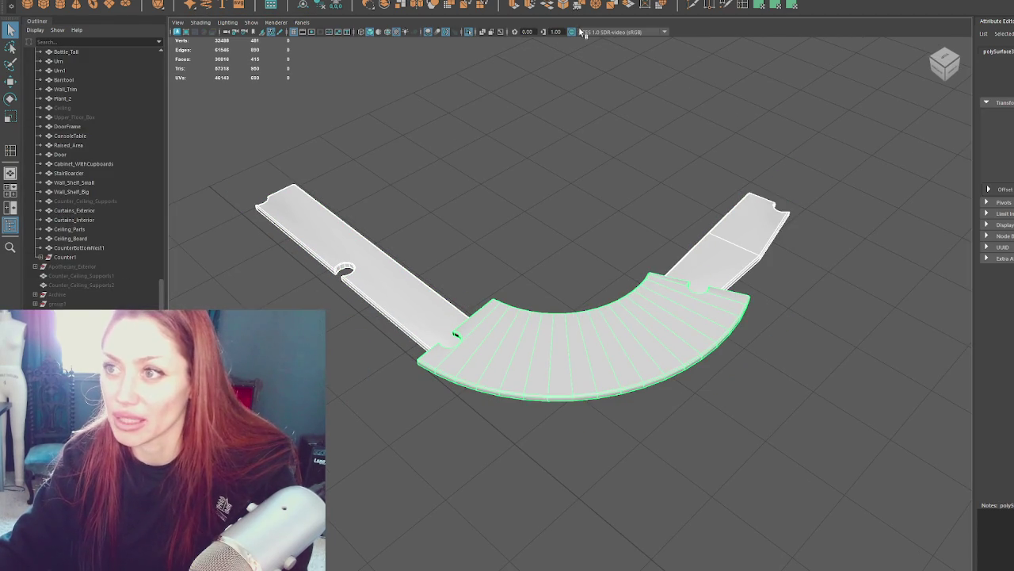
Step: Combine the three counter pieces into polySurface353, deselect it, and turn off Isolate Select
click(198, 1)
click(214, 95)
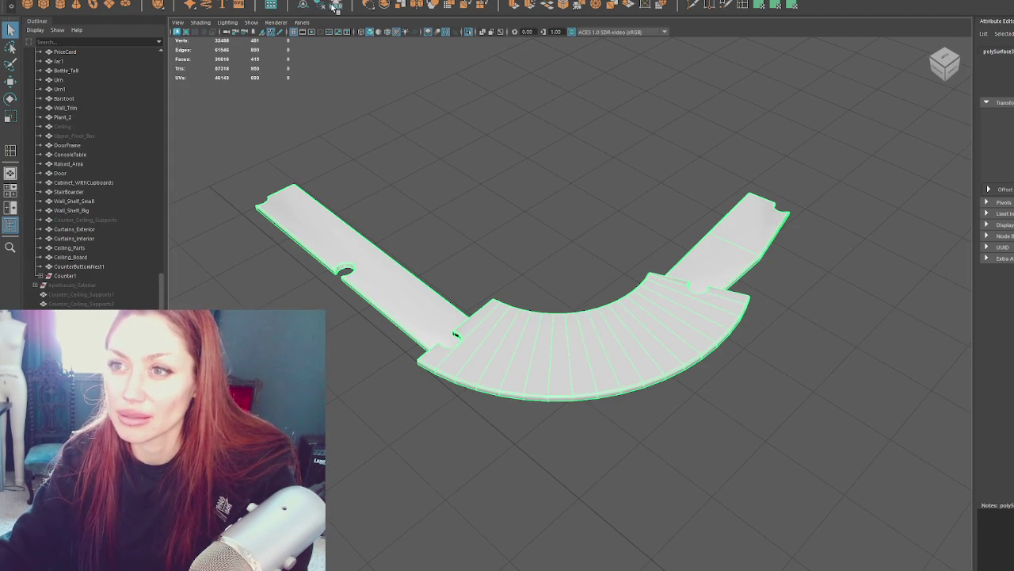
click(306, 5)
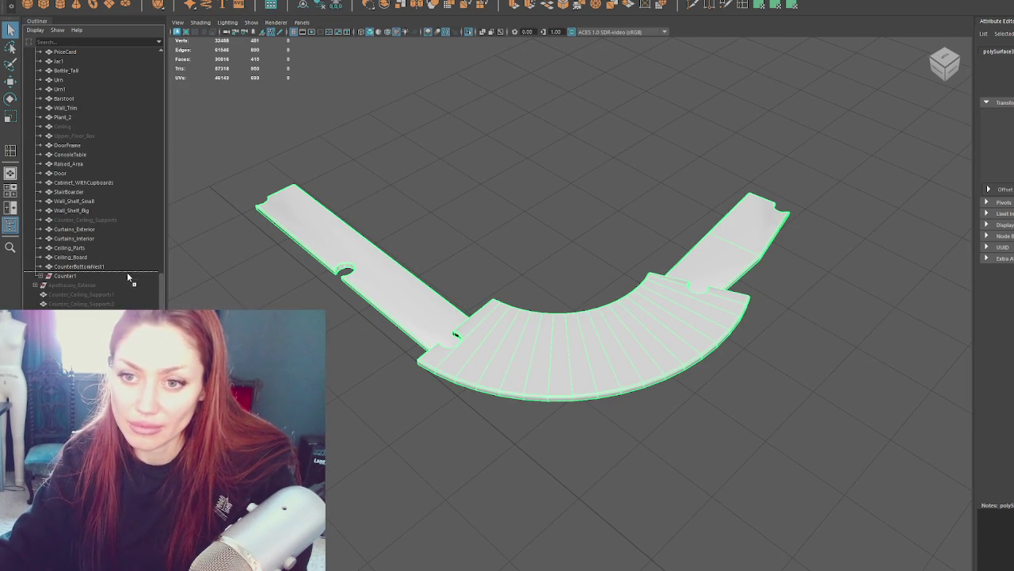
click(456, 334)
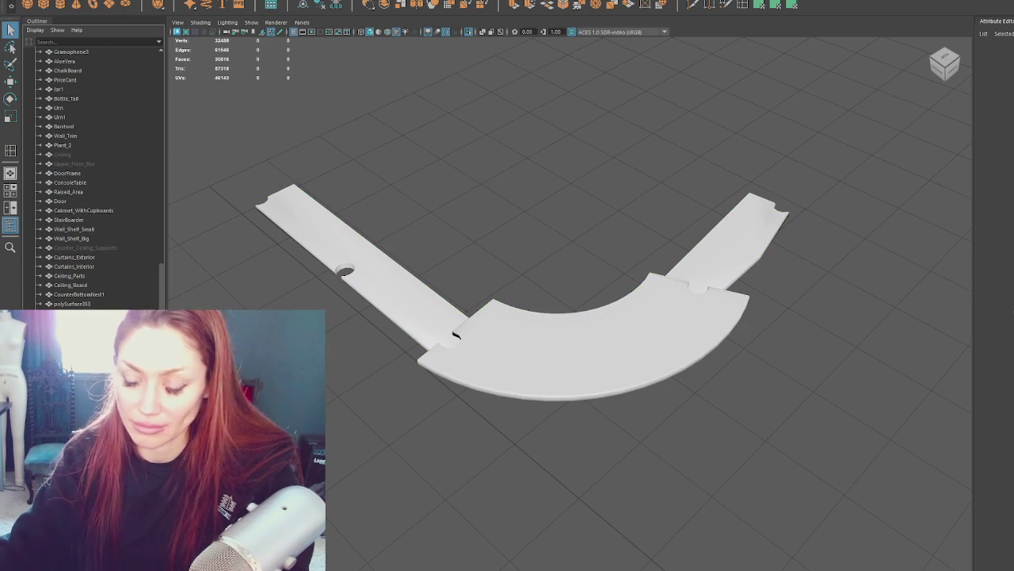
key(ctrl+1)
alt+drag(579, 333, 562, 302)
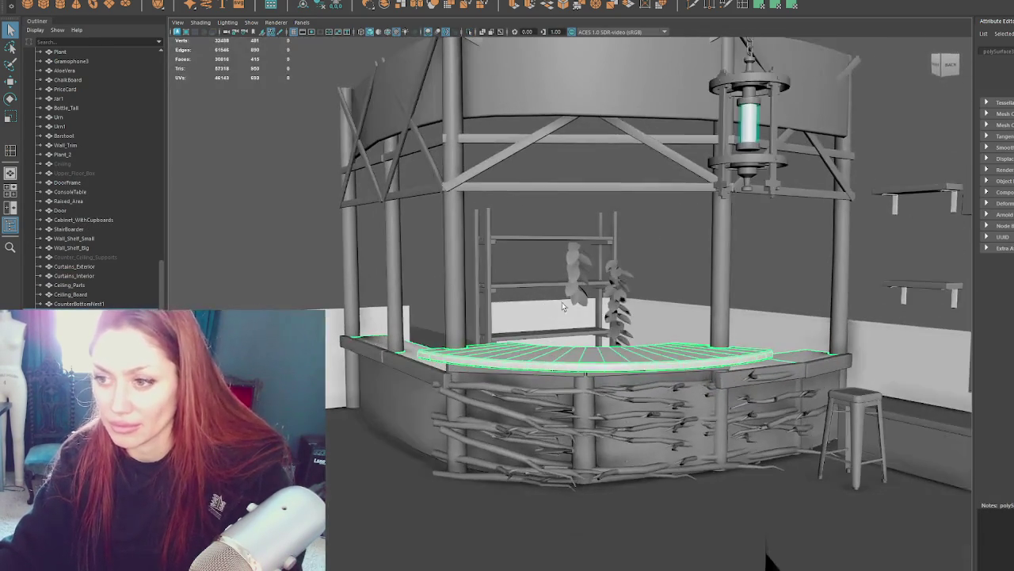
click(453, 314)
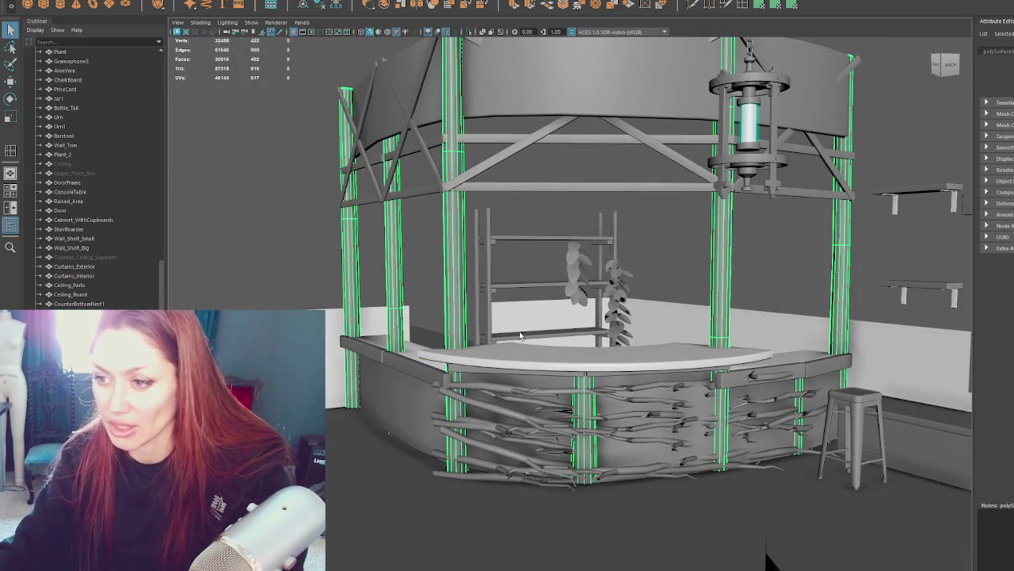
click(535, 357)
alt+drag(535, 357, 464, 283)
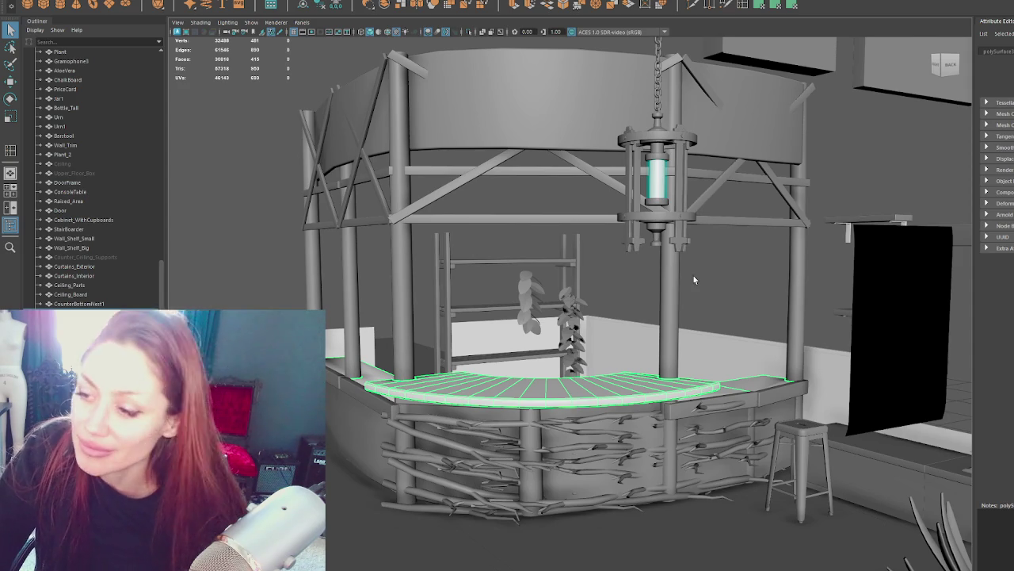
click(536, 121)
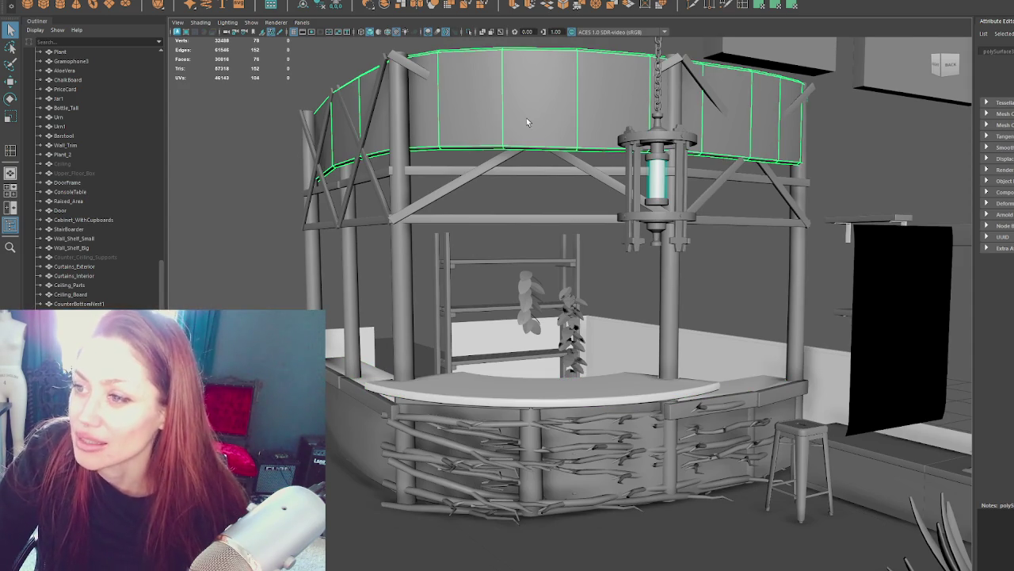
mouse_move(526, 117)
alt+mouse_down()
mouse_move(542, 293)
mouse_move(619, 297)
mouse_move(704, 270)
mouse_move(372, 230)
alt+mouse_up()
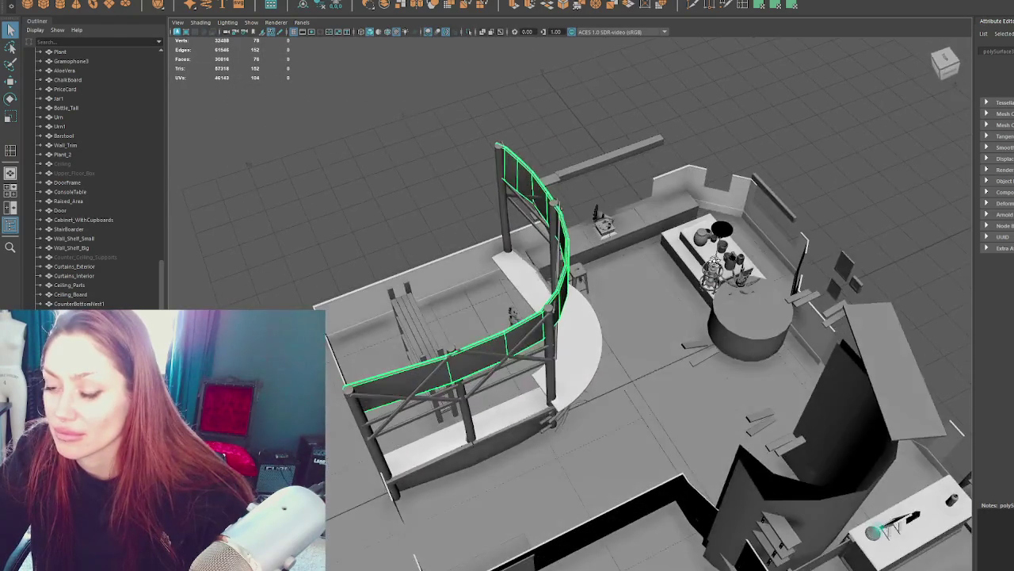
right_drag(373, 230, 339, 216)
key(w)
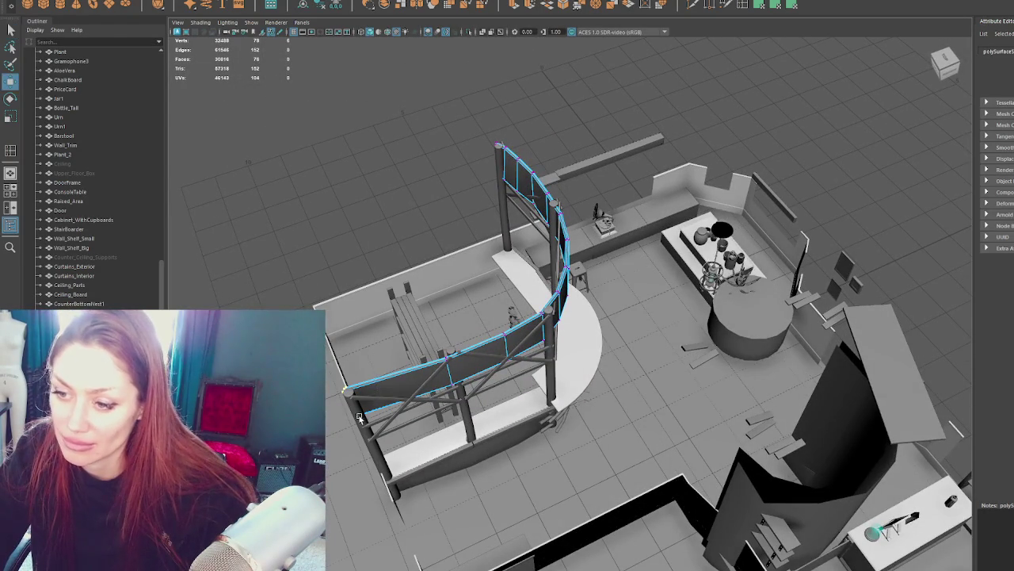
click(361, 432)
alt+drag(362, 432, 427, 390)
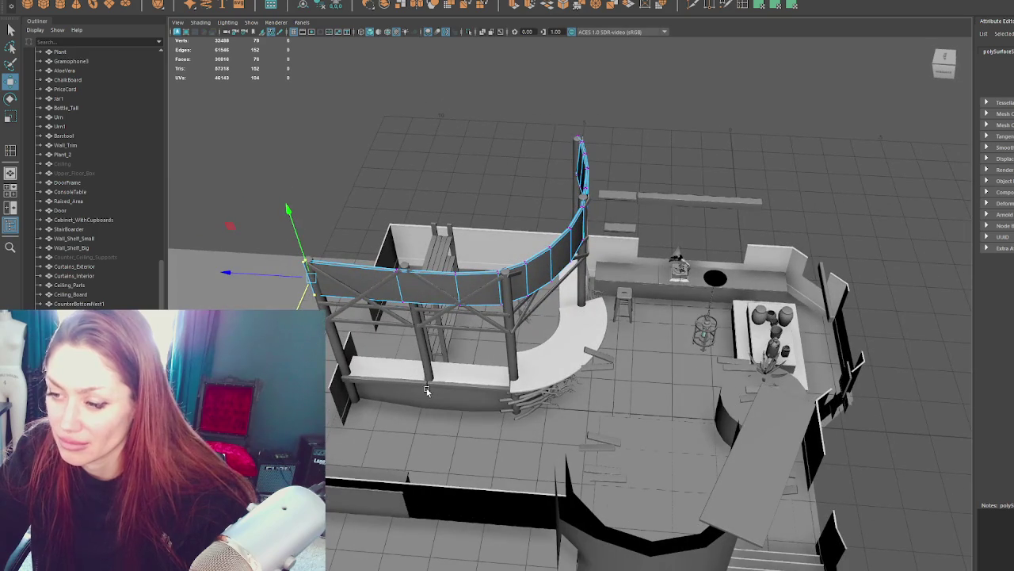
click(432, 394)
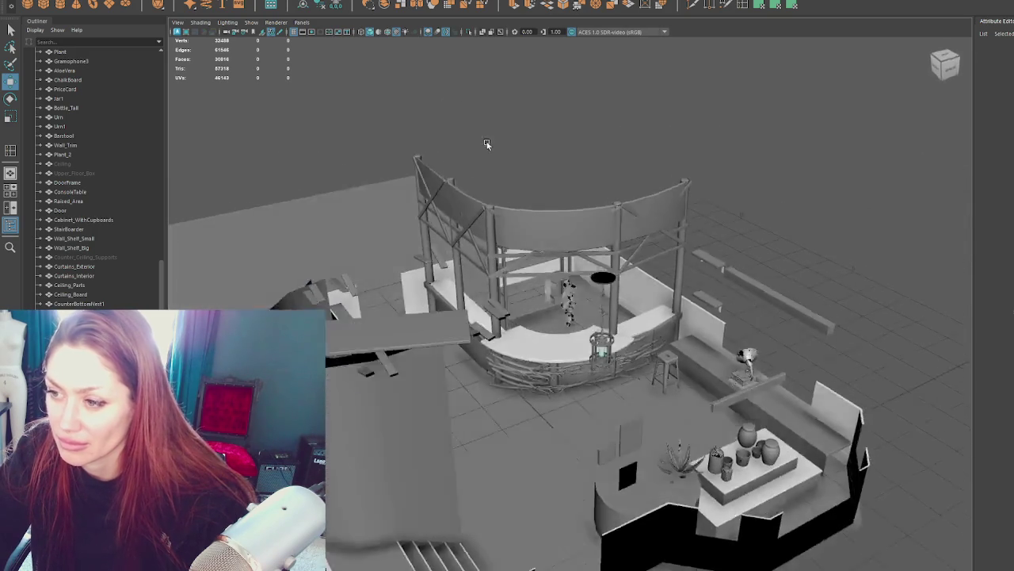
alt+drag(515, 144, 543, 238)
click(542, 238)
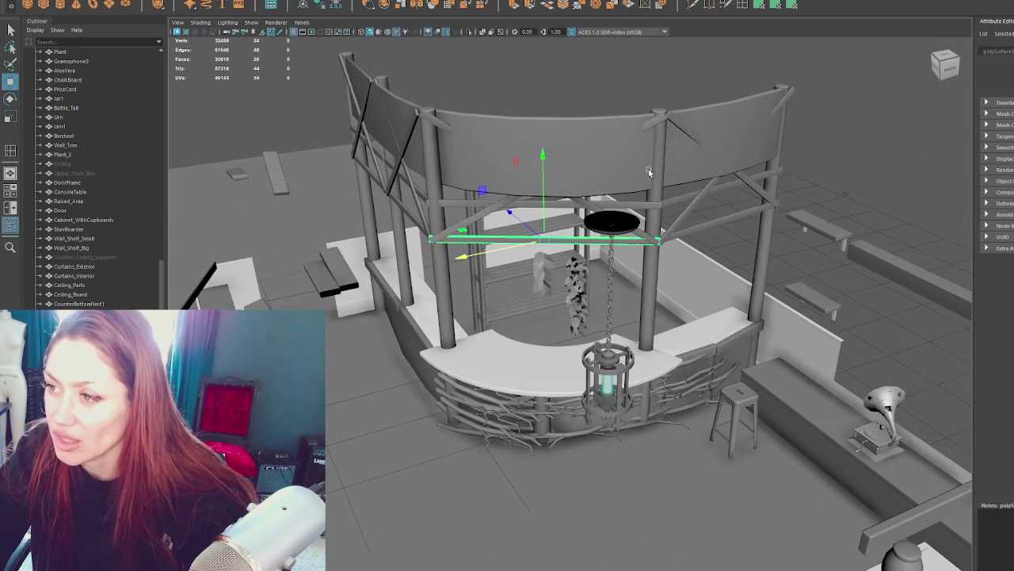
click(662, 396)
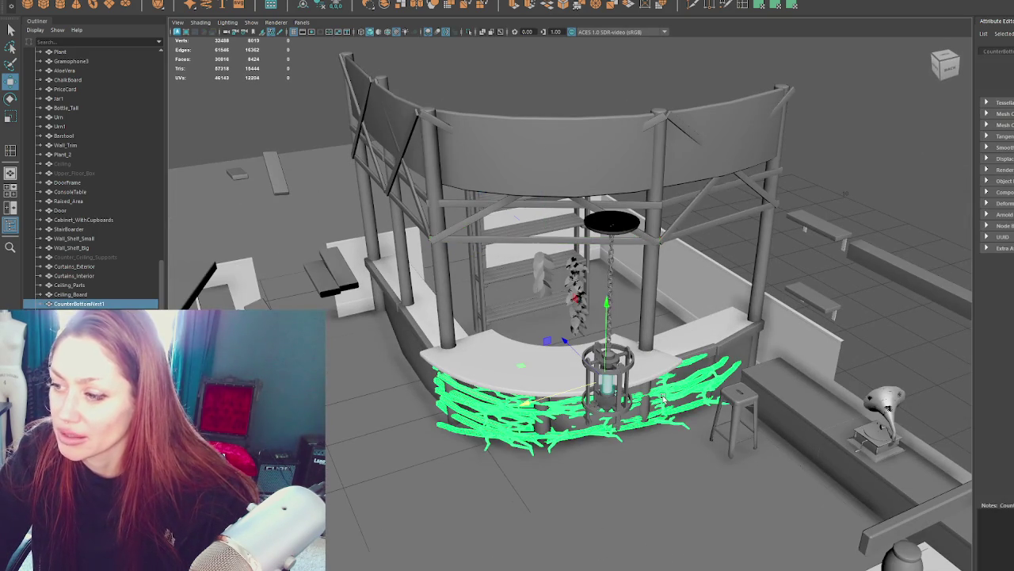
key(ctrl+d)
mouse_move(608, 317)
mouse_down()
mouse_move(603, 114)
mouse_move(646, 344)
mouse_move(632, 157)
mouse_up()
key(Delete)
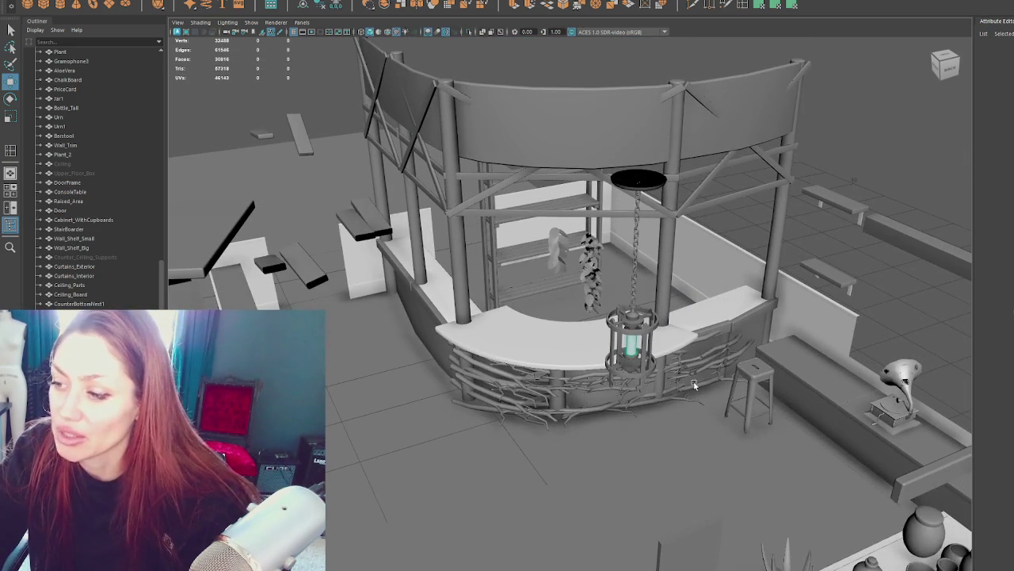
click(694, 385)
scroll(693, 392, up, 5)
scroll(691, 401, up, 5)
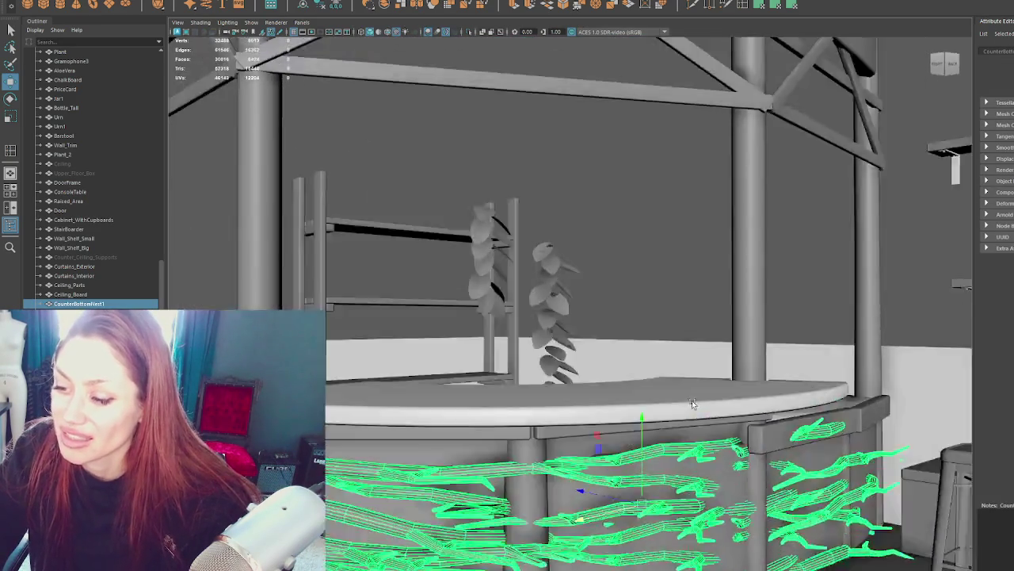
alt+drag(692, 403, 742, 402)
scroll(743, 389, up, 5)
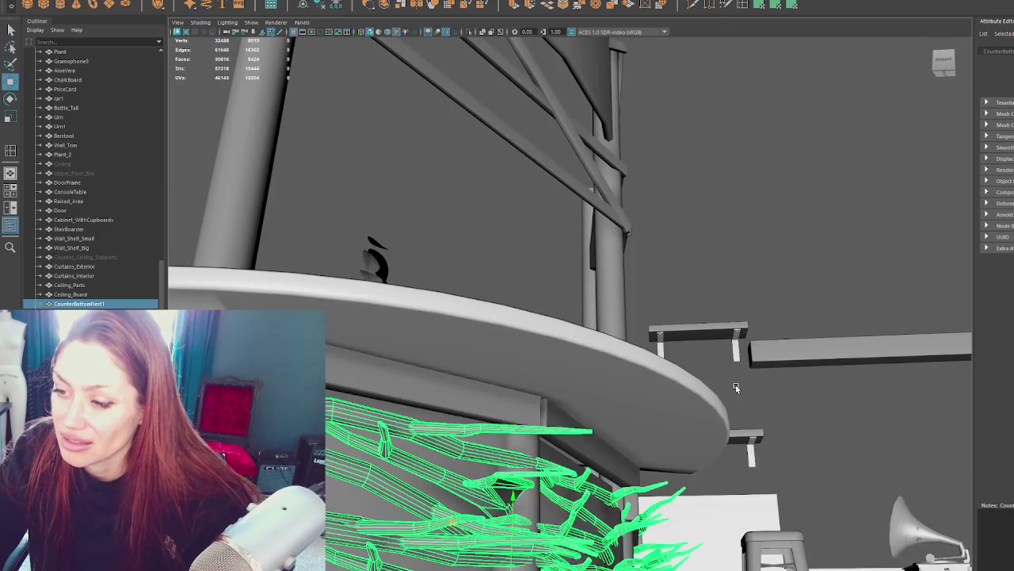
scroll(736, 387, down, 5)
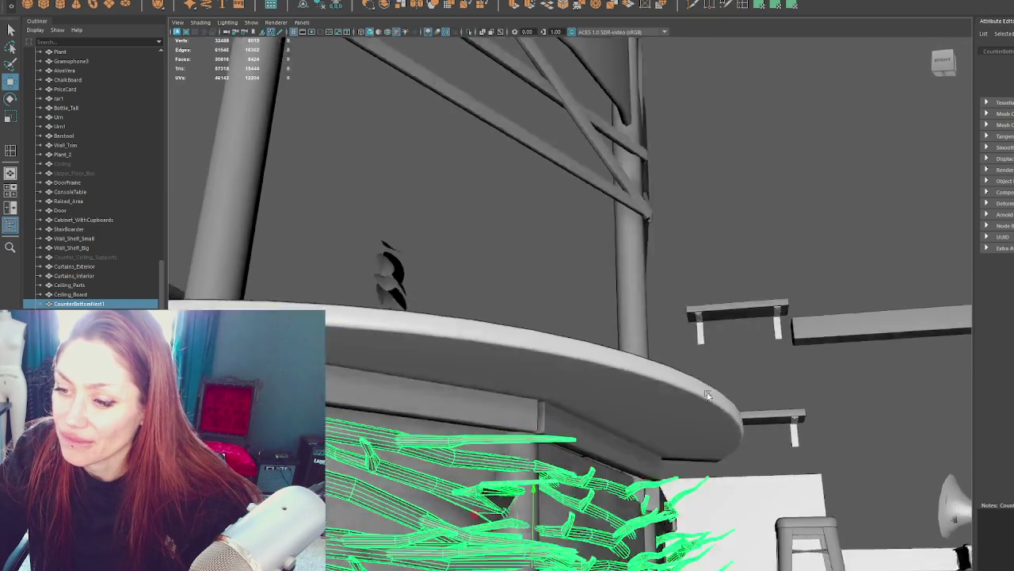
alt+drag(604, 409, 624, 426)
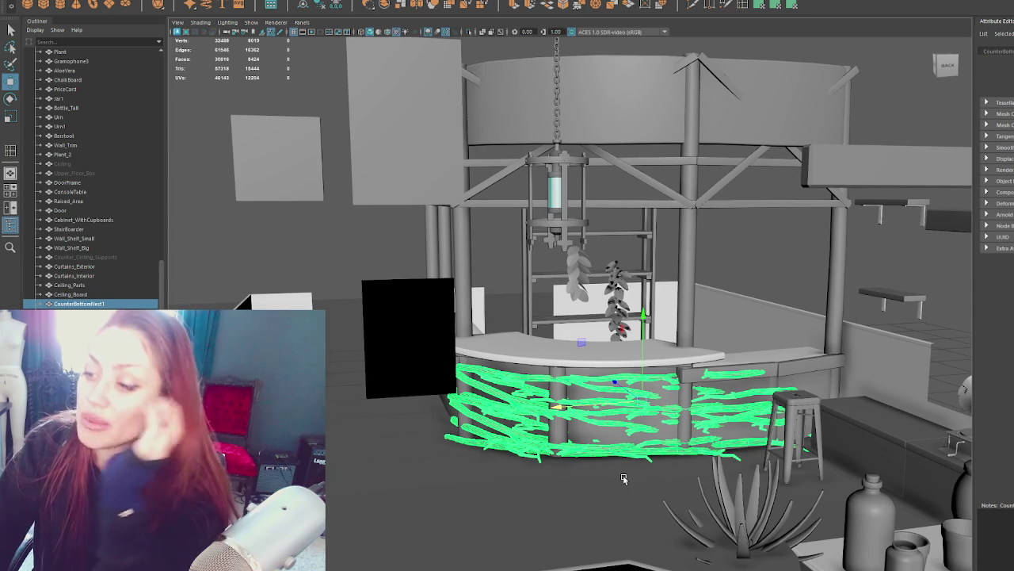
alt+right_drag(634, 79, 611, 106)
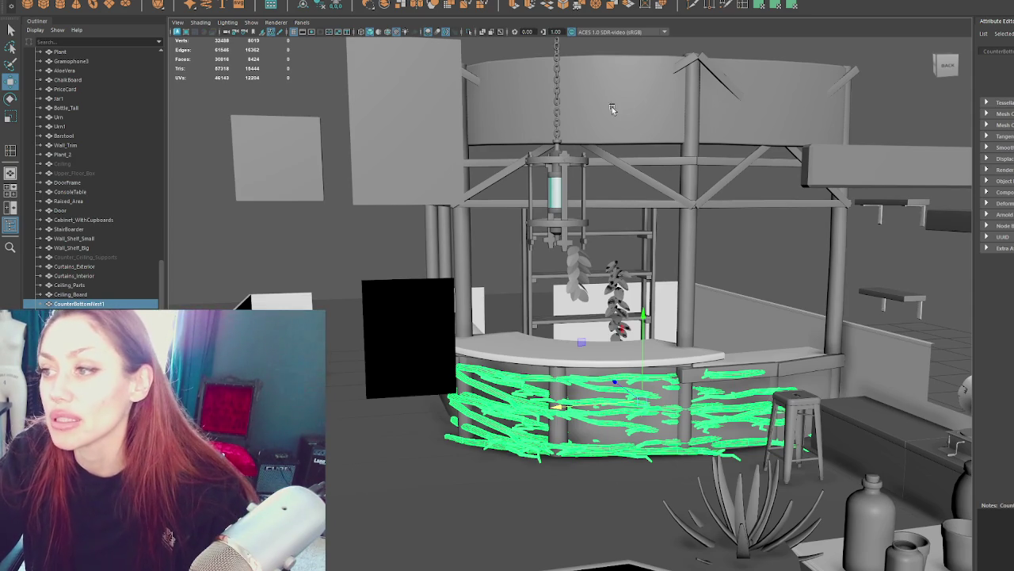
click(481, 139)
click(498, 225)
mouse_move(498, 225)
alt+mouse_down()
mouse_move(569, 222)
mouse_move(557, 227)
alt+mouse_up()
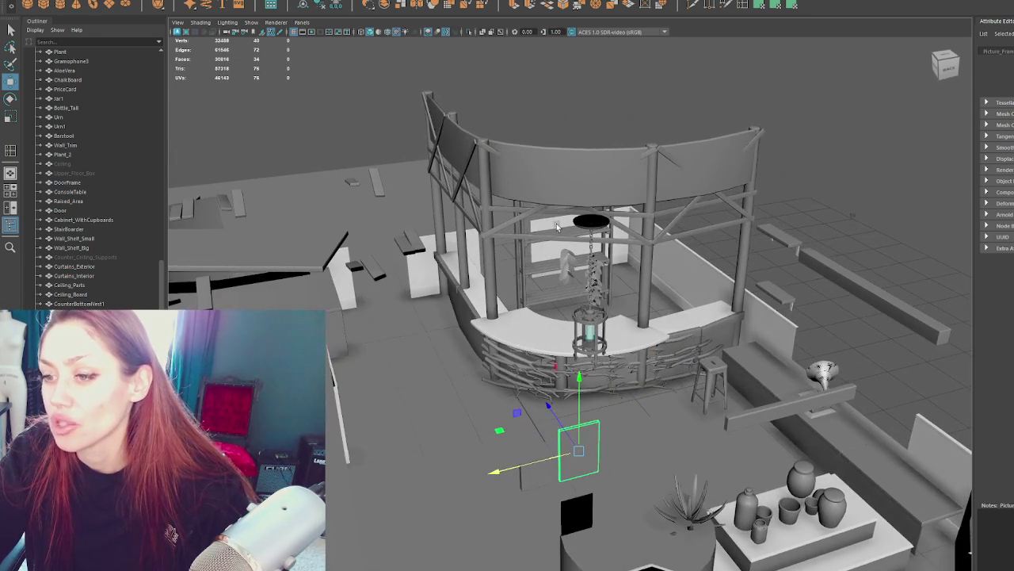
Step: Inspect the upper beam and roof band, then add a Polygon Cylinder (pCylinder20) from the shelf
click(566, 193)
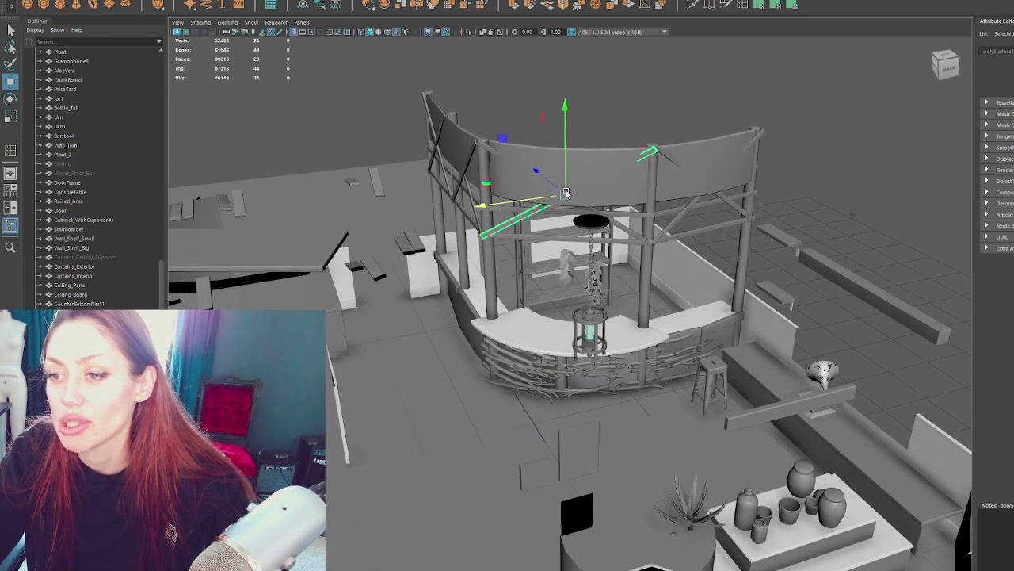
click(590, 181)
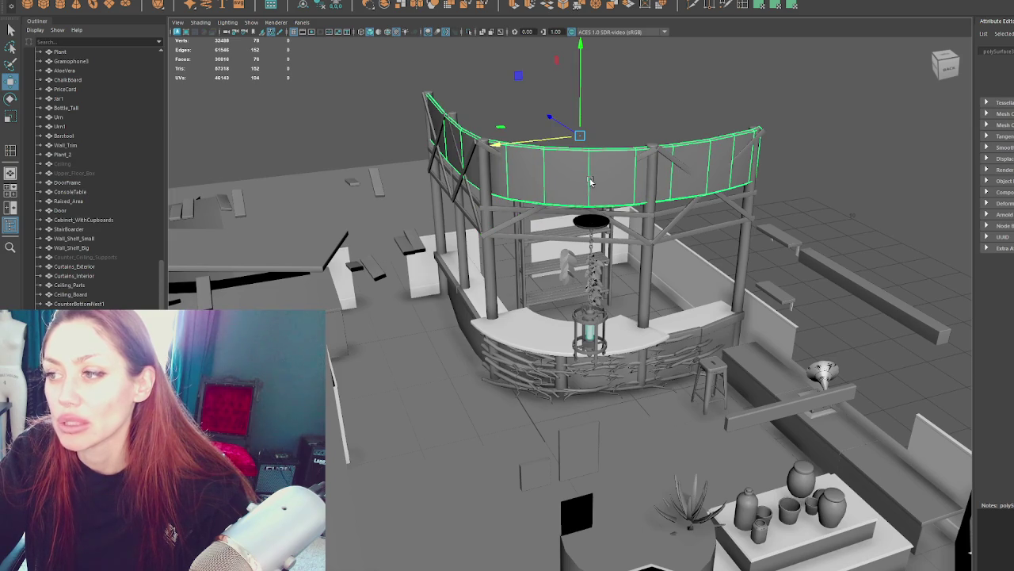
click(645, 95)
scroll(643, 99, up, 3)
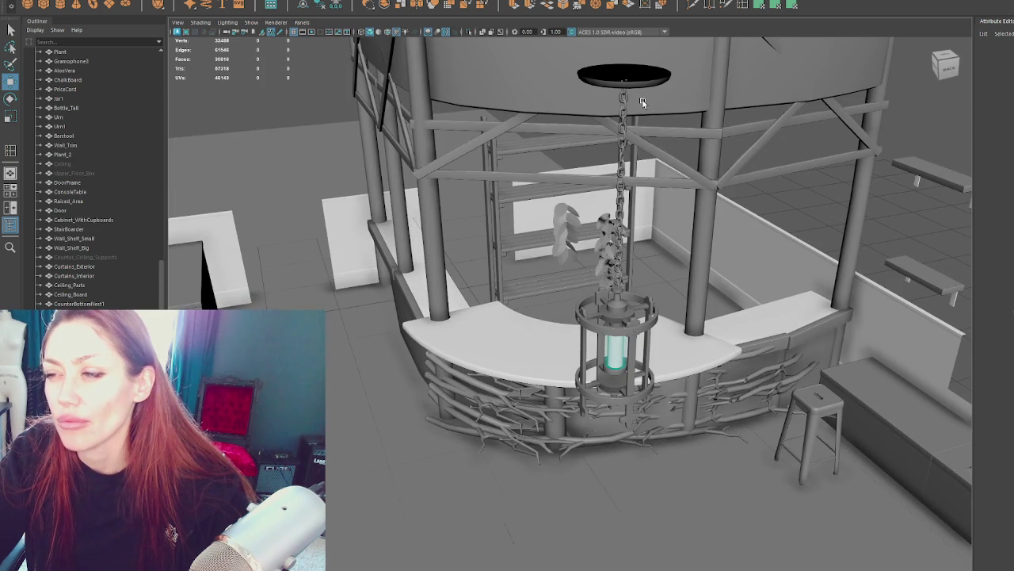
click(60, 5)
Step: Raise the cylinder toward roof level and set Subdivisions Axis to 8
drag(599, 389, 602, 221)
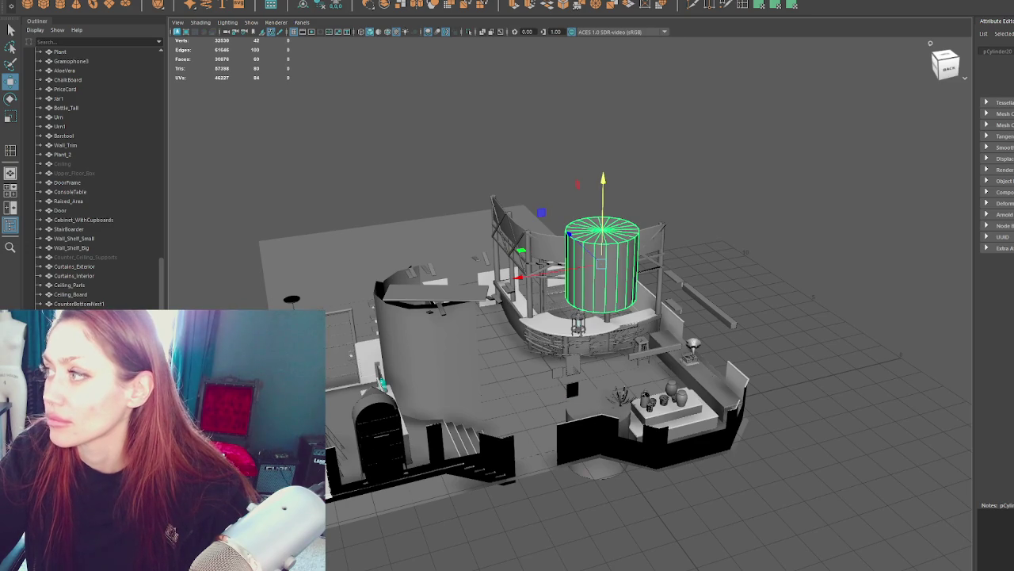
scroll(541, 362, up, 1)
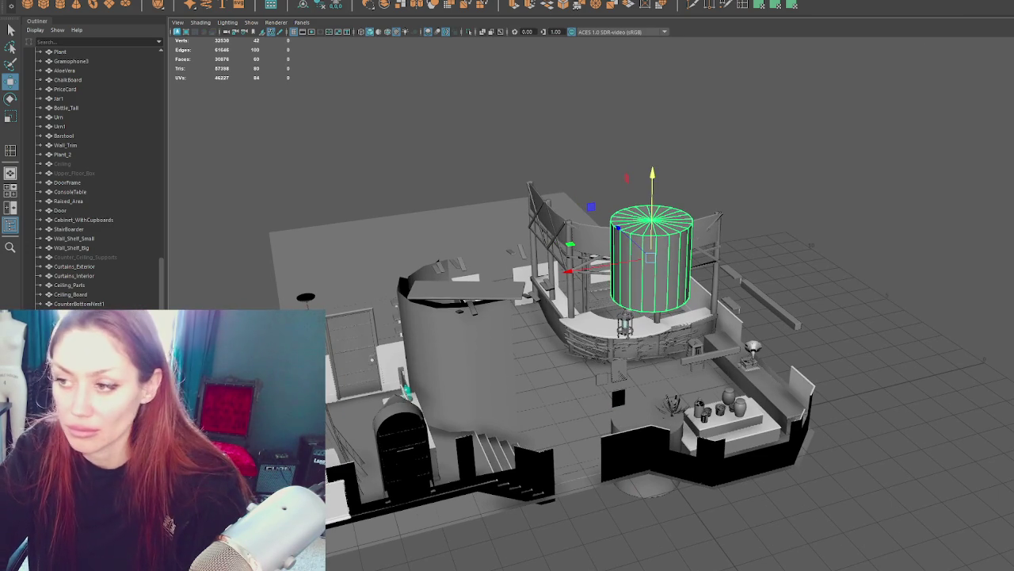
middle_drag(887, 207, 836, 207)
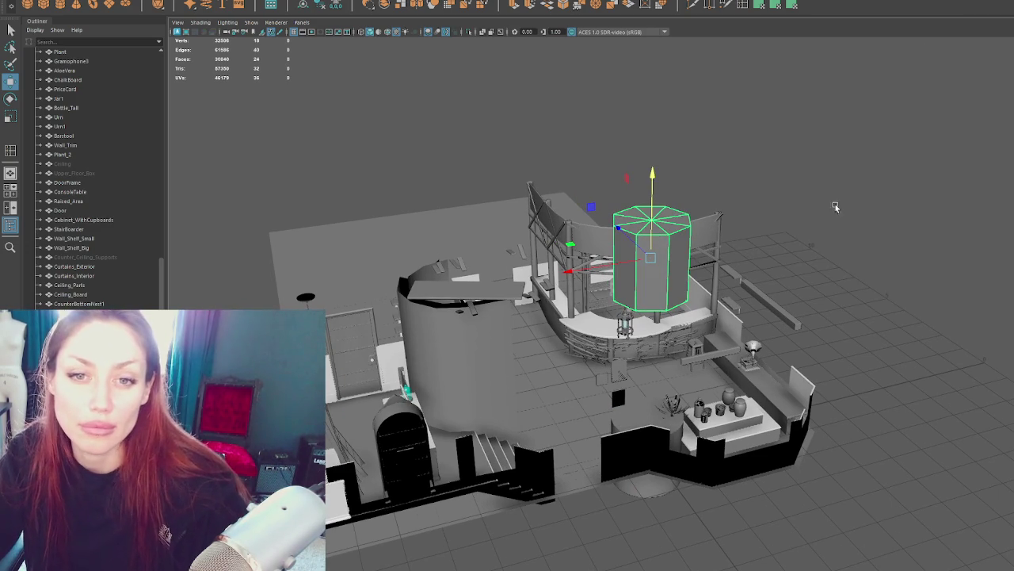
key(f)
alt+drag(753, 269, 721, 230)
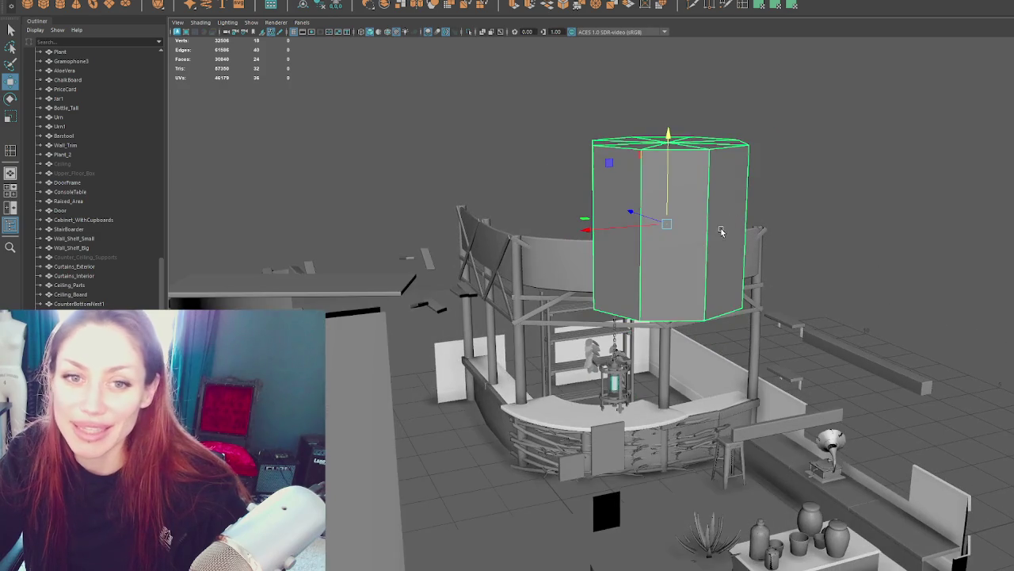
Step: Shrink the cylinder to a tiny size and move it to the roof band's left end
key(r)
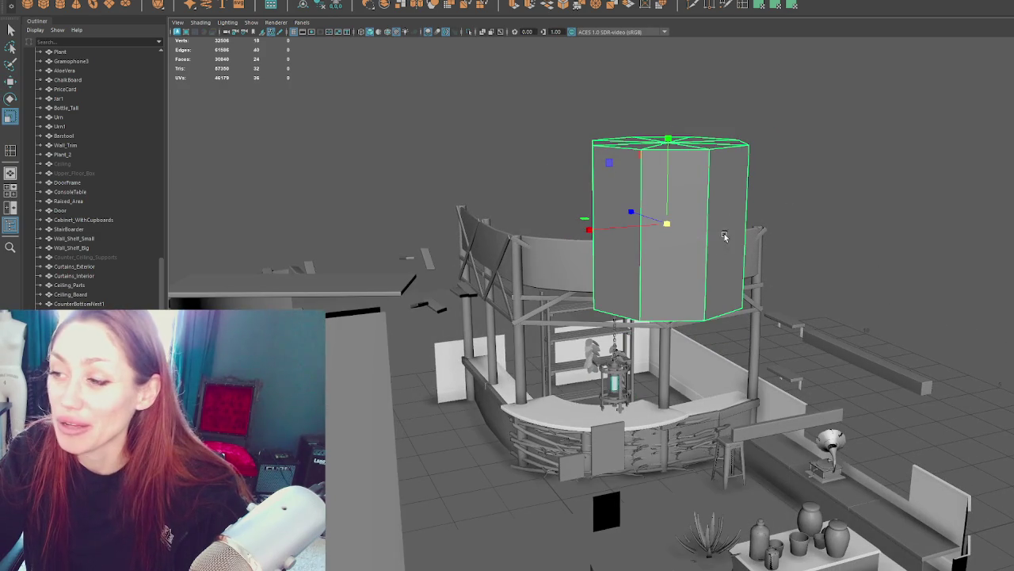
drag(667, 224, 534, 238)
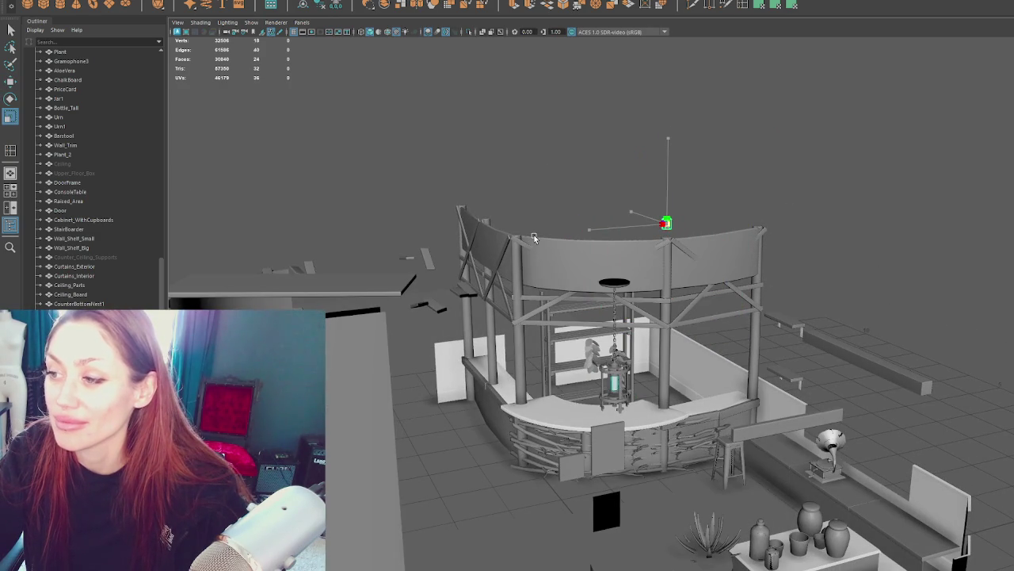
key(w)
mouse_move(667, 204)
mouse_down()
mouse_move(681, 266)
mouse_move(525, 228)
mouse_move(511, 272)
mouse_move(530, 269)
mouse_move(505, 271)
mouse_up()
Step: Scale the small cylinder along Y into a thin vertical rod, then trim its height
key(e)
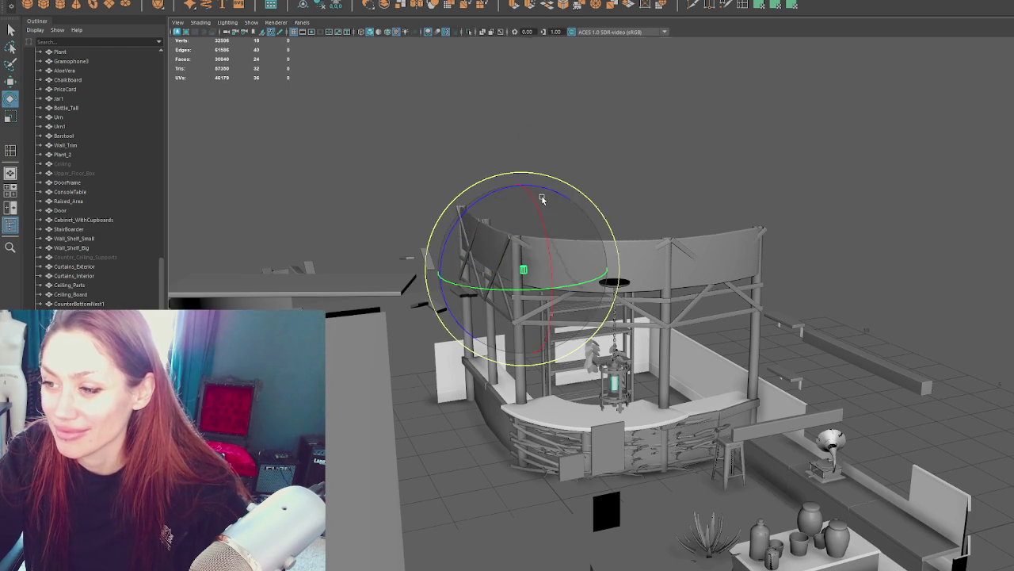
key(f)
scroll(619, 309, down, 3)
key(r)
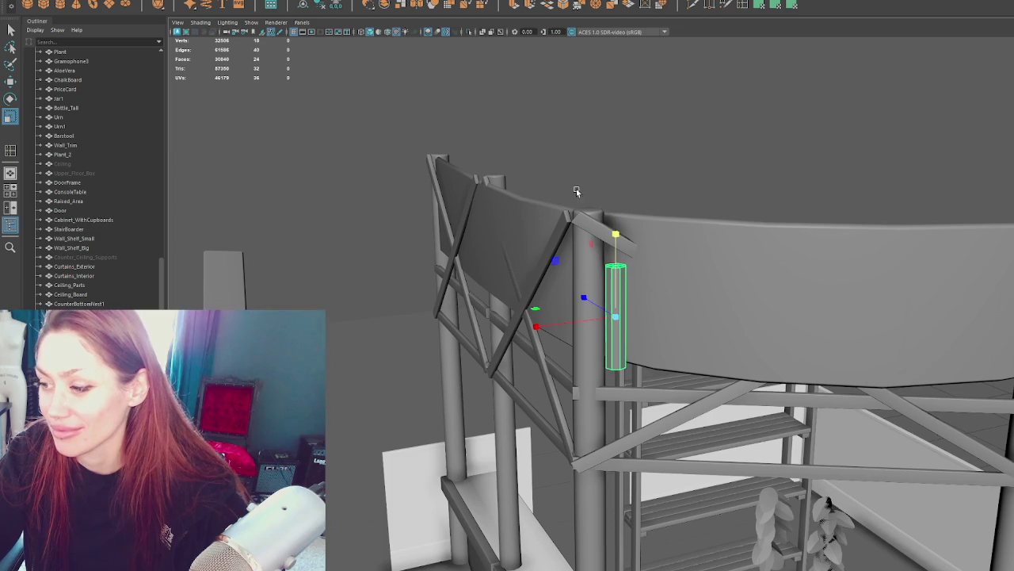
drag(615, 235, 622, 123)
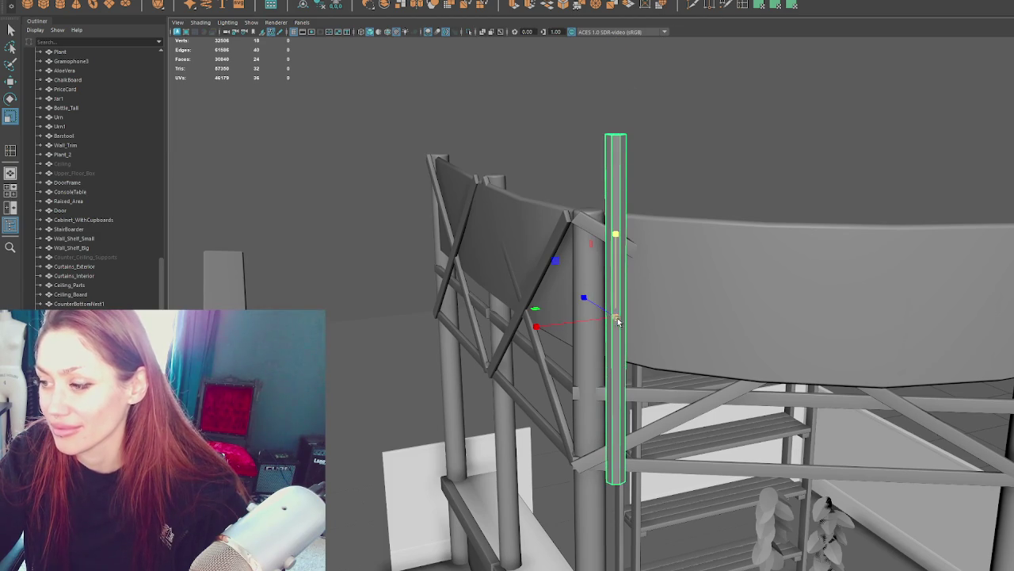
drag(618, 320, 618, 373)
scroll(709, 193, down, 3)
Step: Reselect the rod from a new angle and stretch it slightly taller
click(708, 193)
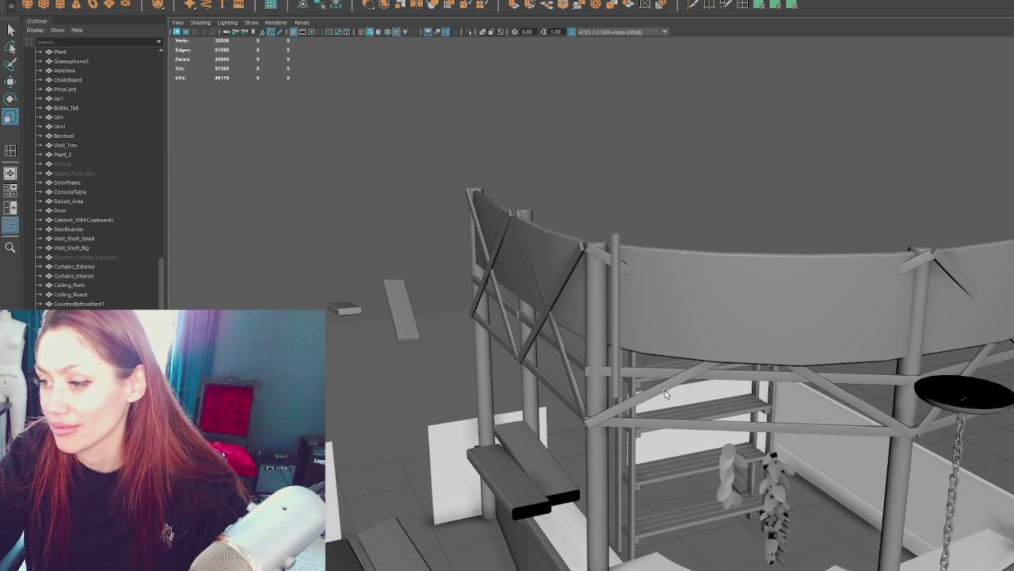
scroll(665, 390, up, 3)
click(616, 346)
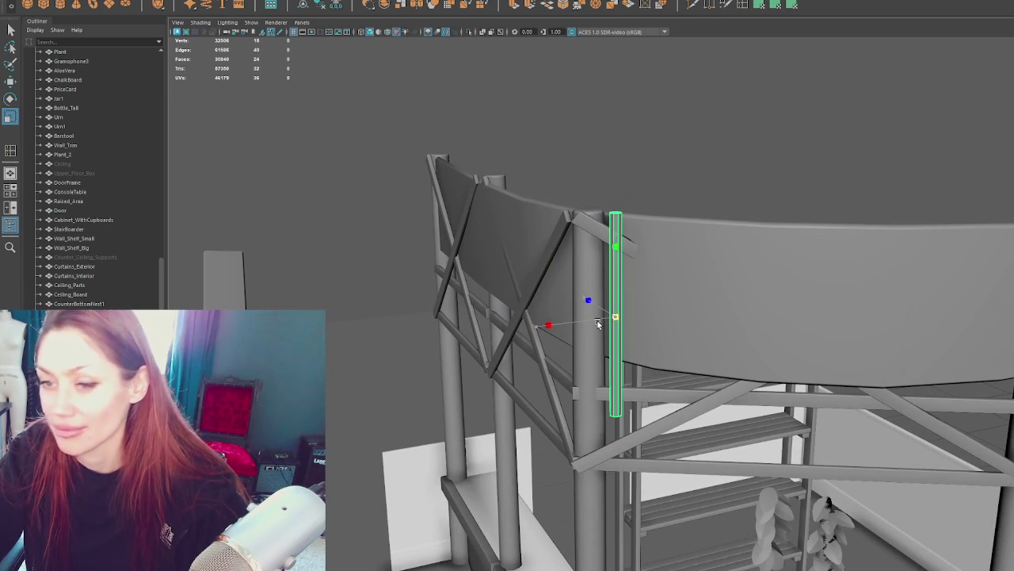
click(767, 284)
mouse_move(767, 285)
alt+mouse_down()
mouse_move(697, 200)
mouse_move(491, 222)
alt+mouse_up()
click(499, 222)
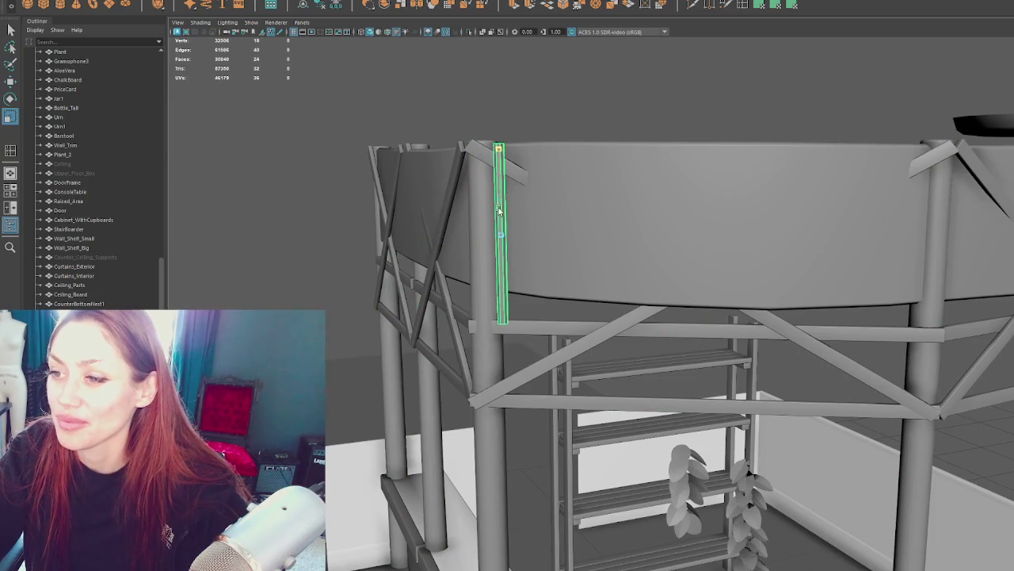
middle_drag(499, 218, 520, 192)
key(w)
key(e)
alt+drag(523, 193, 609, 211)
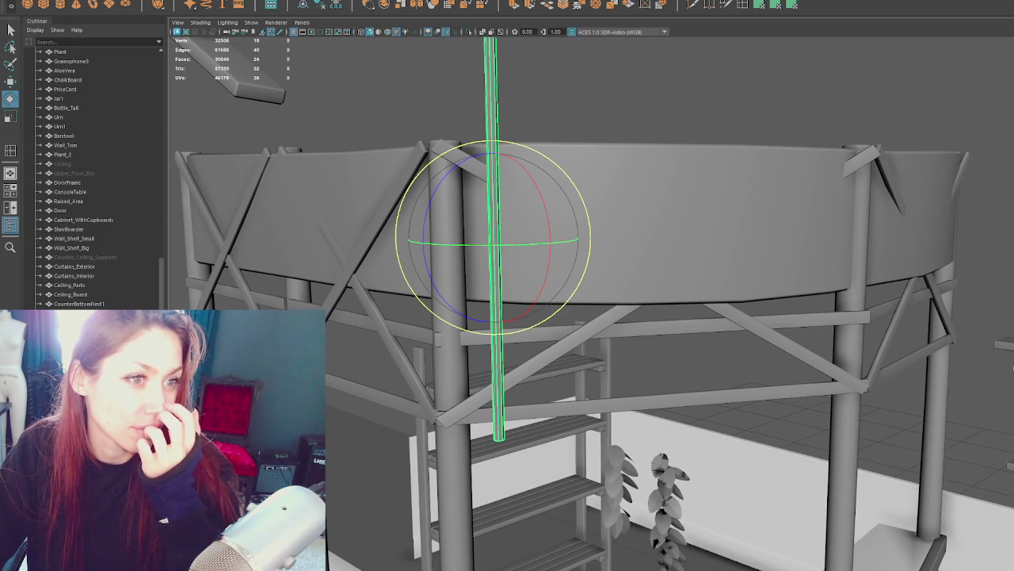
Step: Switch over to the browser showing the RetroPie site
key(alt+Tab)
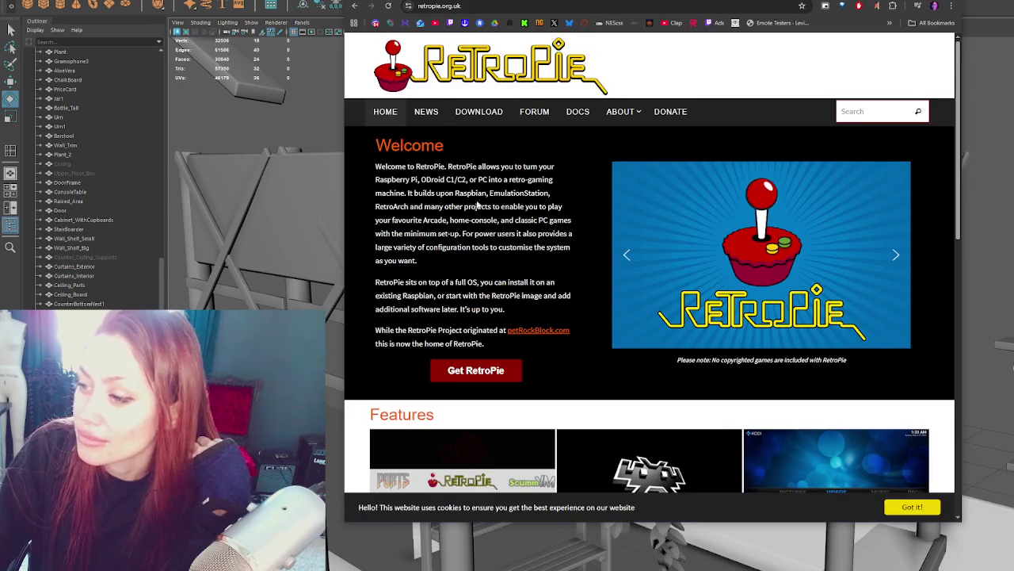
Step: Open the RetroPie download page and scroll through the list of Raspberry Pi images
scroll(477, 204, down, 2)
click(475, 231)
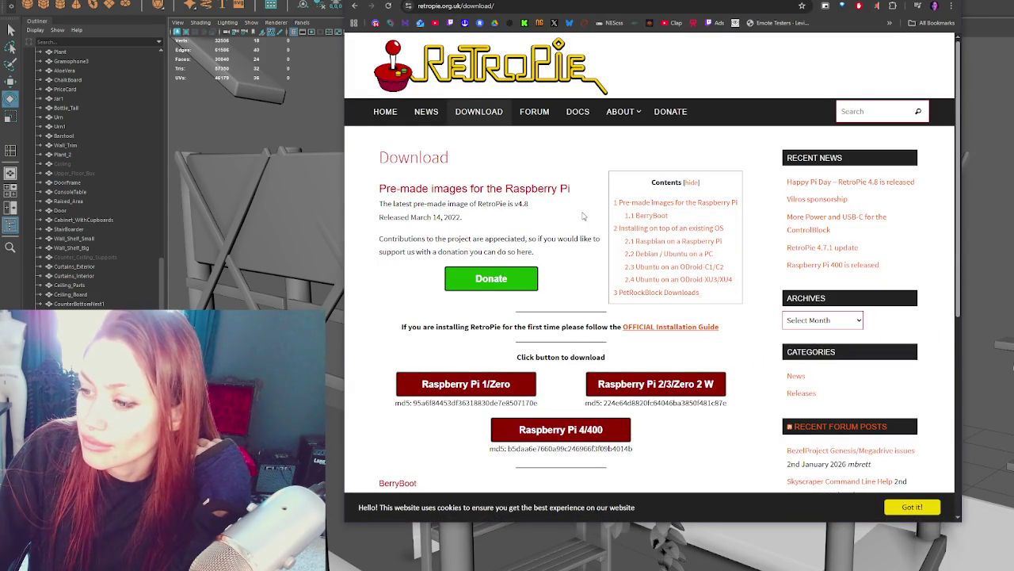
scroll(582, 215, down, 2)
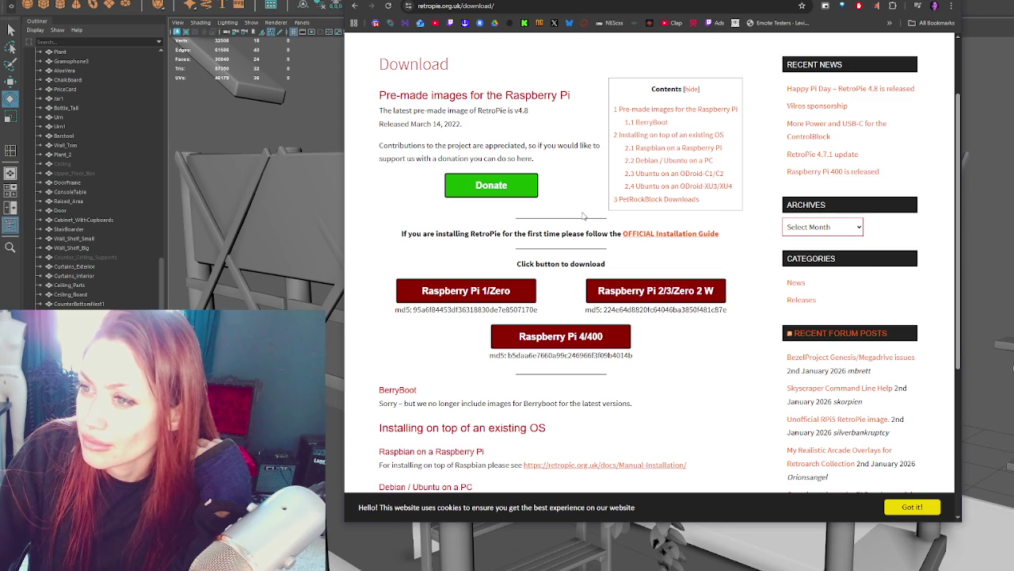
scroll(582, 215, down, 1)
scroll(583, 214, down, 3)
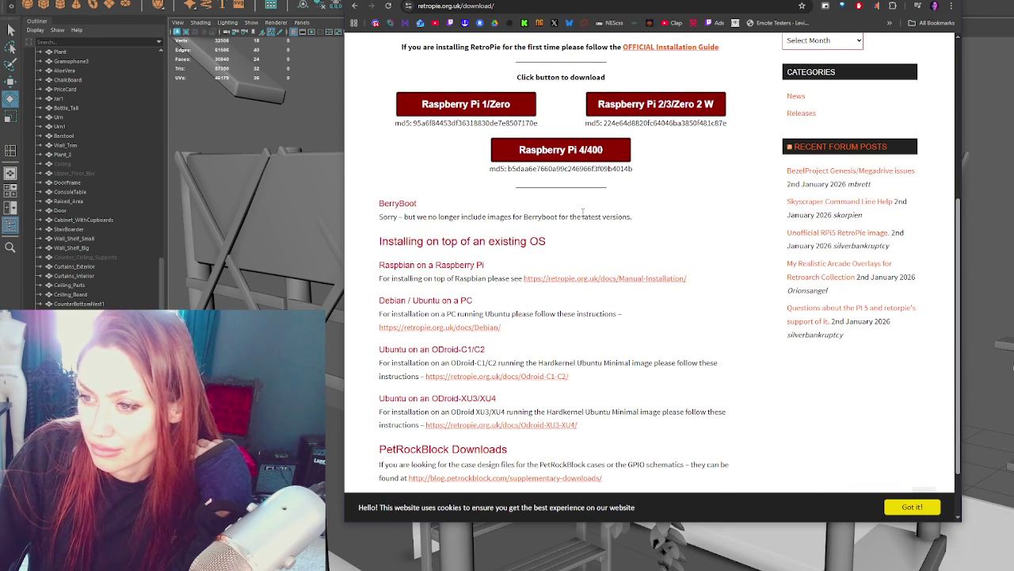
scroll(582, 213, down, 1)
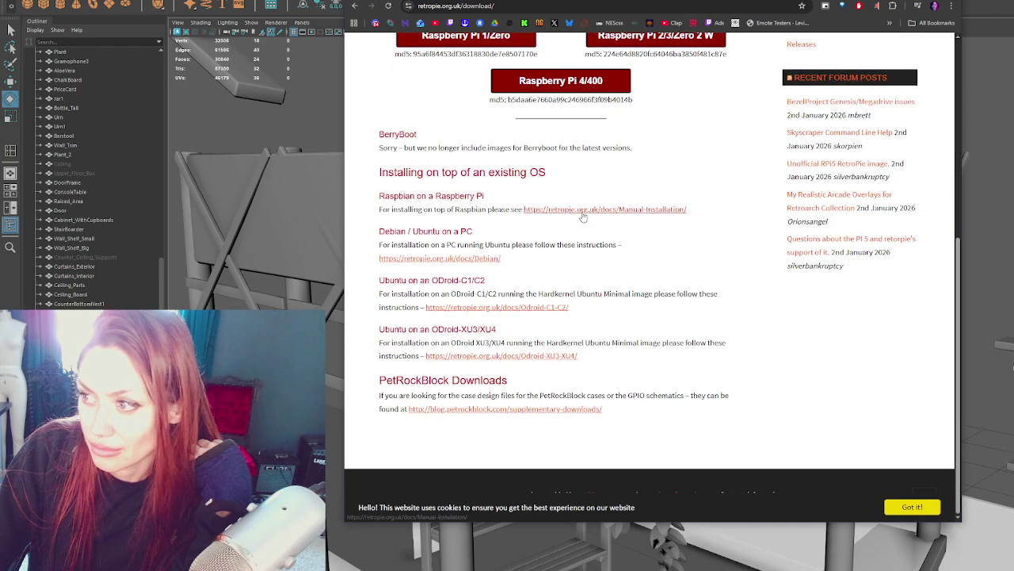
scroll(583, 214, up, 1)
scroll(583, 213, up, 2)
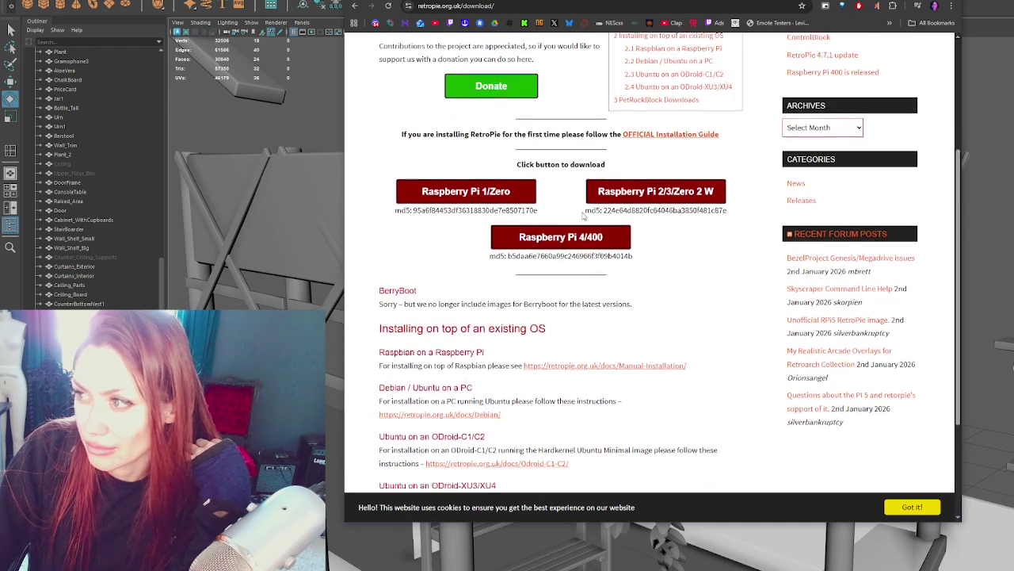
scroll(583, 212, up, 2)
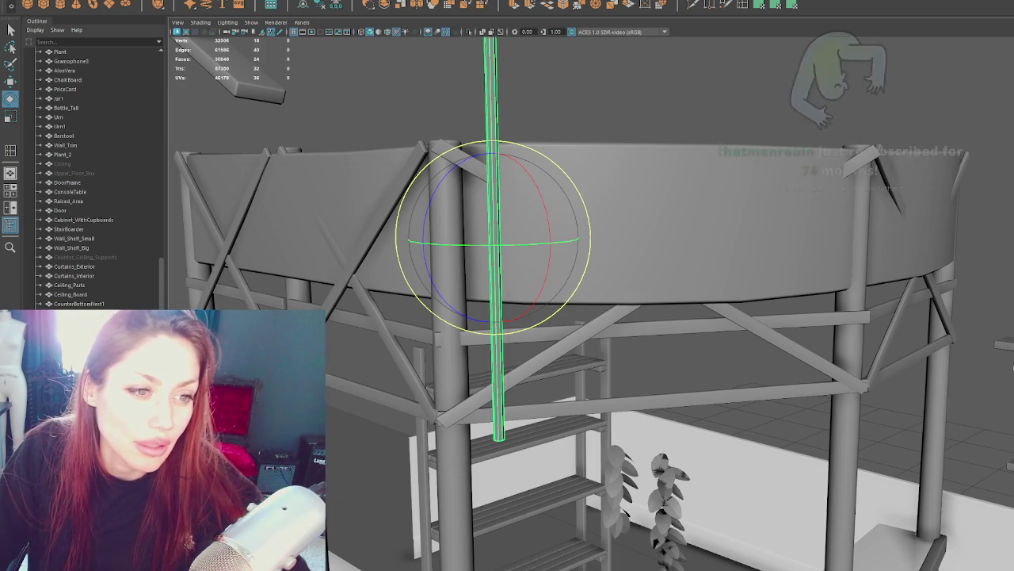
Step: Choose the Raspberry Pi model and continue to operating system selection
scroll(424, 303, down, 2)
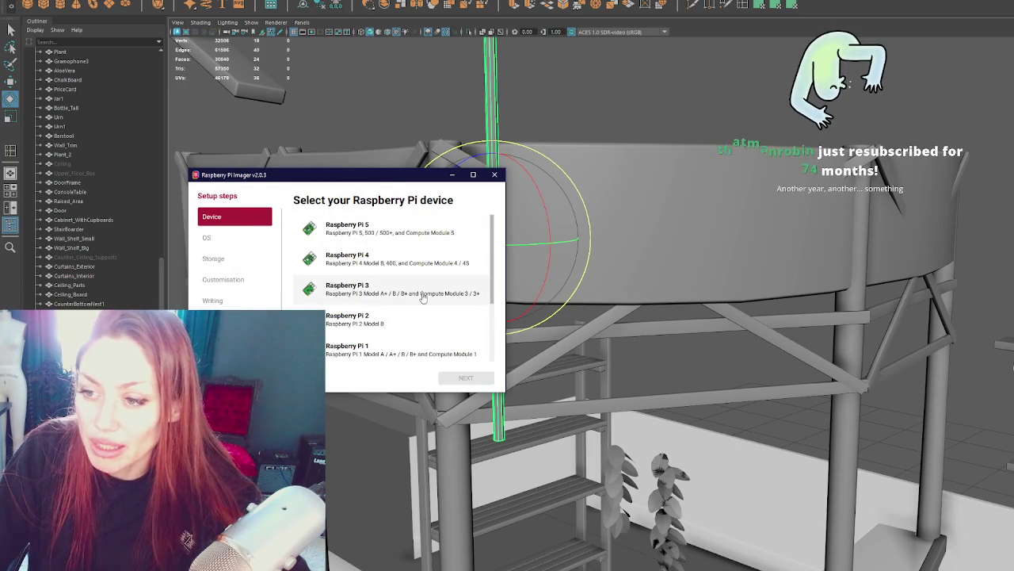
scroll(425, 303, down, 3)
scroll(373, 347, up, 2)
scroll(385, 339, up, 1)
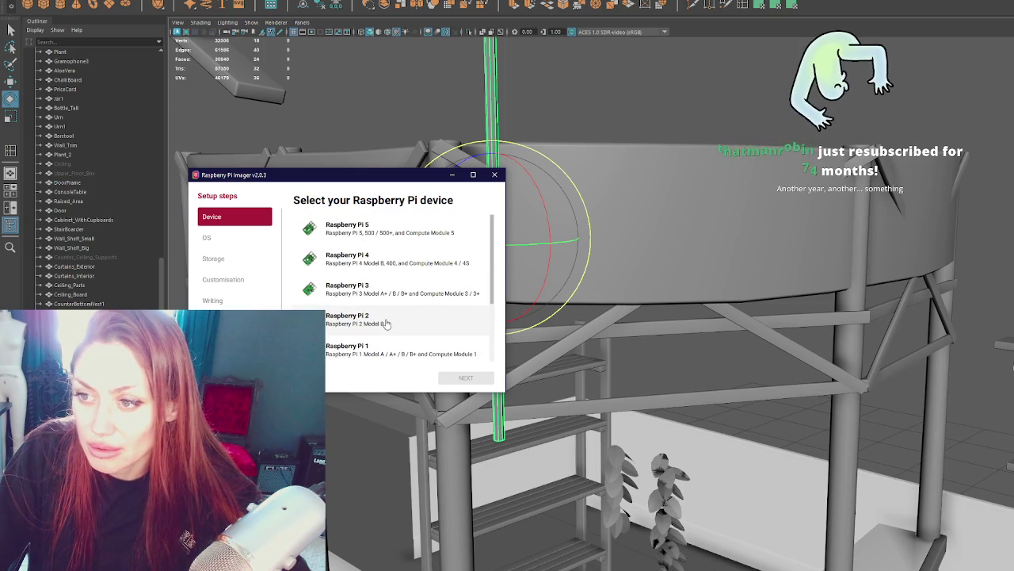
click(365, 259)
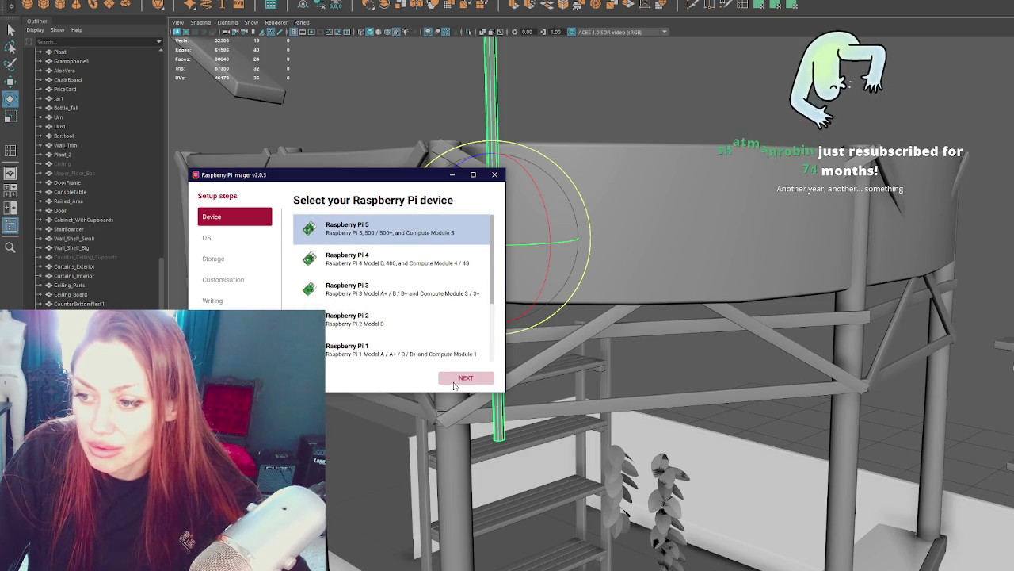
click(466, 377)
Step: Scroll the OS list, cancel the custom image picker, then confirm the operating system
scroll(389, 286, down, 1)
scroll(412, 266, down, 2)
scroll(373, 273, down, 1)
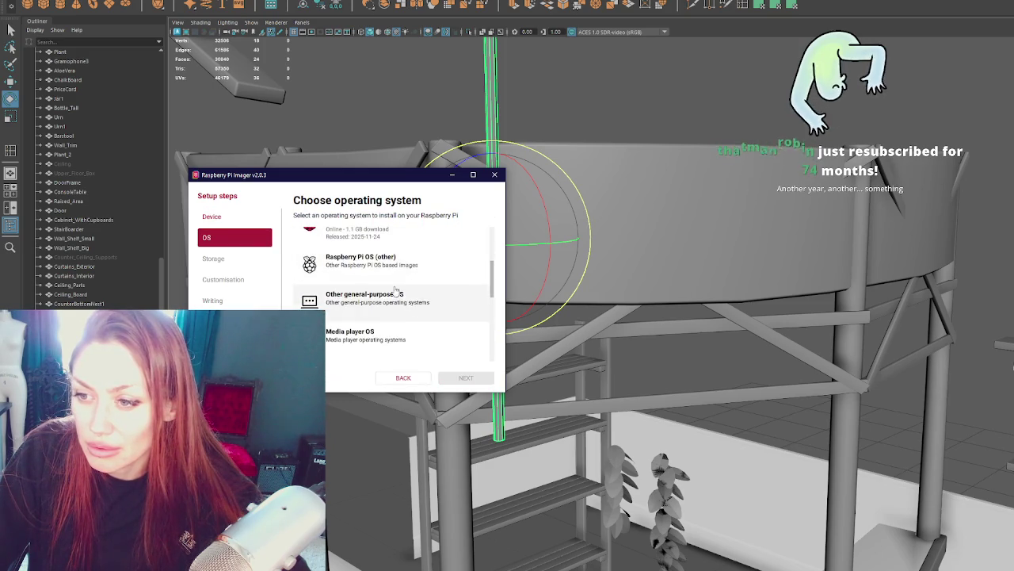
scroll(365, 273, down, 1)
scroll(366, 272, down, 1)
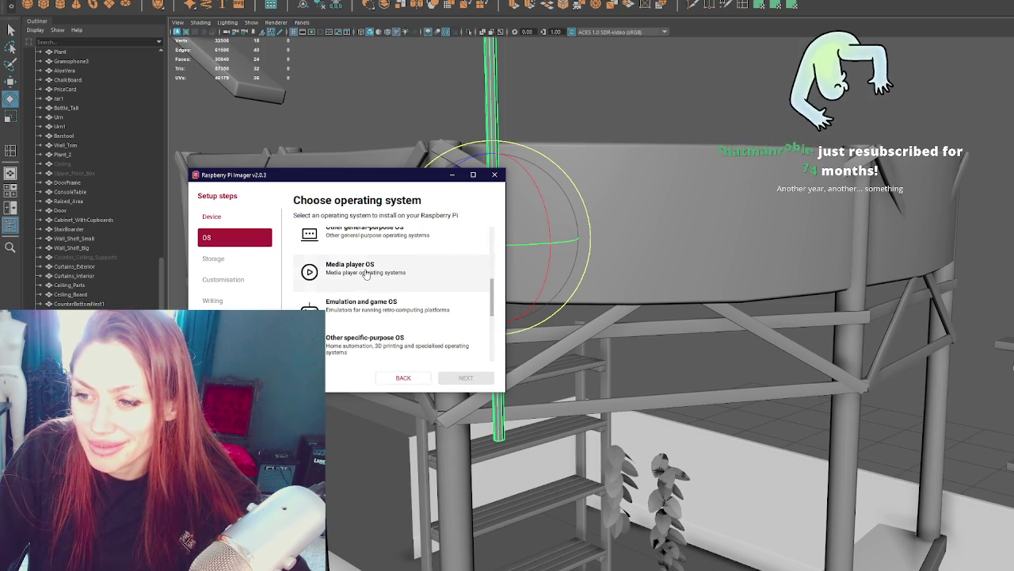
scroll(365, 318, down, 1)
scroll(365, 318, down, 2)
scroll(366, 318, down, 1)
scroll(365, 318, down, 1)
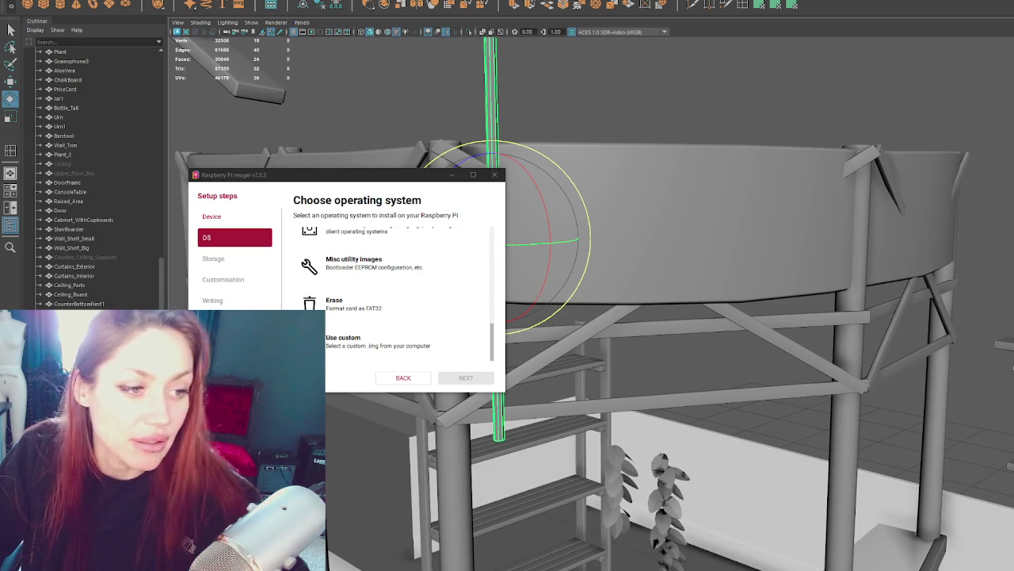
click(431, 346)
click(737, 189)
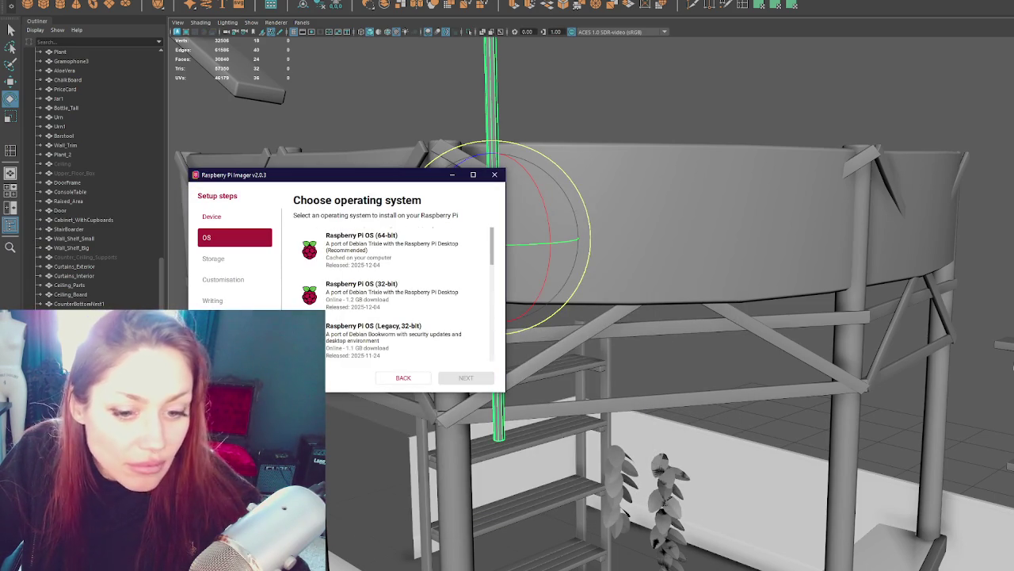
click(466, 377)
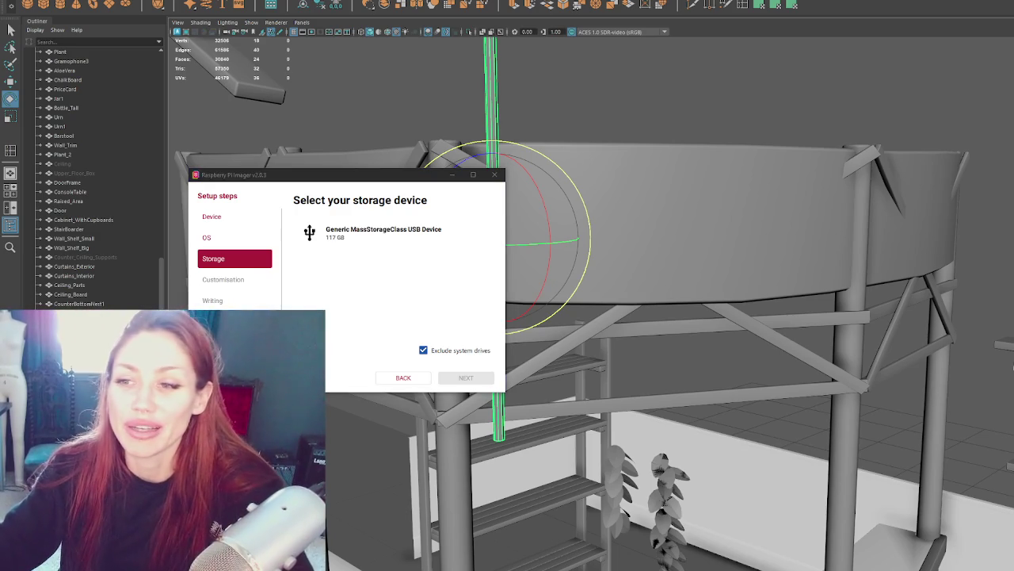
Step: Select the 117 GB Generic USB drive and confirm erasing and writing the image
click(385, 232)
click(466, 377)
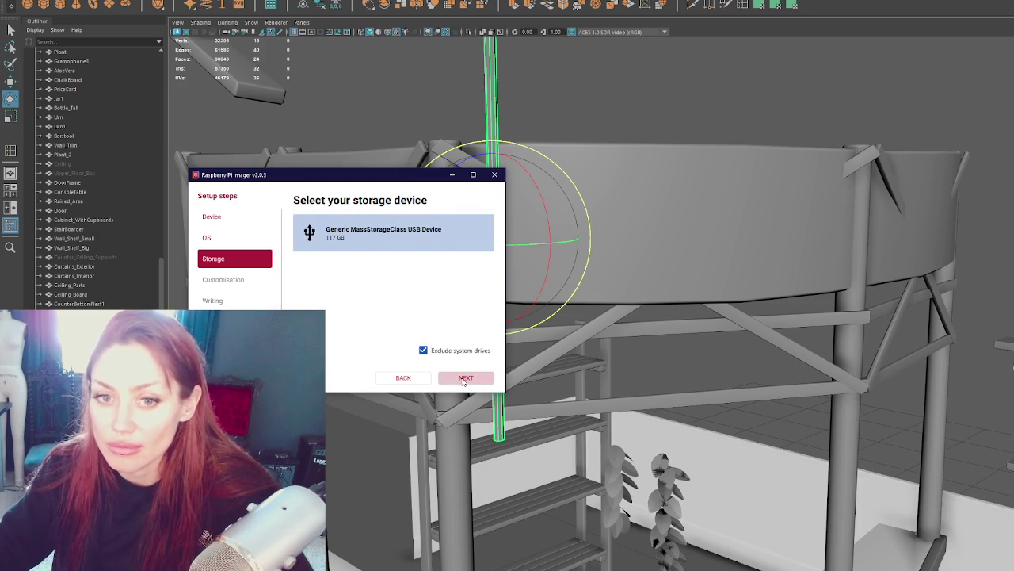
click(449, 378)
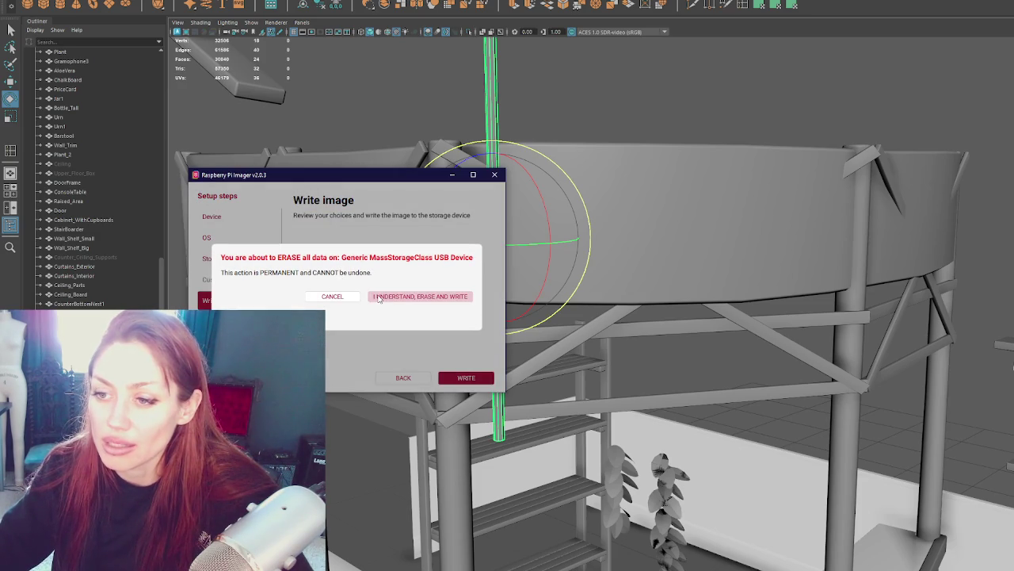
click(379, 298)
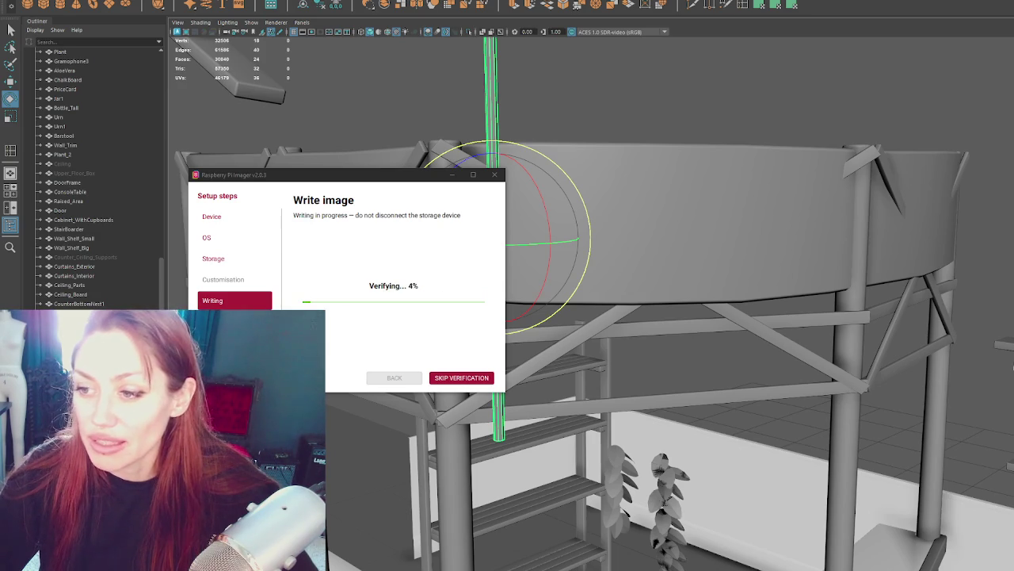
Step: Switch back to the Maya booth scene while the Imager verifies the write
key(alt+Tab)
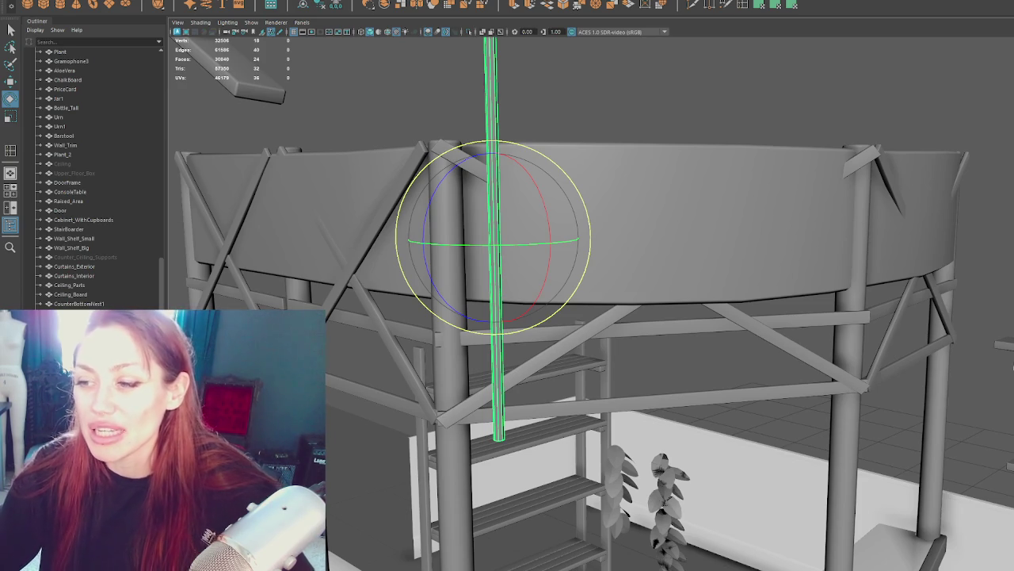
Step: Select the upright pole after checking the roof band and a diagonal brace
mouse_move(913, 183)
alt+mouse_down()
mouse_move(656, 192)
mouse_move(663, 214)
alt+mouse_up()
click(539, 292)
alt+drag(539, 292, 626, 265)
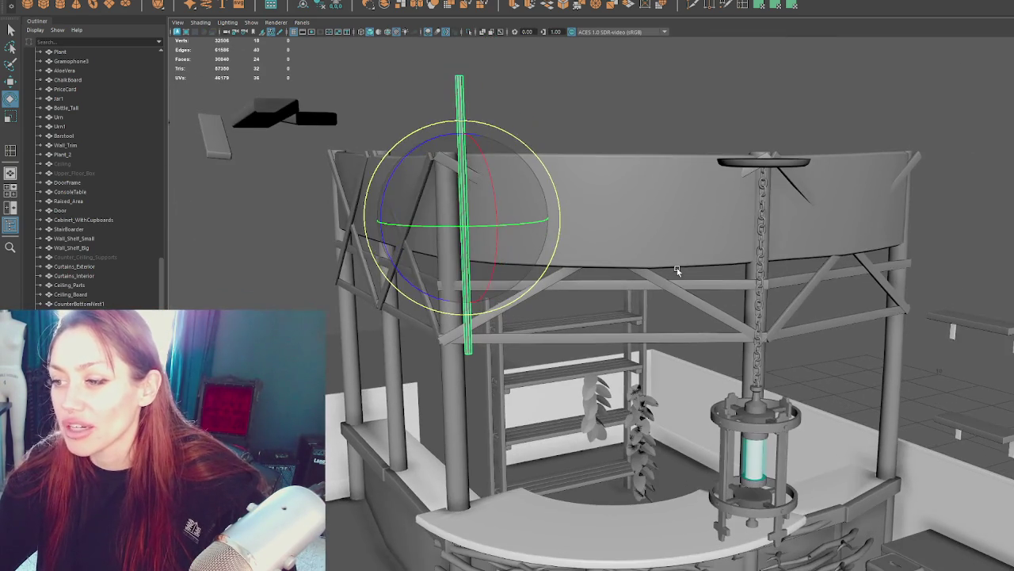
click(634, 255)
click(678, 291)
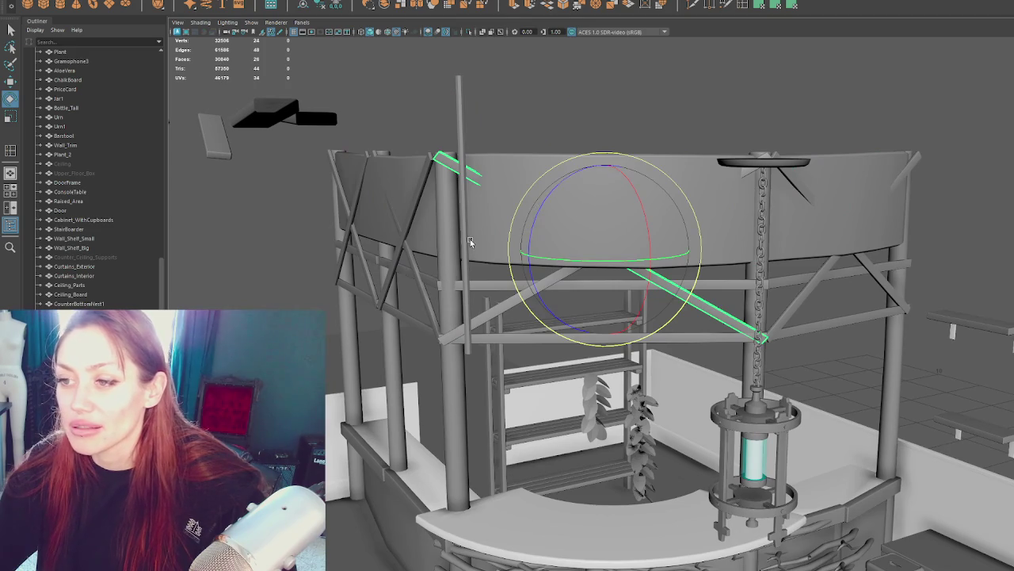
click(467, 239)
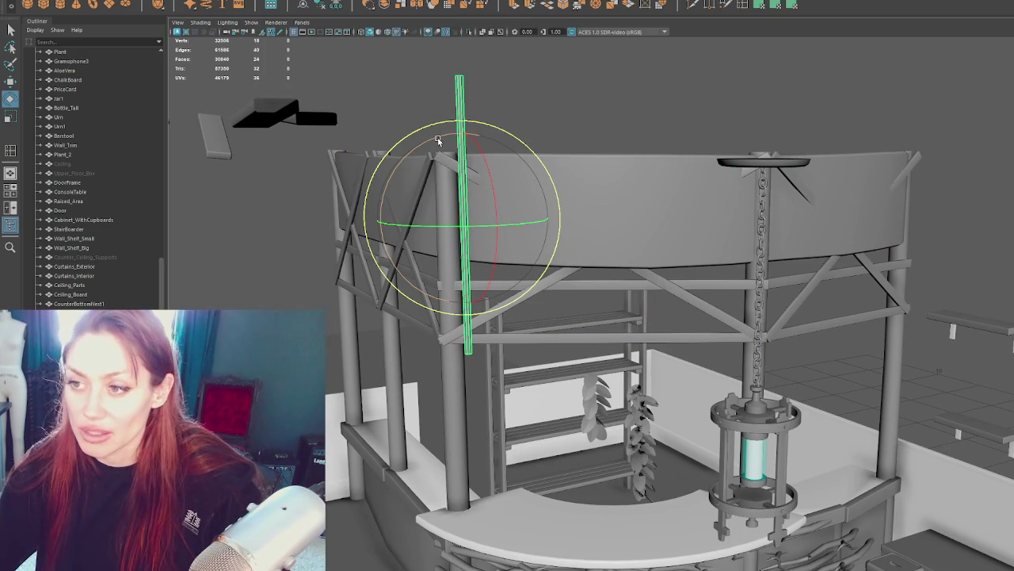
Step: Rotate the pole to lie horizontal and slide it between the posts
mouse_move(467, 131)
mouse_down()
mouse_move(529, 148)
mouse_move(507, 149)
mouse_move(456, 301)
mouse_up()
key(w)
key(e)
mouse_move(511, 370)
mouse_down()
mouse_move(490, 358)
mouse_move(544, 361)
mouse_up()
key(w)
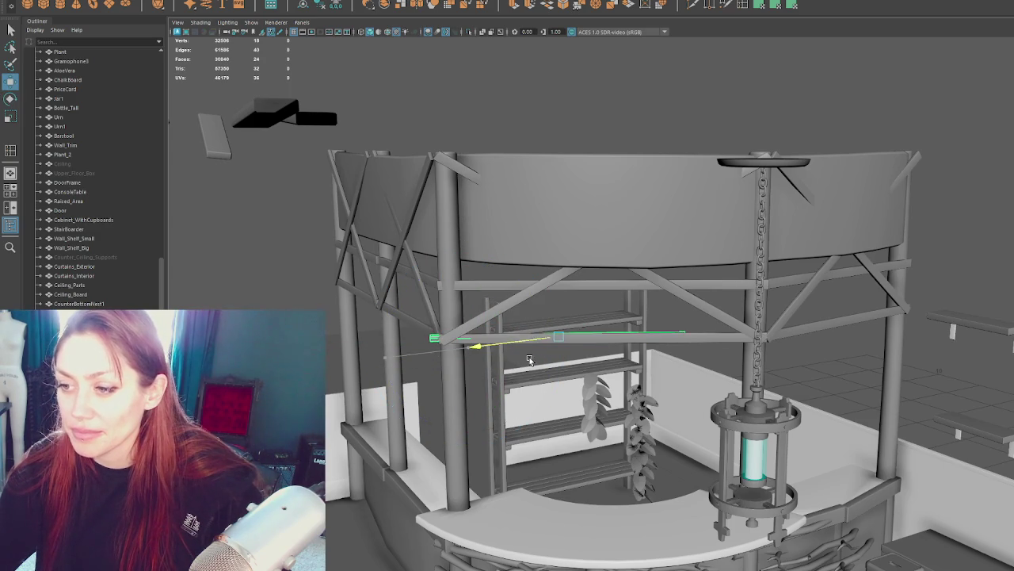
mouse_move(558, 334)
mouse_down()
mouse_move(628, 347)
mouse_move(625, 258)
mouse_up()
key(f)
Step: Rotate the upper horizontal beam into a steep diagonal brace
key(e)
click(625, 257)
scroll(735, 350, down, 3)
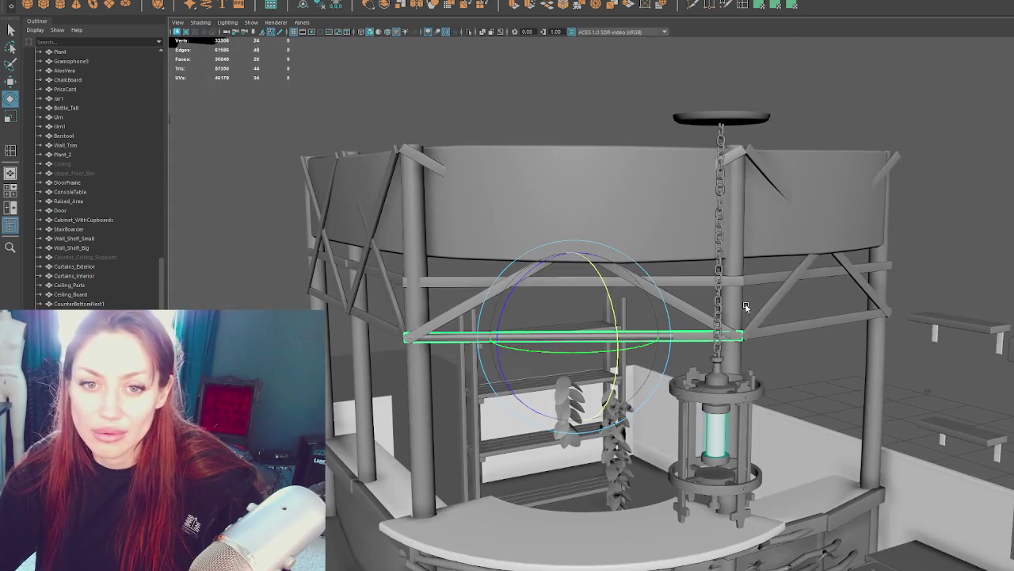
mouse_move(737, 309)
alt+mouse_down()
mouse_move(695, 262)
mouse_move(735, 258)
mouse_move(691, 240)
mouse_move(603, 255)
mouse_move(631, 263)
mouse_move(600, 270)
alt+mouse_up()
scroll(696, 262, up, 3)
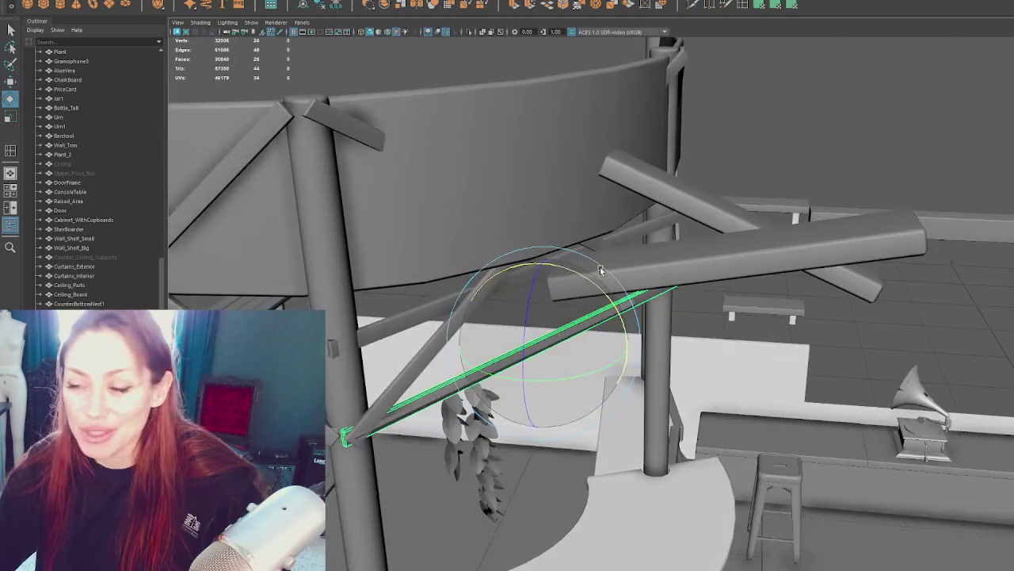
middle_drag(382, 344, 378, 396)
middle_drag(402, 341, 382, 167)
middle_drag(368, 131, 547, 159)
mouse_move(781, 147)
alt+mouse_down()
mouse_move(710, 127)
mouse_move(761, 126)
alt+mouse_up()
Step: Delete several beams near the right post, then undo to restore them
click(793, 124)
key(Delete)
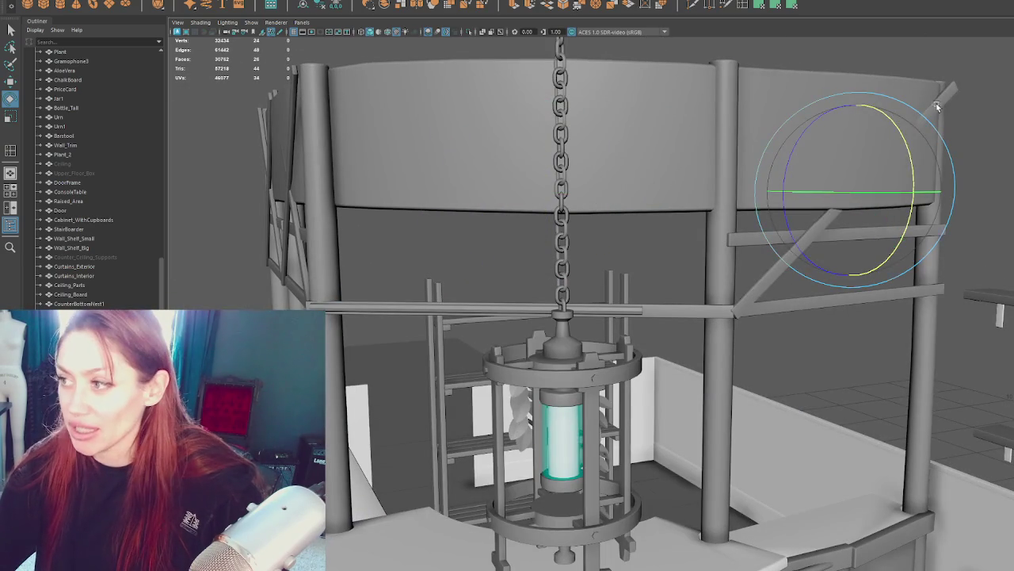
key(Delete)
click(748, 304)
key(Delete)
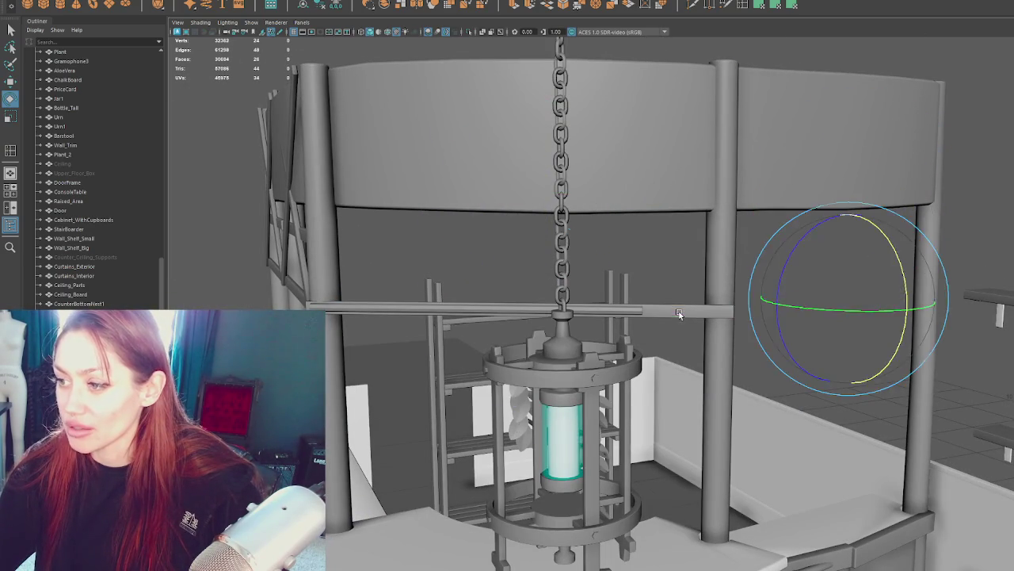
click(680, 313)
key(Delete)
click(653, 310)
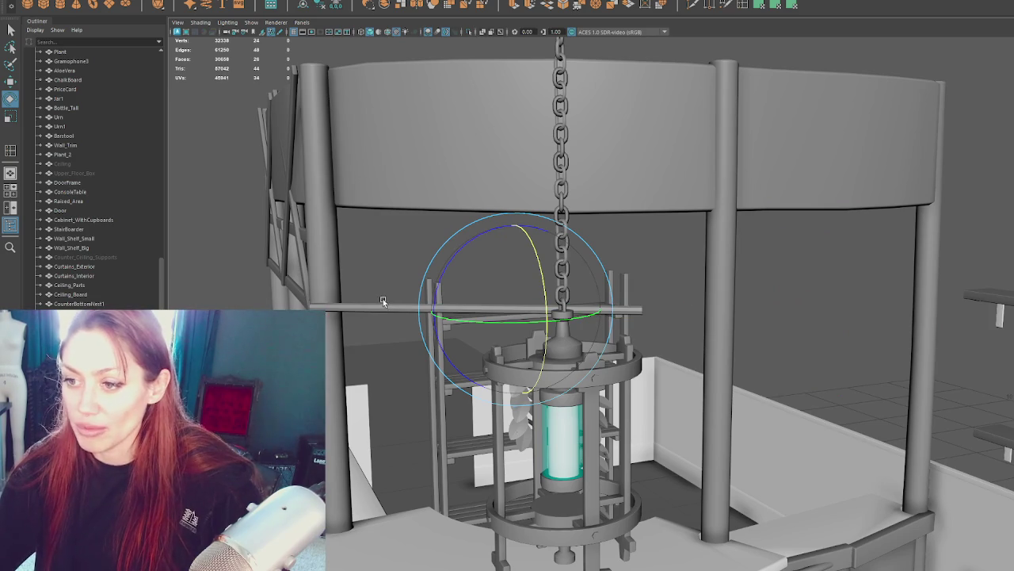
key(ctrl+z)
key(ctrl+z)
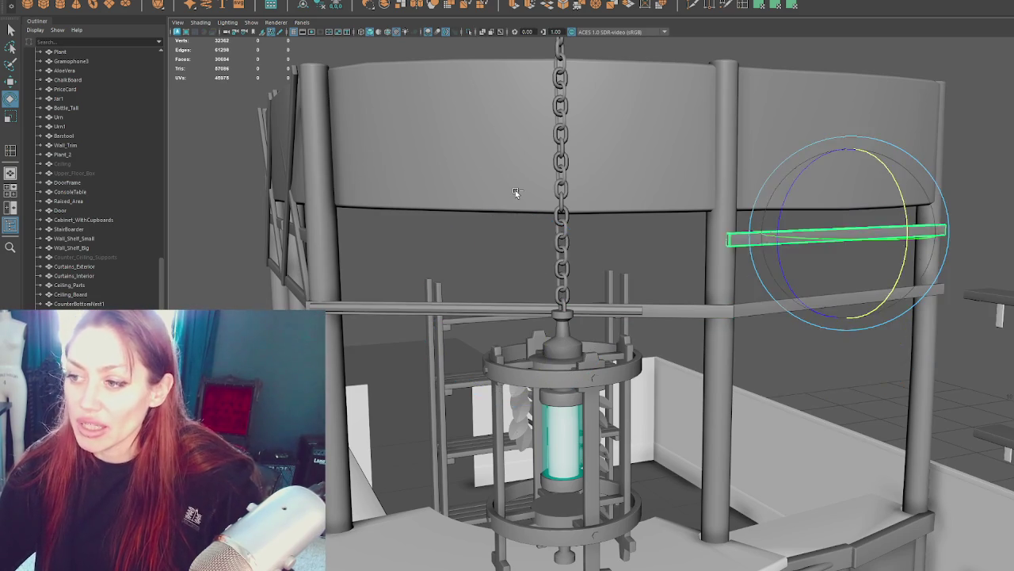
key(ctrl+z)
key(ctrl+z)
key(ctrl+z)
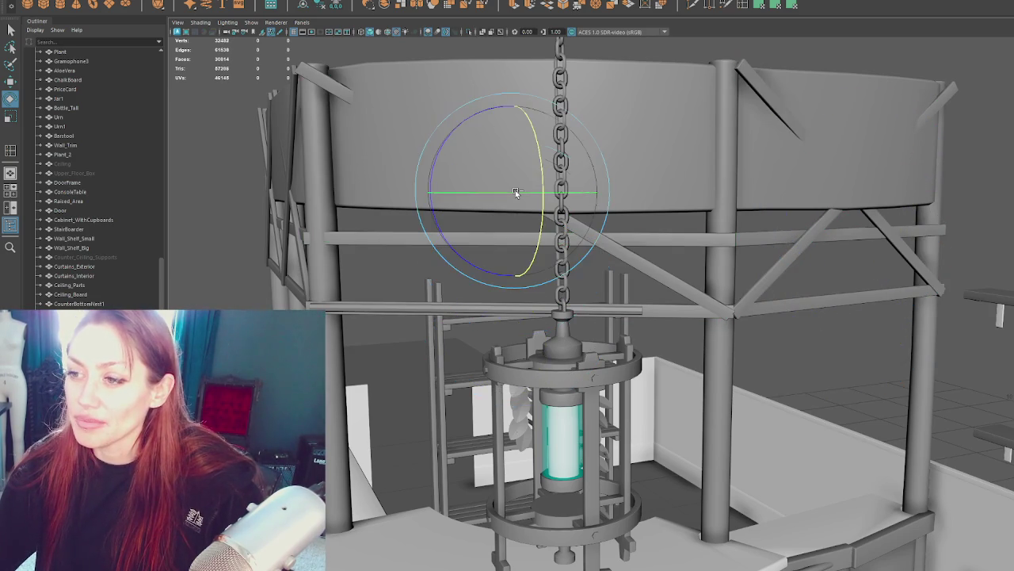
key(ctrl+z)
key(ctrl+z)
mouse_move(515, 190)
alt+mouse_down()
mouse_move(668, 309)
mouse_move(713, 280)
alt+mouse_up()
Step: Snap one end vertex of the new beam onto its post, lengthening the beam
key(4)
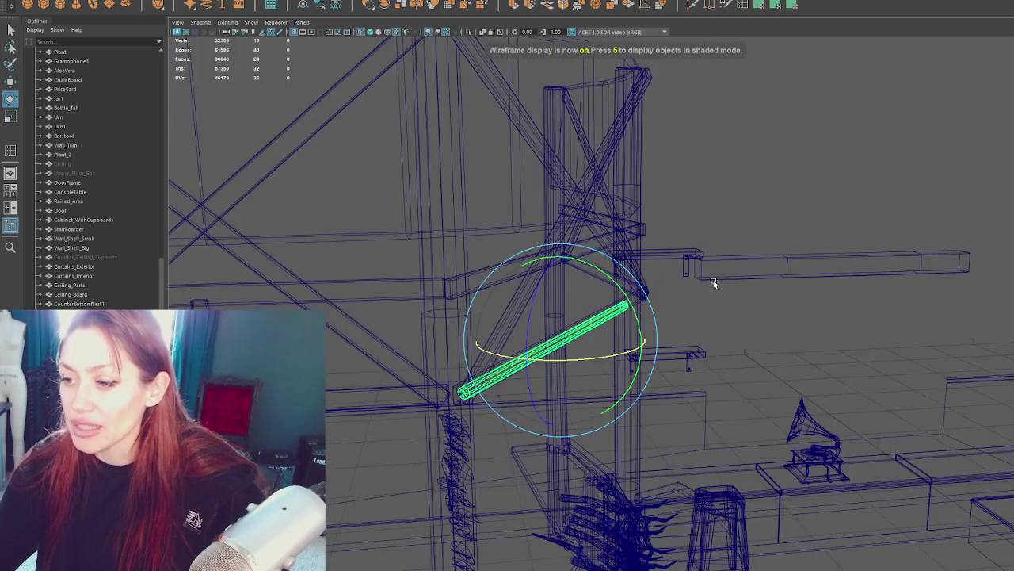
scroll(713, 280, up, 2)
key(5)
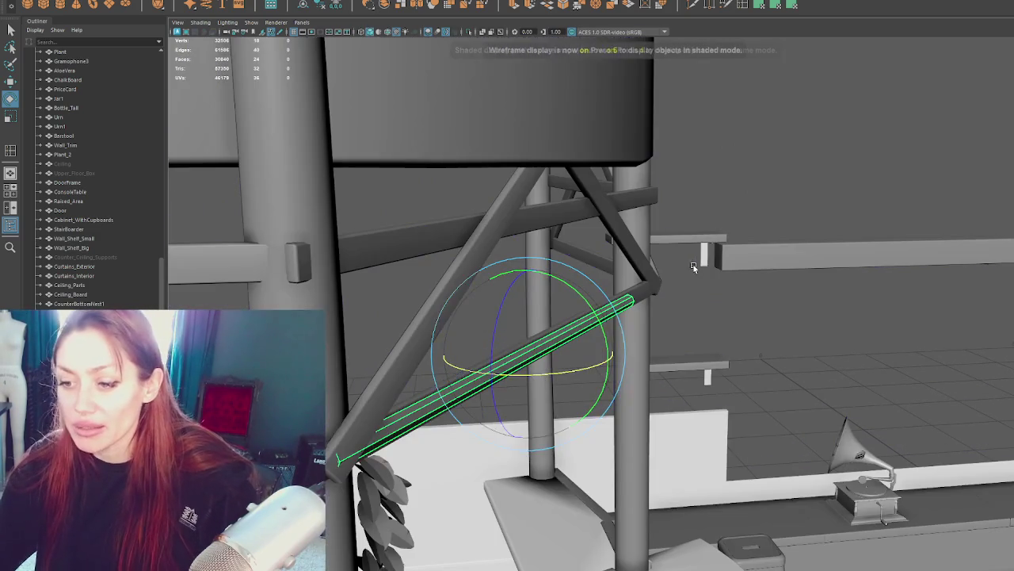
key(w)
key(F8)
key(4)
key(5)
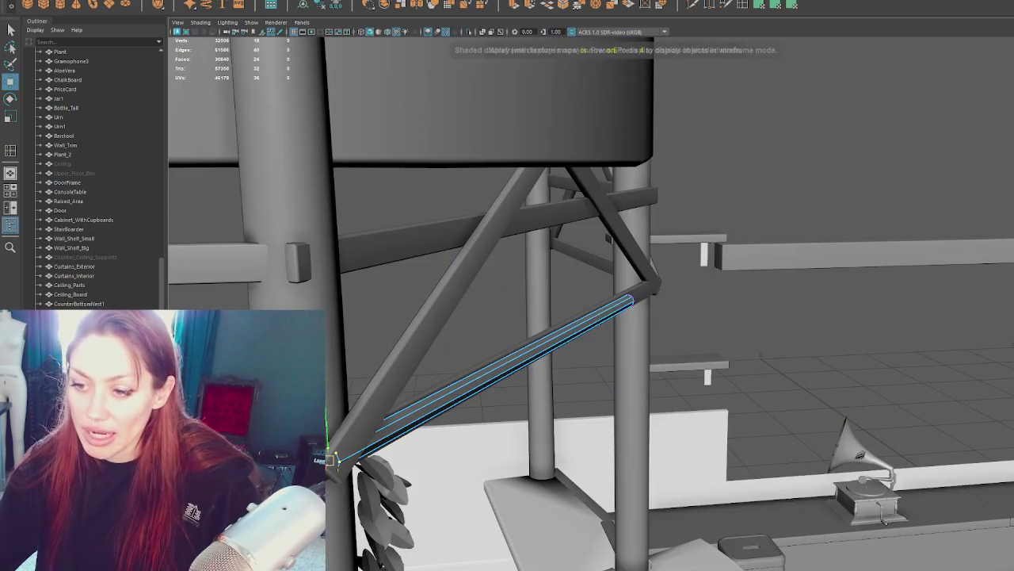
mouse_move(339, 460)
alt+mouse_down()
mouse_move(528, 357)
mouse_move(551, 291)
alt+mouse_up()
click(650, 306)
mouse_move(804, 362)
alt+mouse_down()
mouse_move(646, 326)
mouse_move(713, 342)
alt+mouse_up()
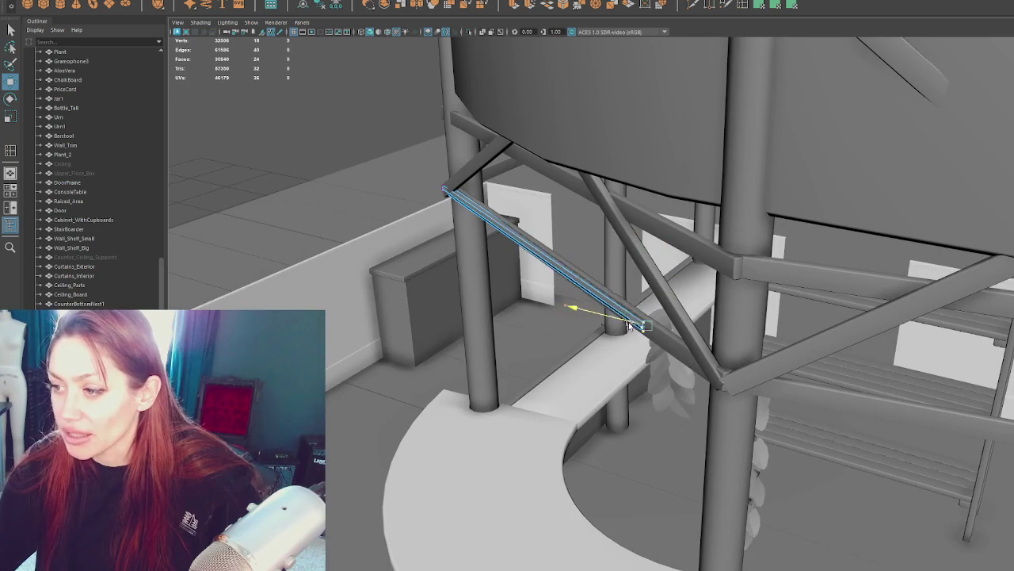
mouse_move(650, 342)
mouse_down()
mouse_move(737, 362)
mouse_move(789, 322)
mouse_up()
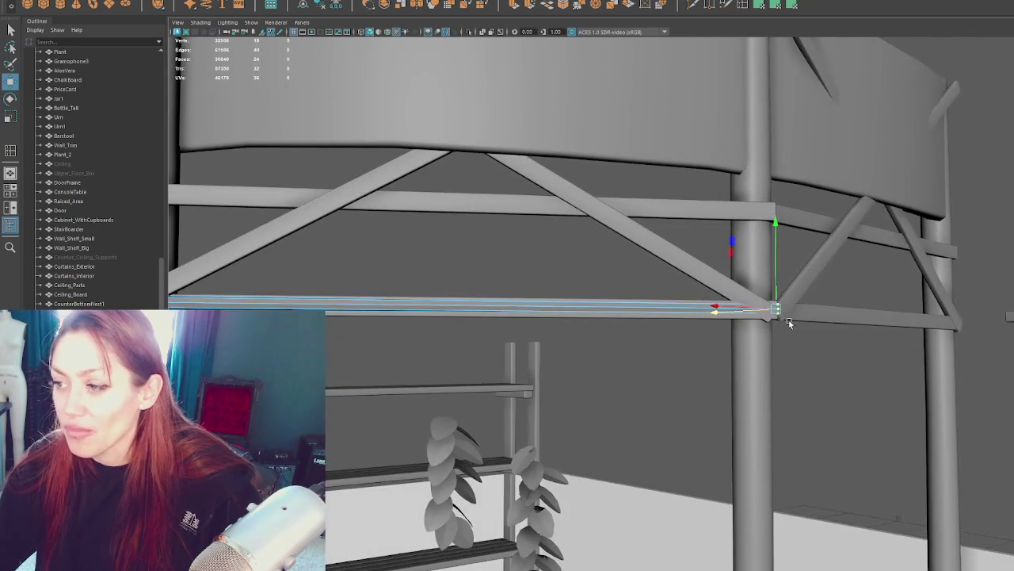
Step: Nudge the beam's left and right end vertices so both ends sit into the posts
key(f)
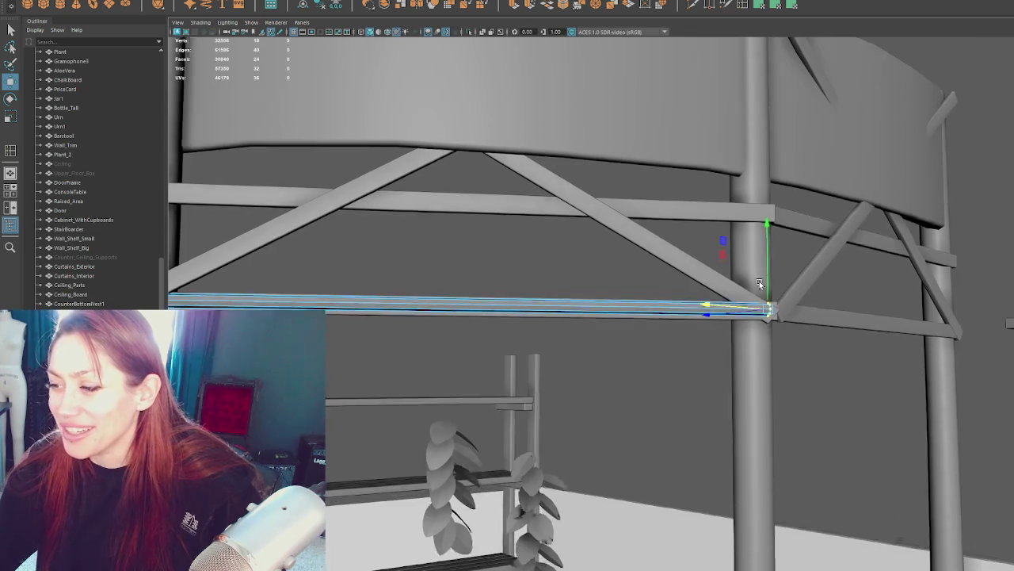
scroll(745, 236, down, 5)
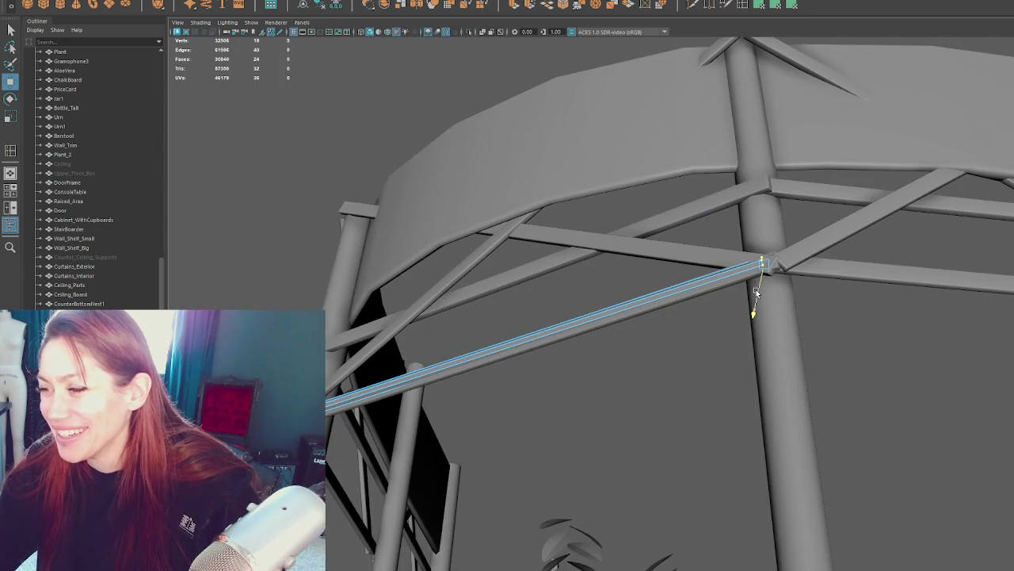
alt+drag(756, 289, 622, 277)
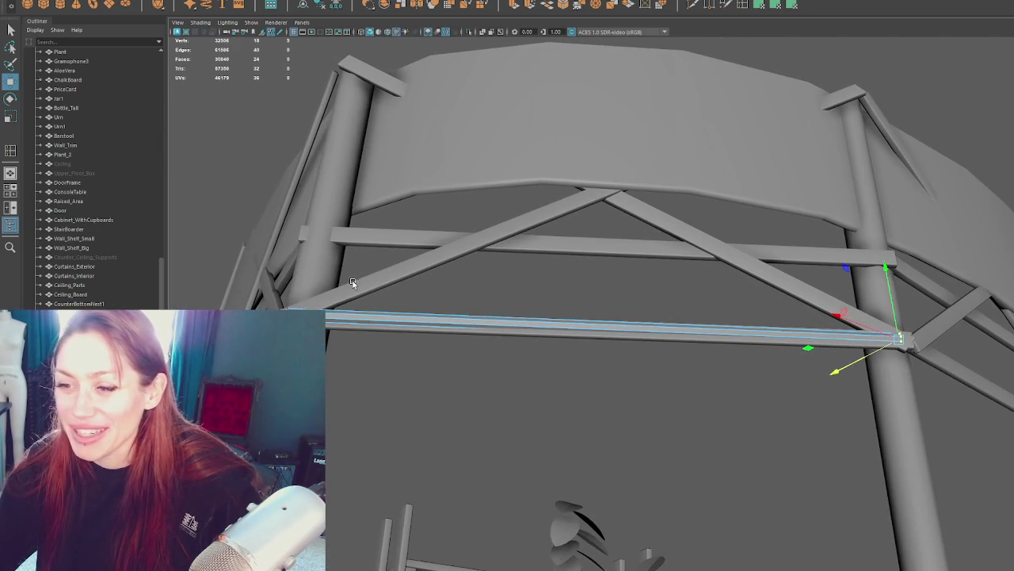
click(264, 307)
drag(255, 306, 263, 307)
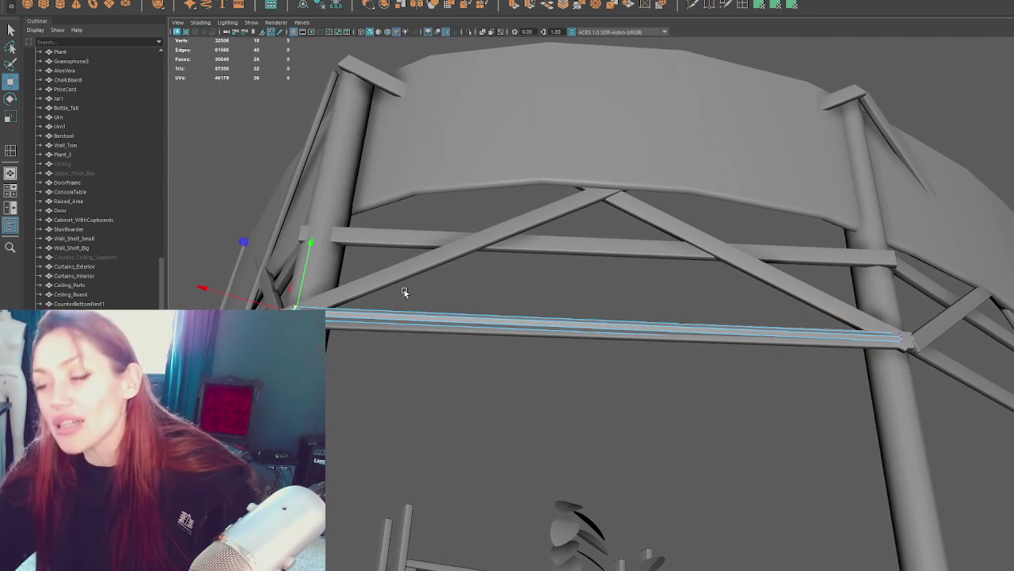
alt+drag(603, 296, 671, 256)
mouse_move(796, 299)
mouse_down()
mouse_move(847, 362)
mouse_move(828, 293)
mouse_move(841, 279)
mouse_move(810, 291)
mouse_up()
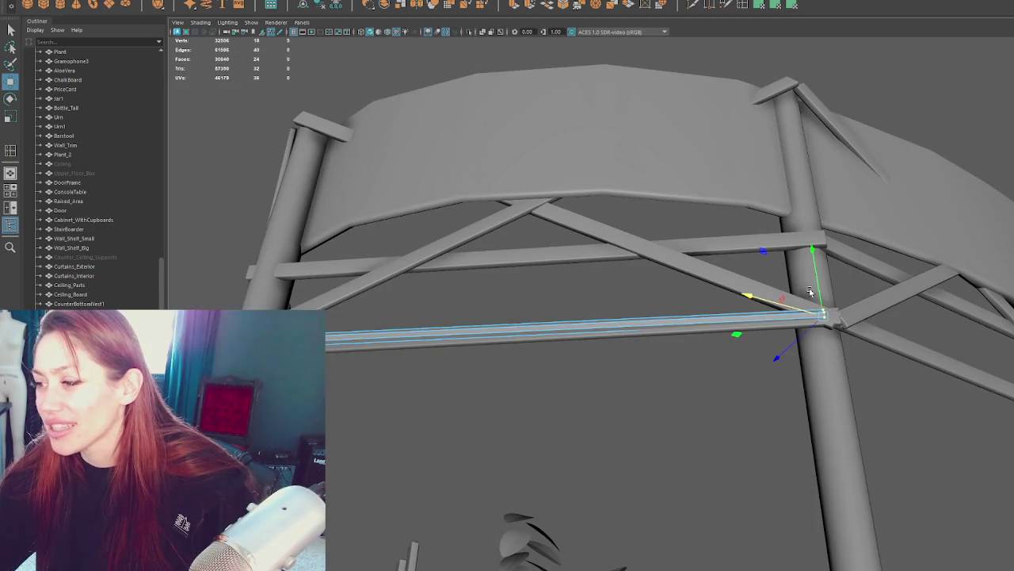
drag(805, 328, 805, 334)
click(245, 339)
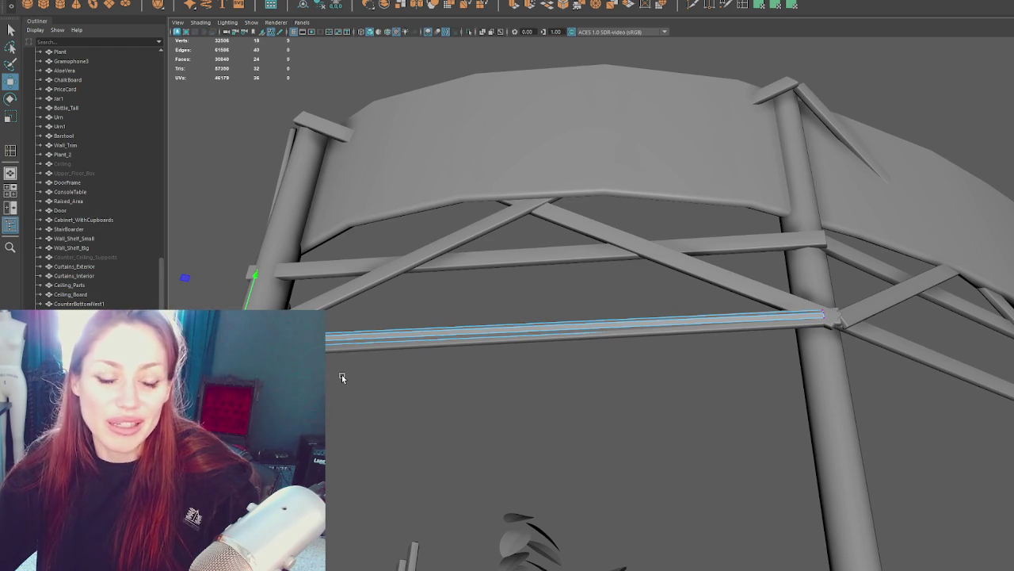
Step: Select the posts with the beam and isolate them with Ctrl+1
key(F8)
key(F8)
key(F8)
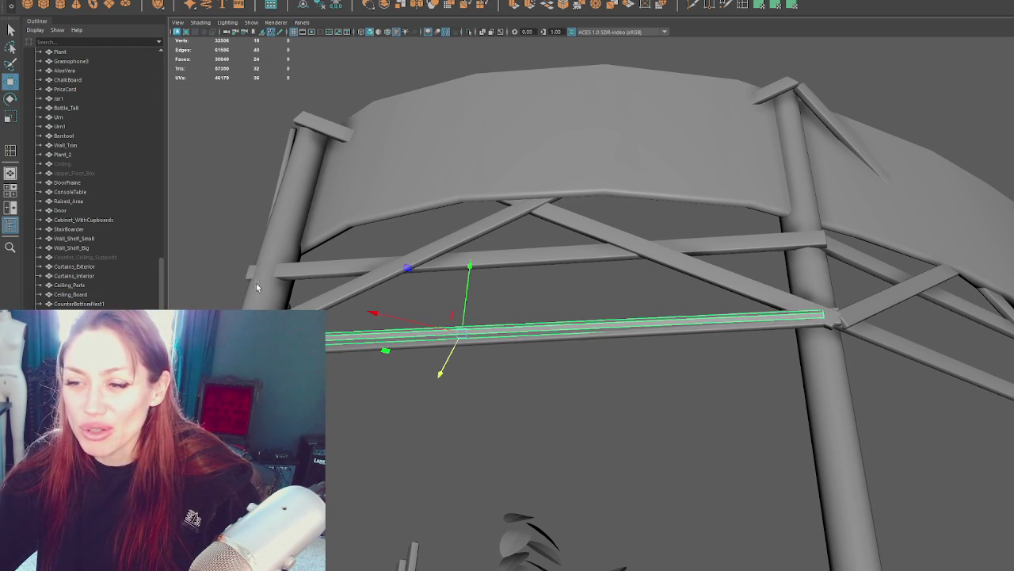
shift+click(797, 392)
key(ctrl+1)
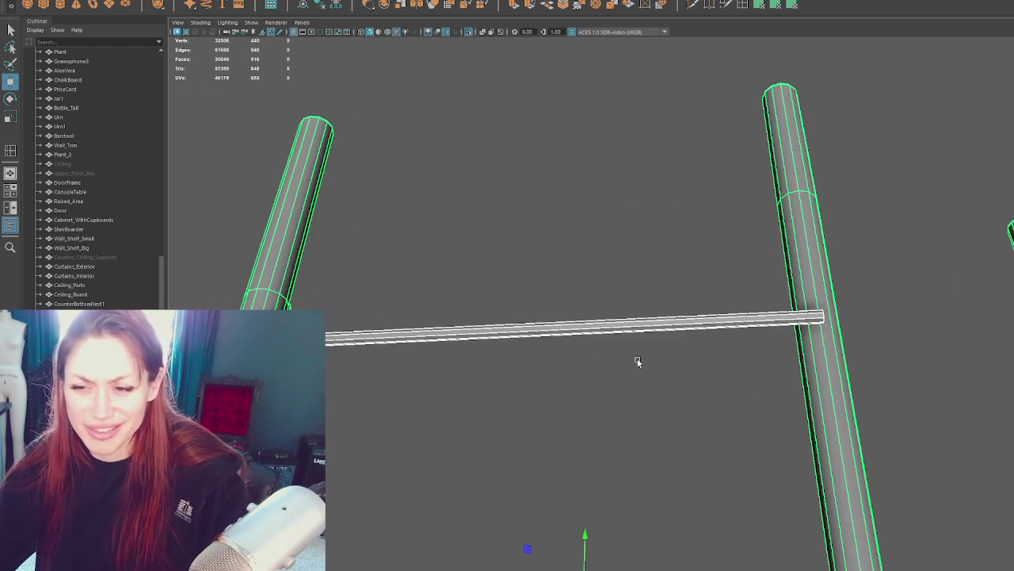
Step: Push the beam's end vertices along X into the post
click(550, 320)
click(551, 321)
alt+drag(459, 294, 579, 258)
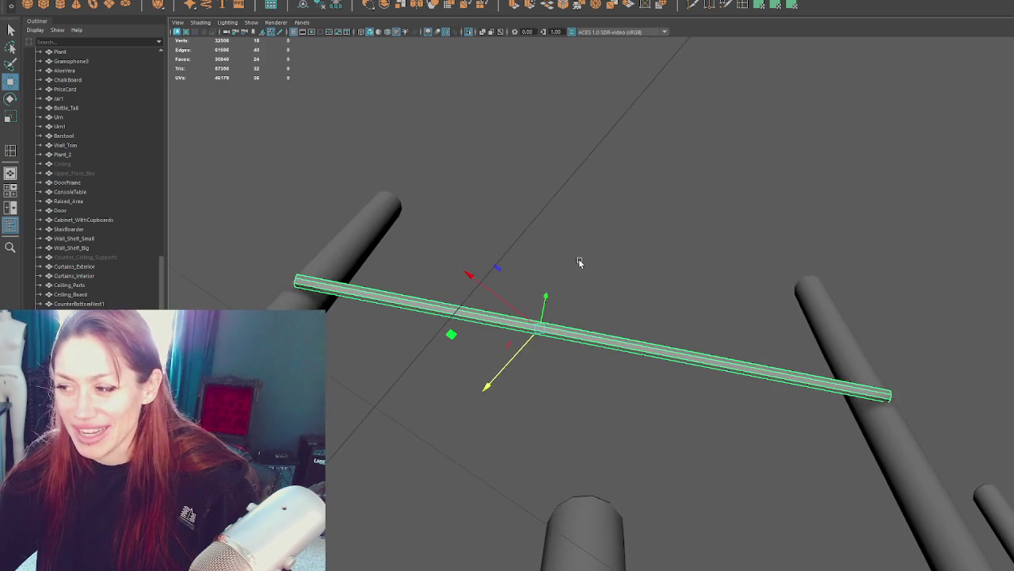
right_drag(590, 164, 523, 150)
drag(424, 163, 219, 317)
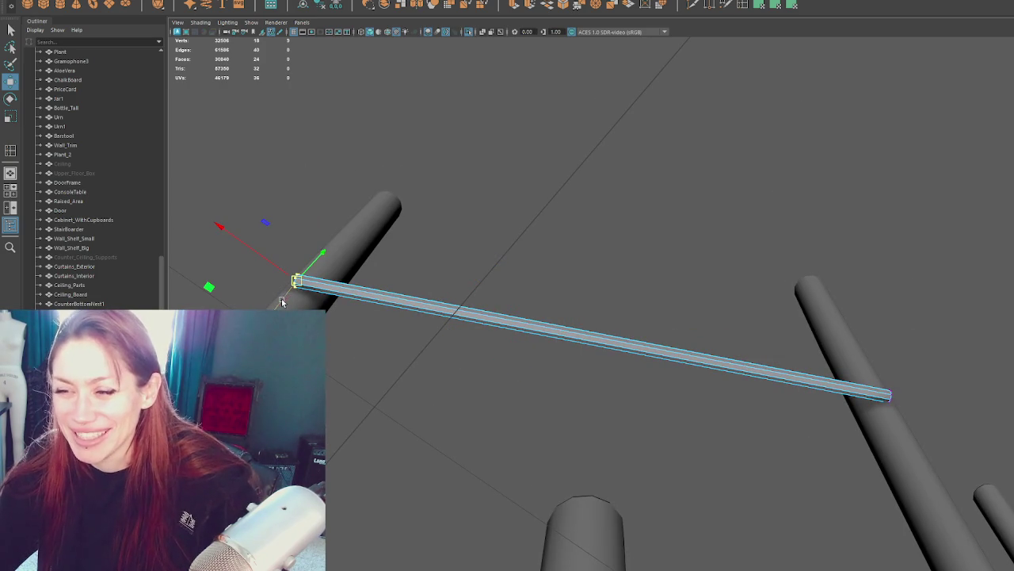
alt+drag(266, 266, 398, 244)
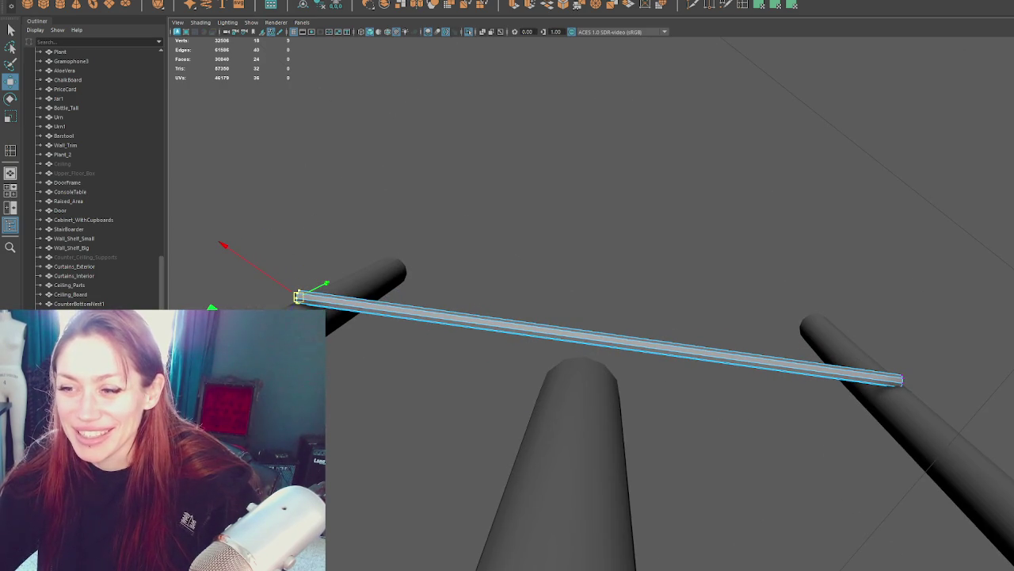
mouse_move(514, 296)
alt+mouse_down()
mouse_move(629, 290)
mouse_move(605, 325)
mouse_move(552, 254)
mouse_move(524, 328)
alt+mouse_up()
click(415, 371)
mouse_move(415, 371)
alt+mouse_down()
mouse_move(613, 337)
mouse_move(344, 290)
mouse_move(395, 324)
mouse_move(530, 336)
alt+mouse_up()
right_drag(464, 245, 421, 253)
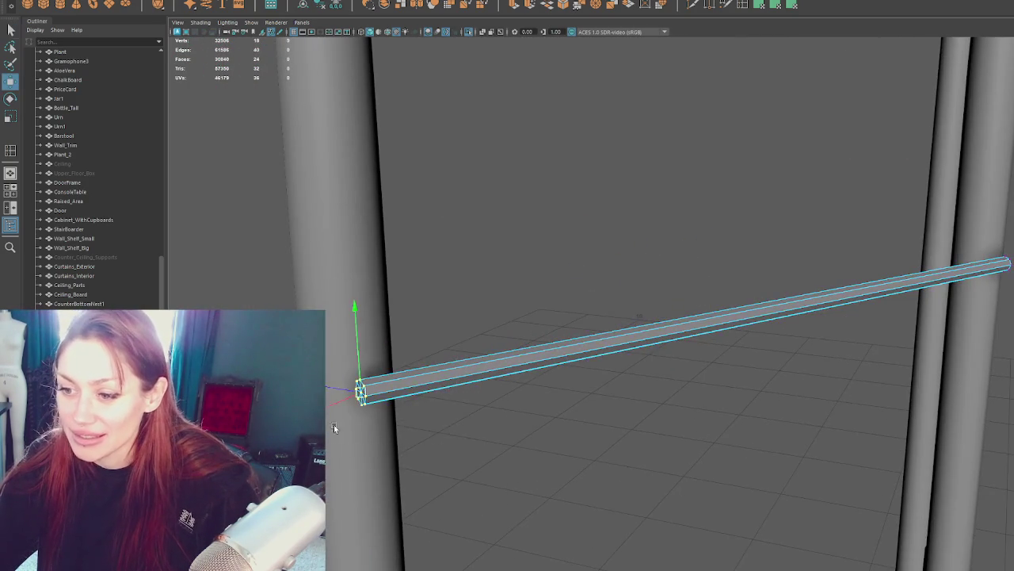
alt+drag(334, 428, 462, 406)
click(468, 384)
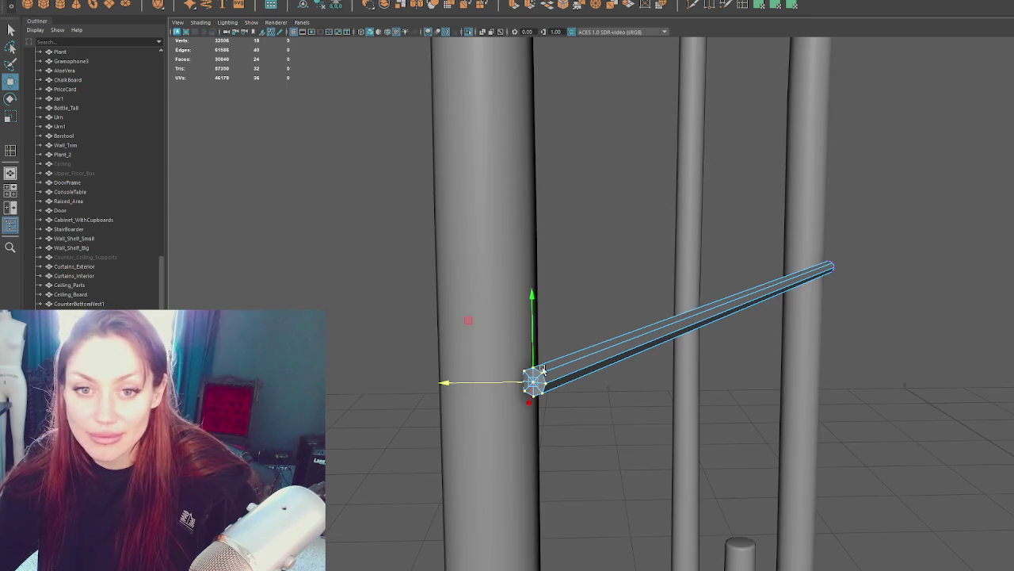
alt+drag(542, 370, 514, 306)
Step: Bevel the beam's long edges twice at a 0.2 fraction to round it into a pole
right_drag(521, 231, 444, 238)
alt+drag(444, 238, 361, 395)
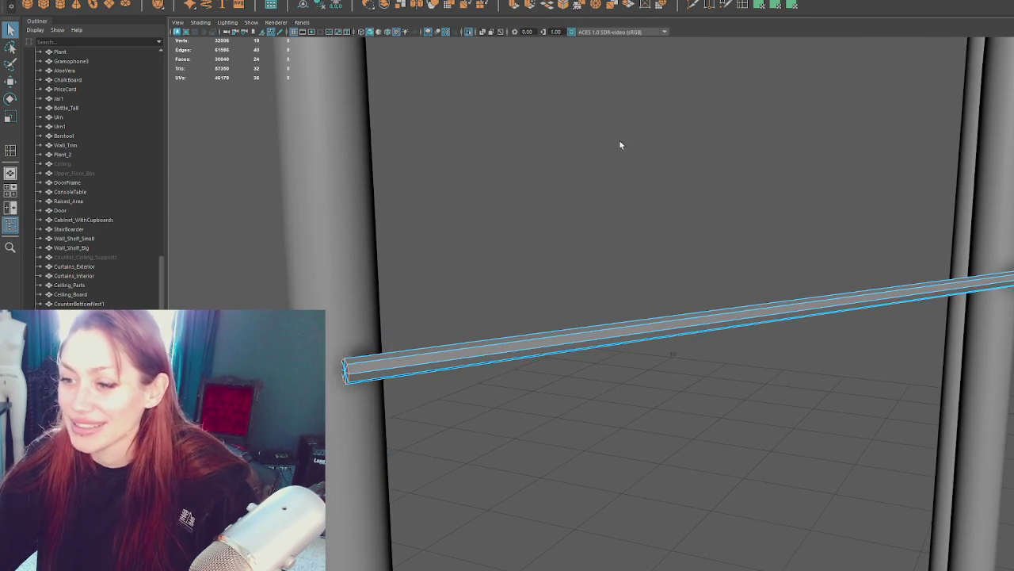
key(ctrl+b)
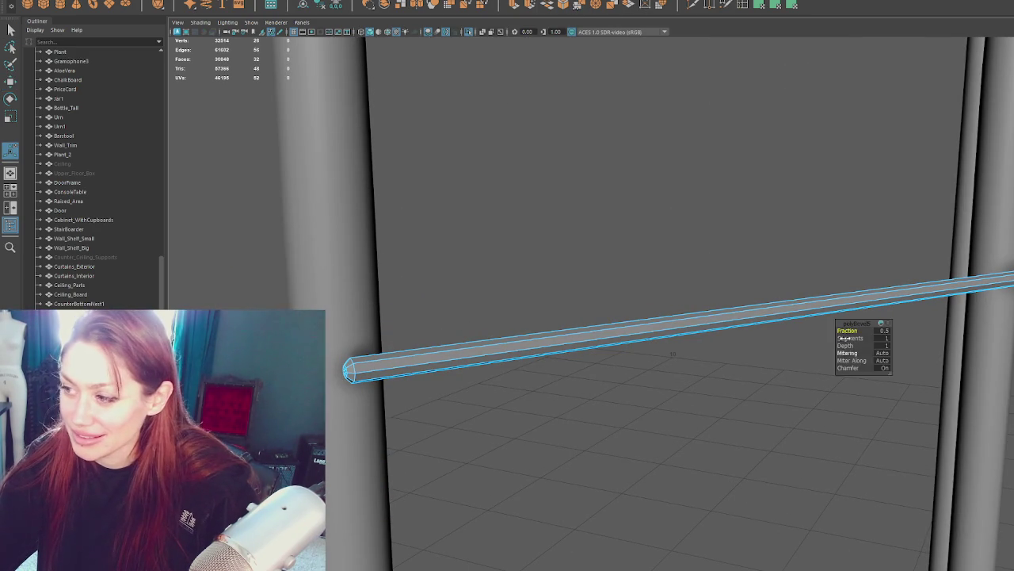
mouse_move(845, 333)
alt+mouse_down()
mouse_move(673, 313)
mouse_move(808, 283)
mouse_move(941, 374)
alt+mouse_up()
key(ctrl+b)
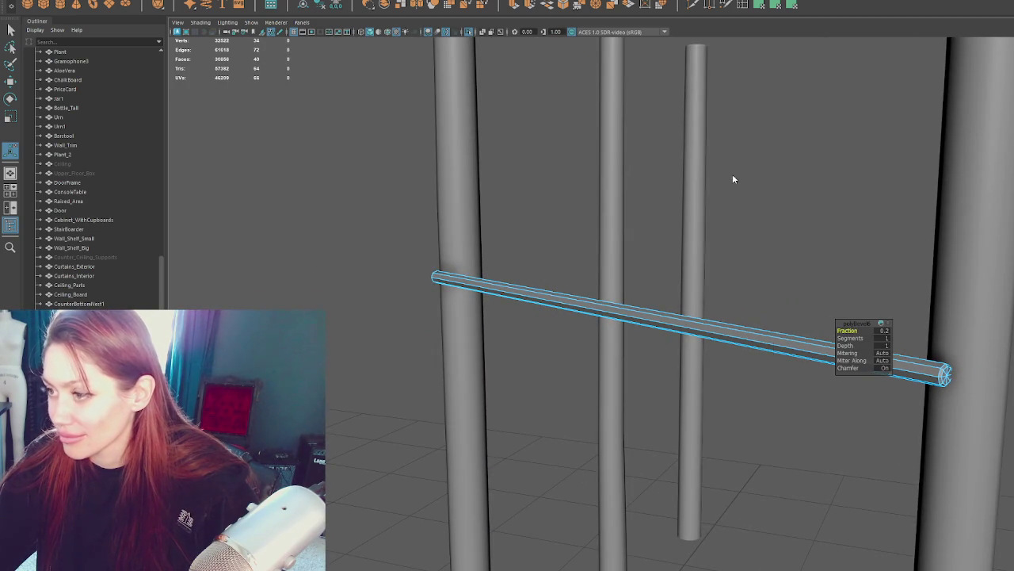
click(738, 336)
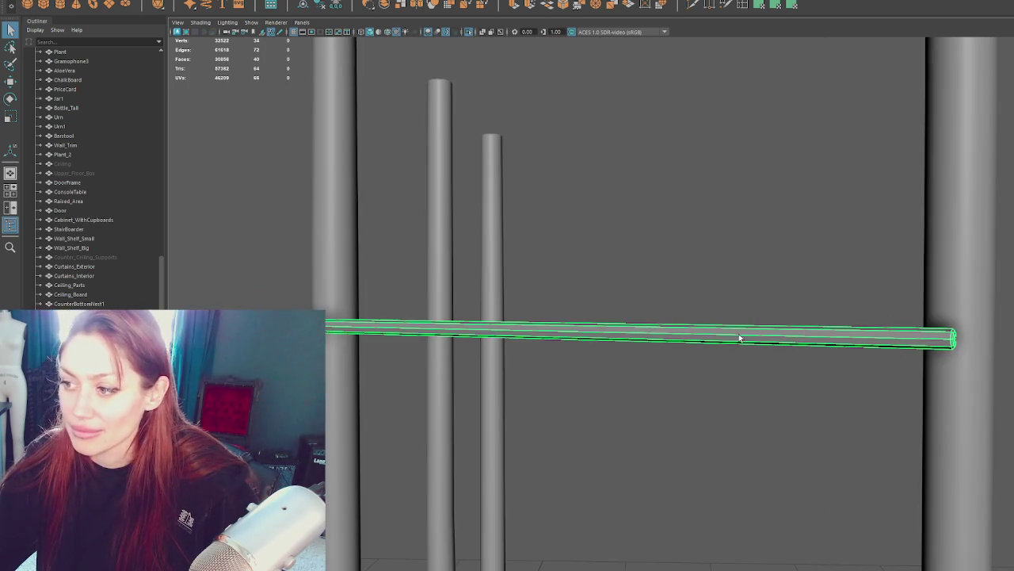
click(408, 4)
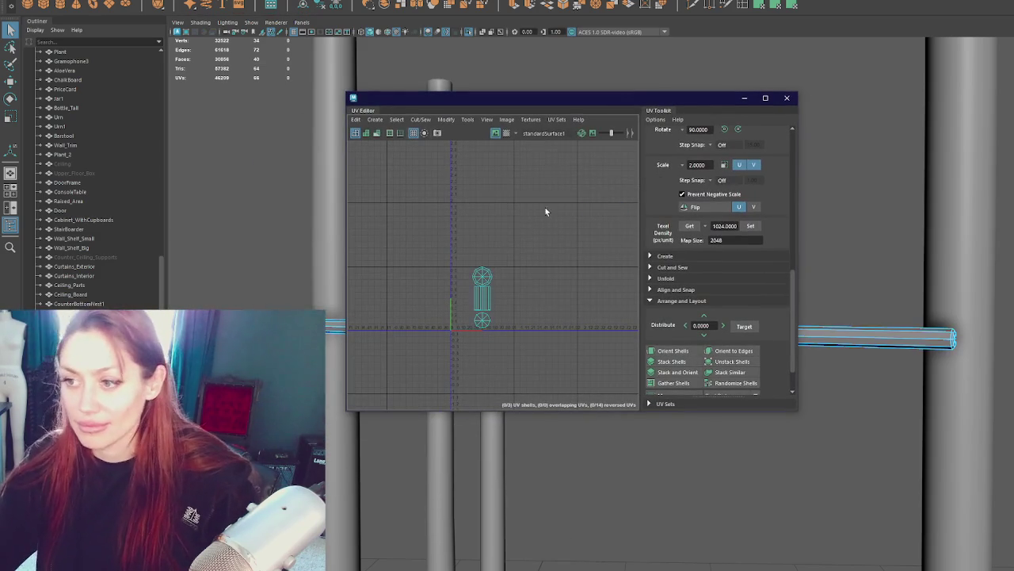
Step: Set all beam UV shells to texel density 1024 on a 2048 map and orient them straight
right_drag(460, 206, 356, 211)
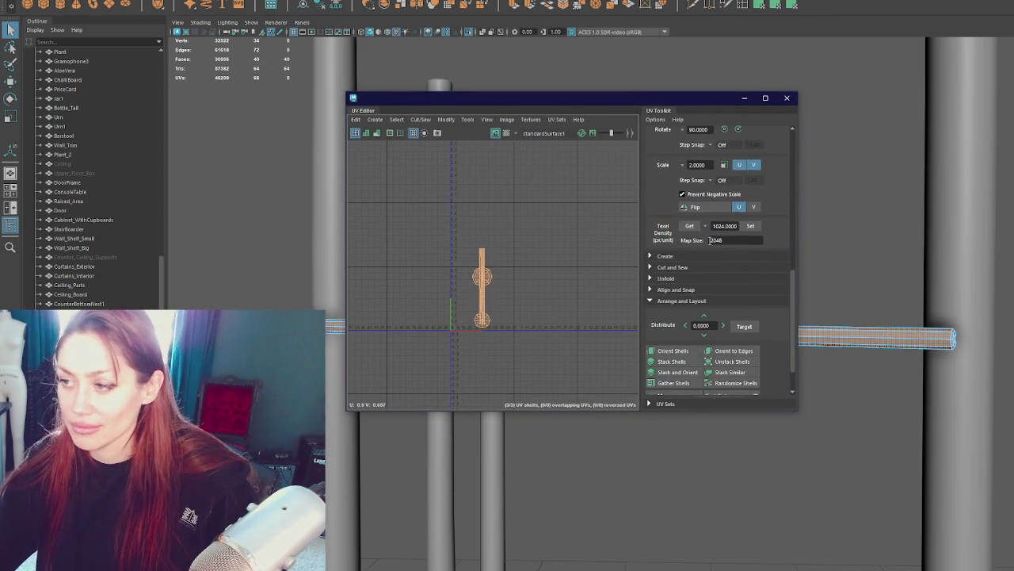
click(750, 226)
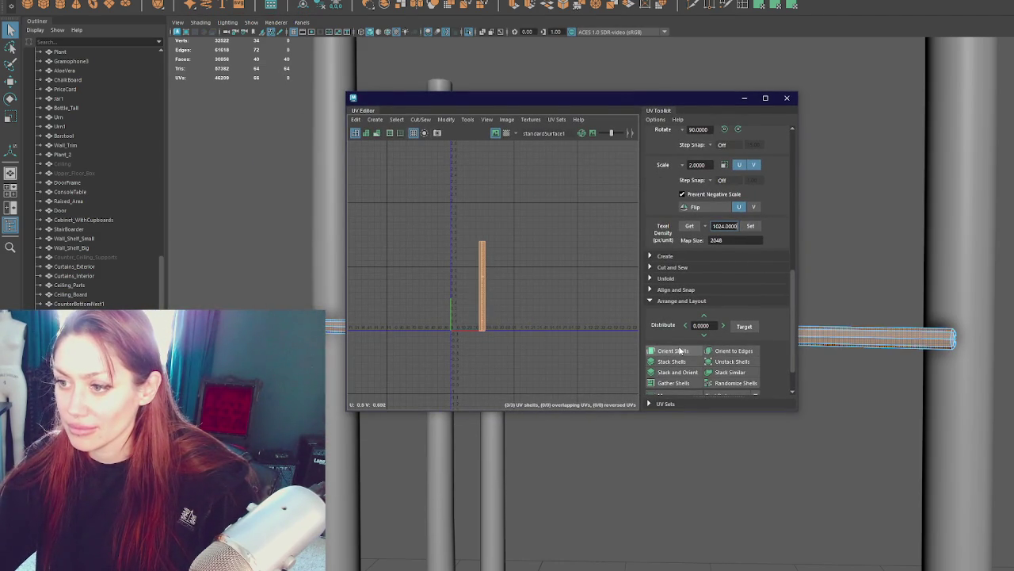
click(725, 130)
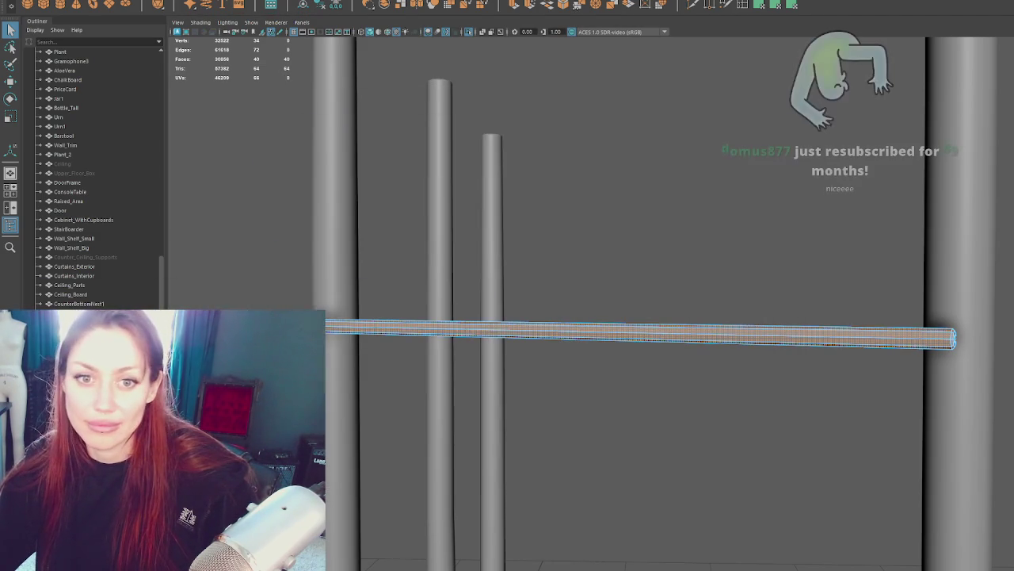
alt+drag(696, 149, 697, 239)
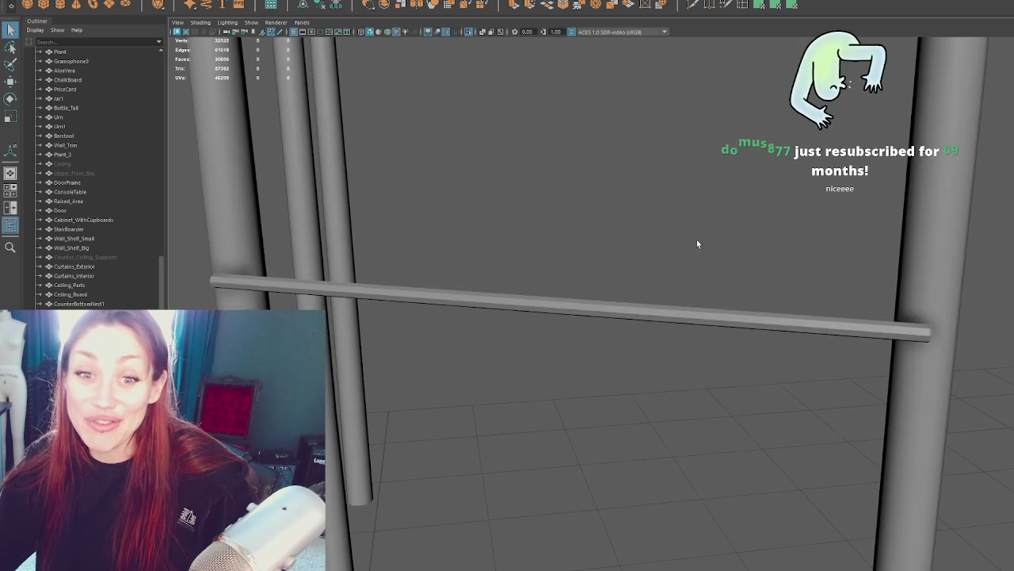
Step: Select the horizontal beam and prepare it for component editing
right_click(600, 153)
click(709, 146)
alt+drag(514, 362, 576, 333)
click(576, 332)
scroll(570, 325, down, 2)
click(626, 278)
scroll(606, 317, up, 2)
click(607, 317)
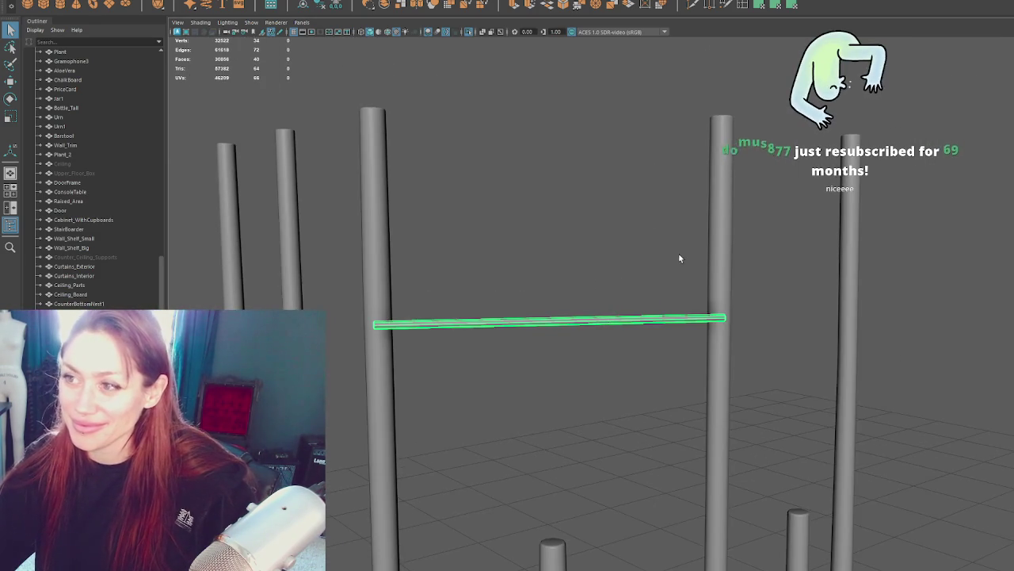
scroll(634, 225, up, 2)
key(F9)
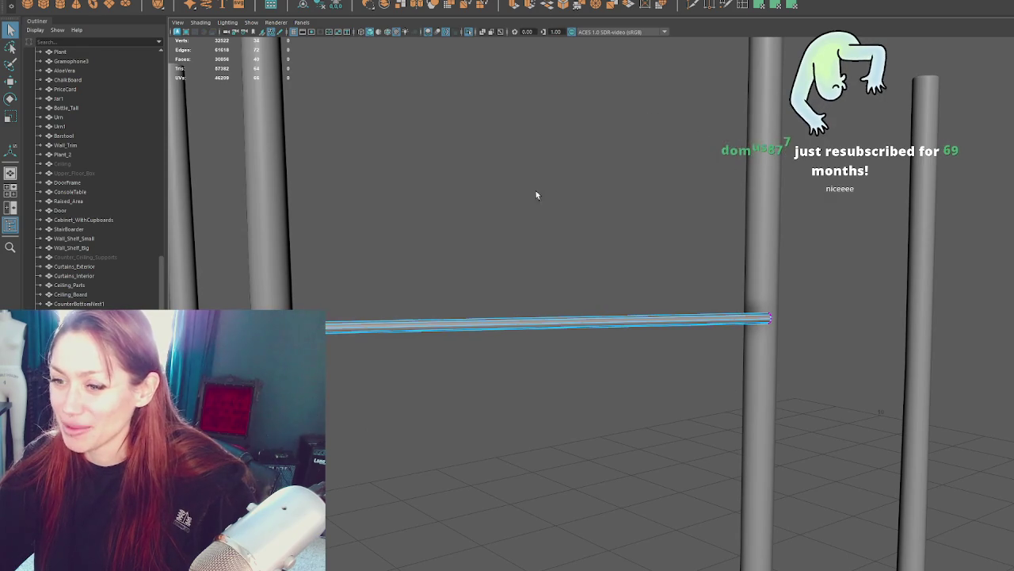
key(r)
key(q)
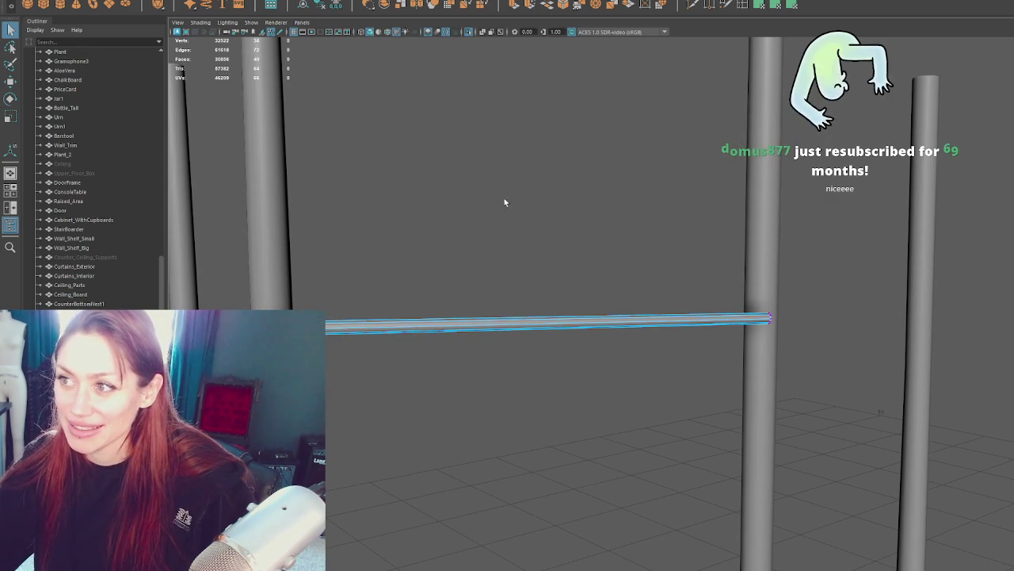
Step: Add an edge loop across the middle of the beam
key(y)
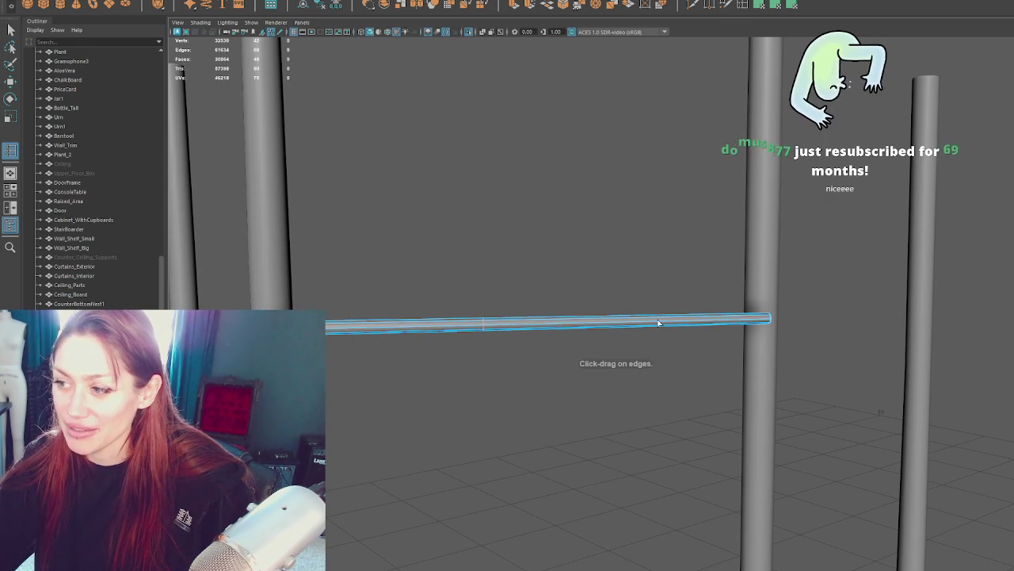
key(q)
drag(546, 233, 482, 324)
key(r)
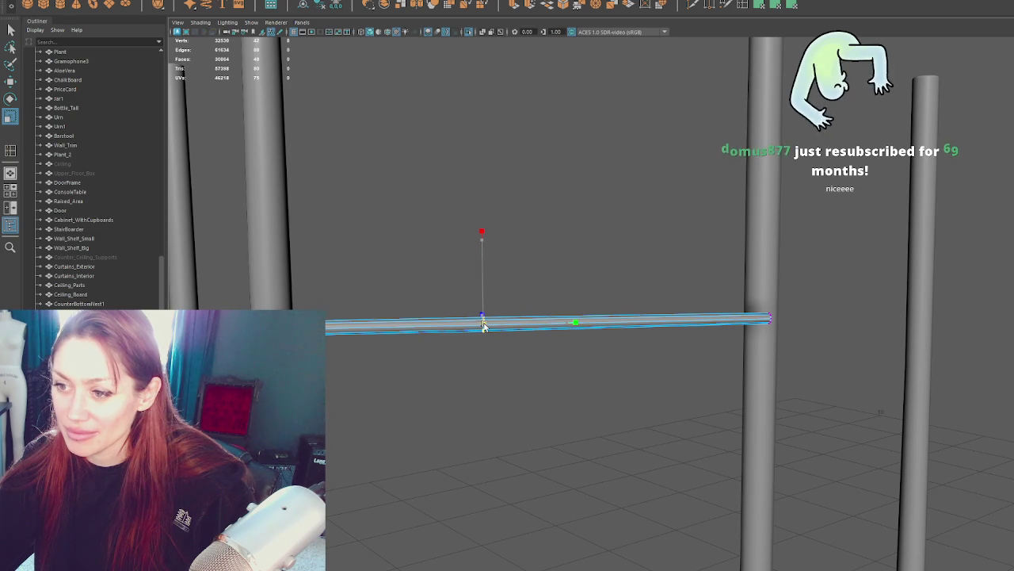
key(Right)
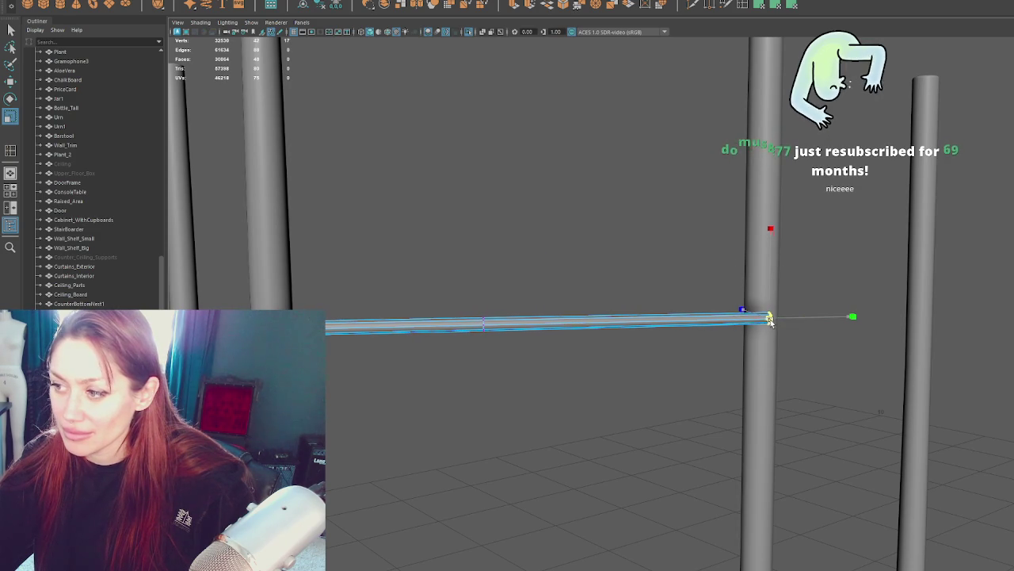
key(Left)
key(w)
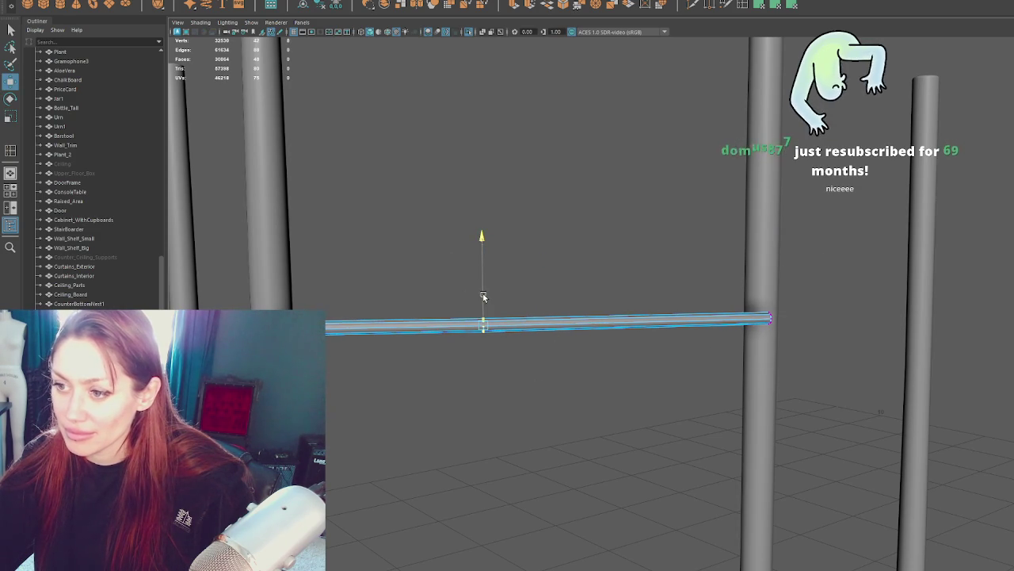
Step: Move the beam's left and right end vertices along Y to level it
click(513, 204)
scroll(512, 204, down, 3)
mouse_move(513, 204)
alt+mouse_down()
mouse_move(555, 188)
mouse_move(616, 335)
alt+mouse_up()
click(616, 321)
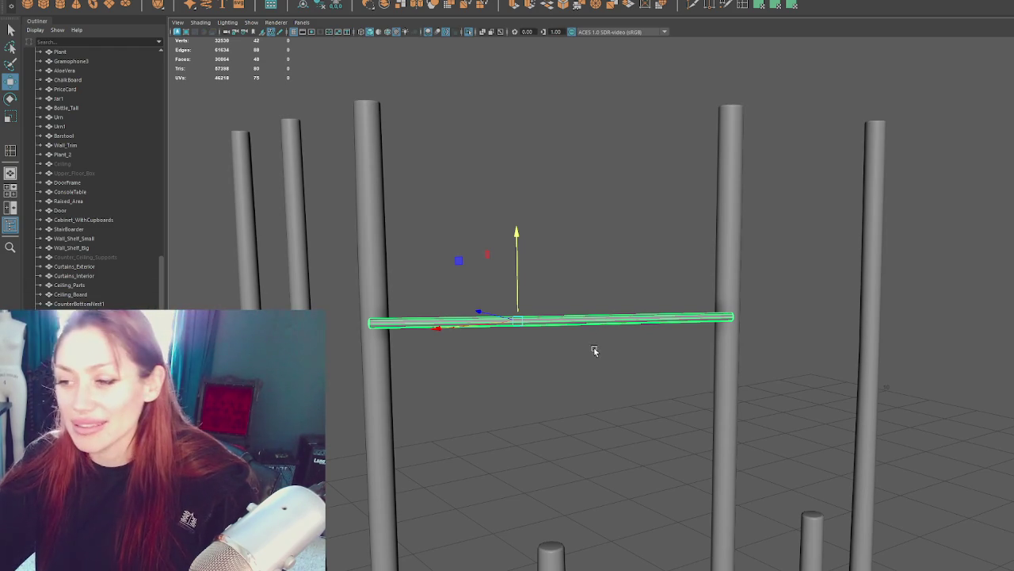
alt+drag(658, 330, 620, 235)
right_drag(620, 234, 475, 261)
drag(449, 271, 325, 368)
drag(369, 281, 364, 283)
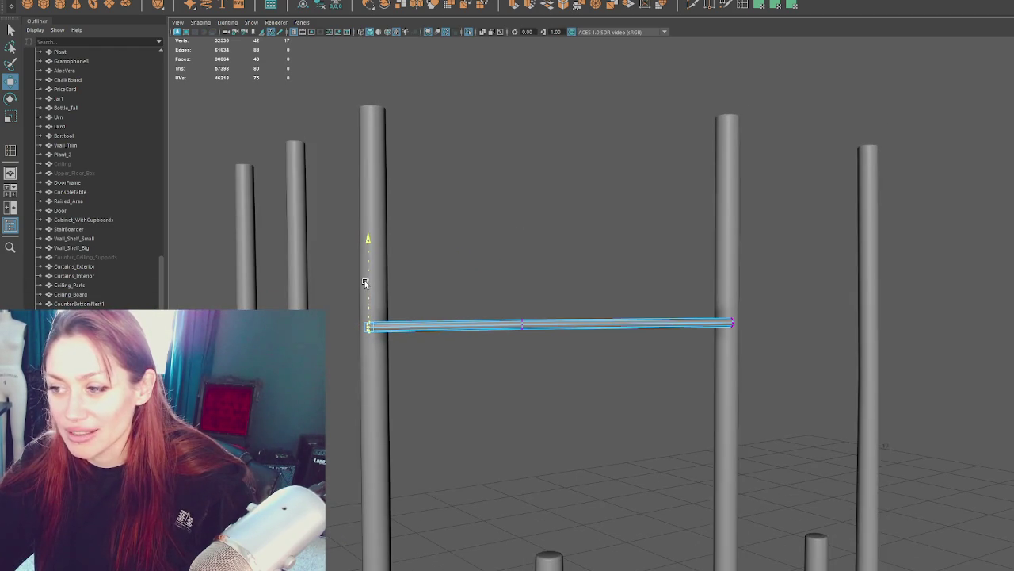
drag(661, 283, 806, 425)
drag(734, 298, 733, 292)
Step: Exit Isolate Select to show the whole booth again
click(554, 219)
alt+drag(555, 219, 508, 280)
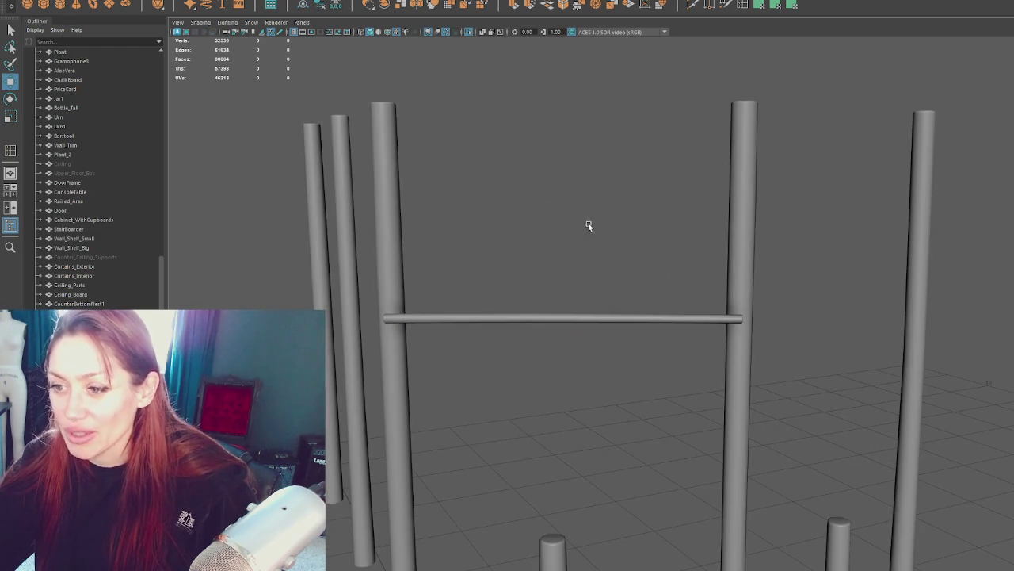
key(ctrl+1)
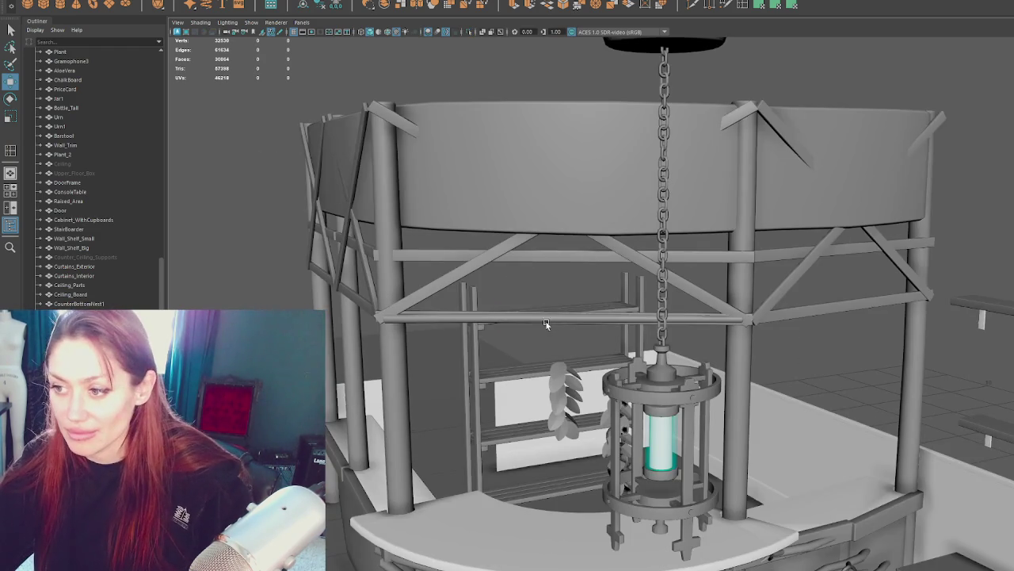
Step: Take the horizontal beam and lift it up toward the roof band
click(546, 324)
key(f)
click(321, 5)
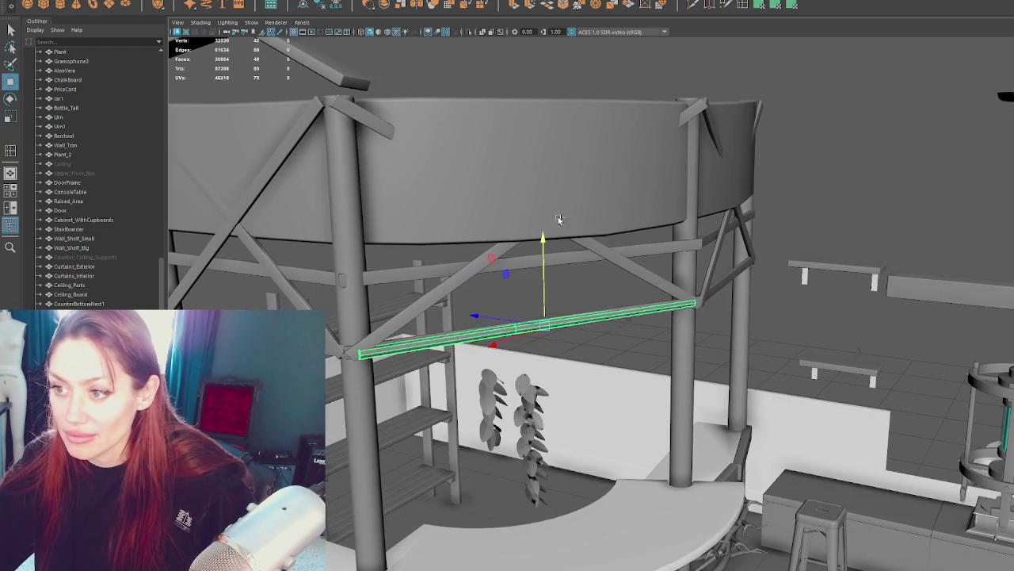
drag(540, 238, 544, 179)
Step: Rotate the beam into a diagonal brace and move it between the posts
key(e)
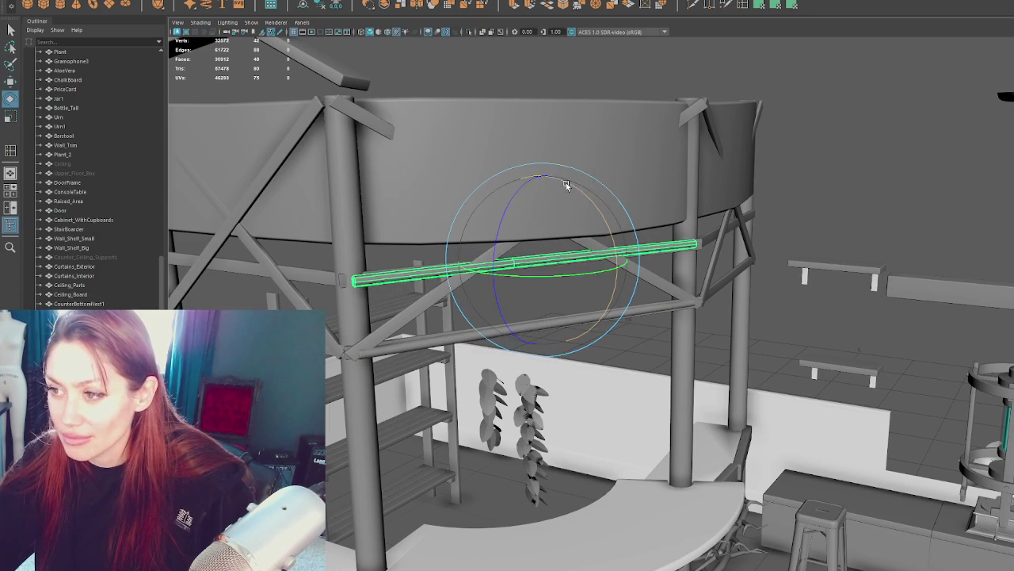
click(178, 22)
click(222, 117)
middle_drag(223, 118, 222, 113)
mouse_move(517, 279)
middle_down()
mouse_move(687, 285)
mouse_move(594, 277)
mouse_move(607, 271)
middle_up()
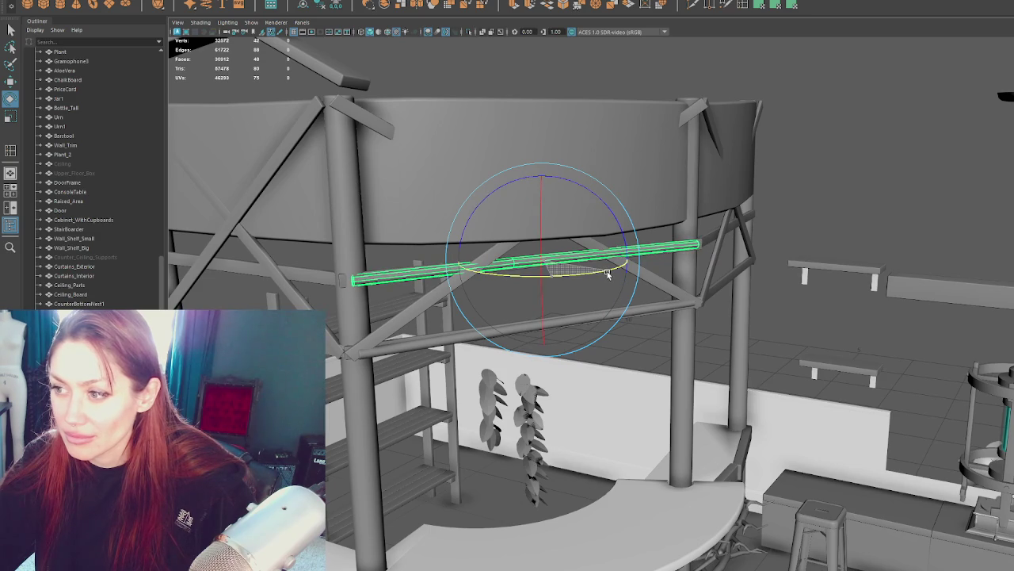
alt+drag(607, 271, 649, 254)
mouse_move(619, 198)
alt+mouse_down()
mouse_move(655, 187)
mouse_move(644, 187)
mouse_move(642, 250)
alt+mouse_up()
key(w)
drag(567, 190, 578, 187)
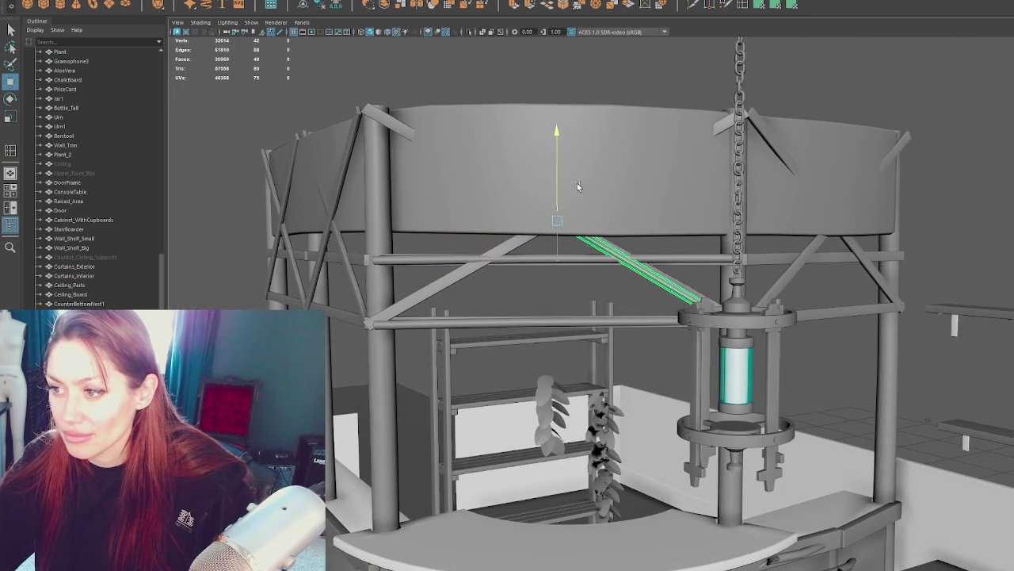
Step: Raise the brace's upper end onto the left post top
key(4)
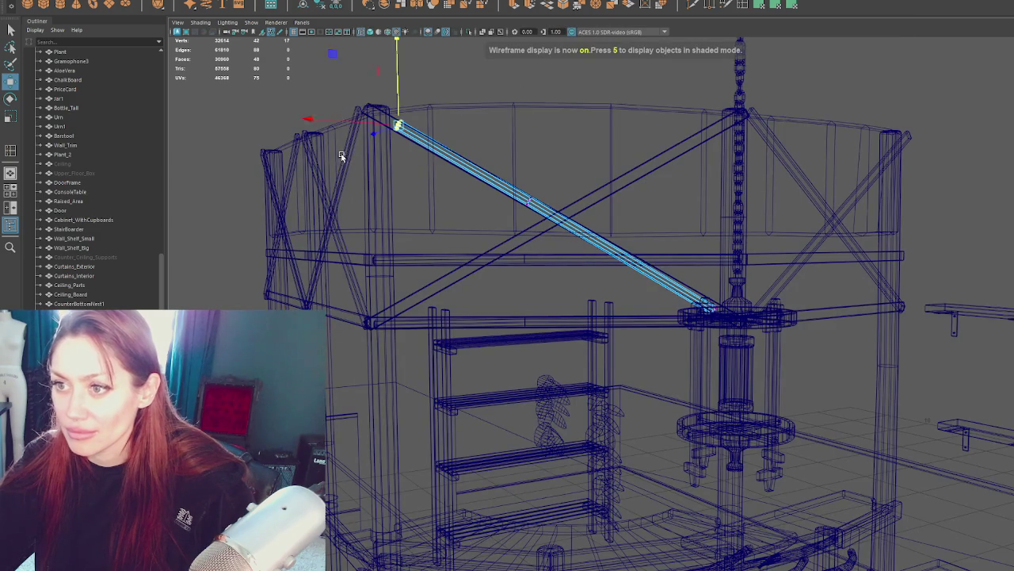
mouse_move(381, 125)
alt+mouse_down()
mouse_move(528, 131)
mouse_move(356, 228)
alt+mouse_up()
key(5)
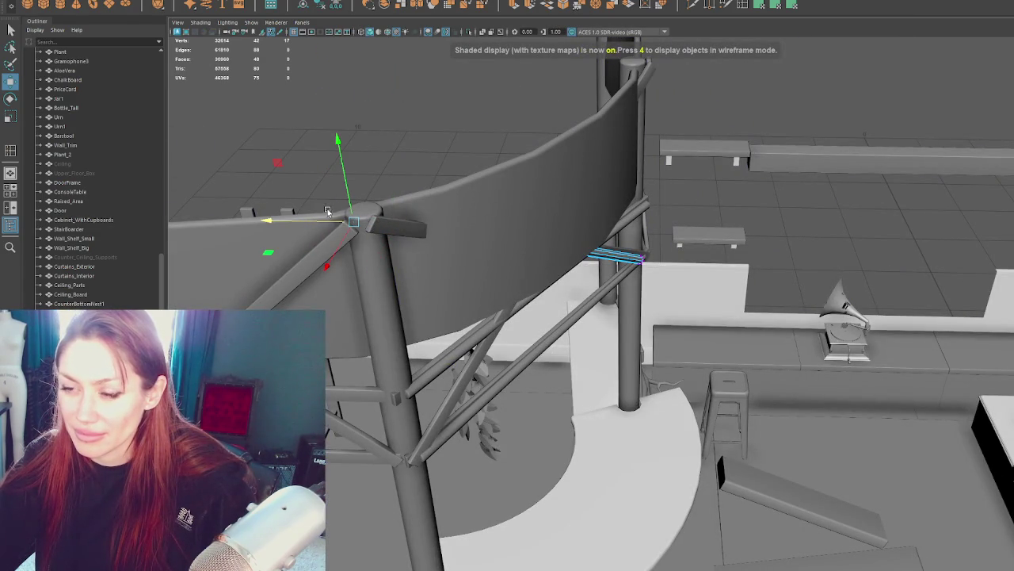
alt+drag(337, 230, 533, 258)
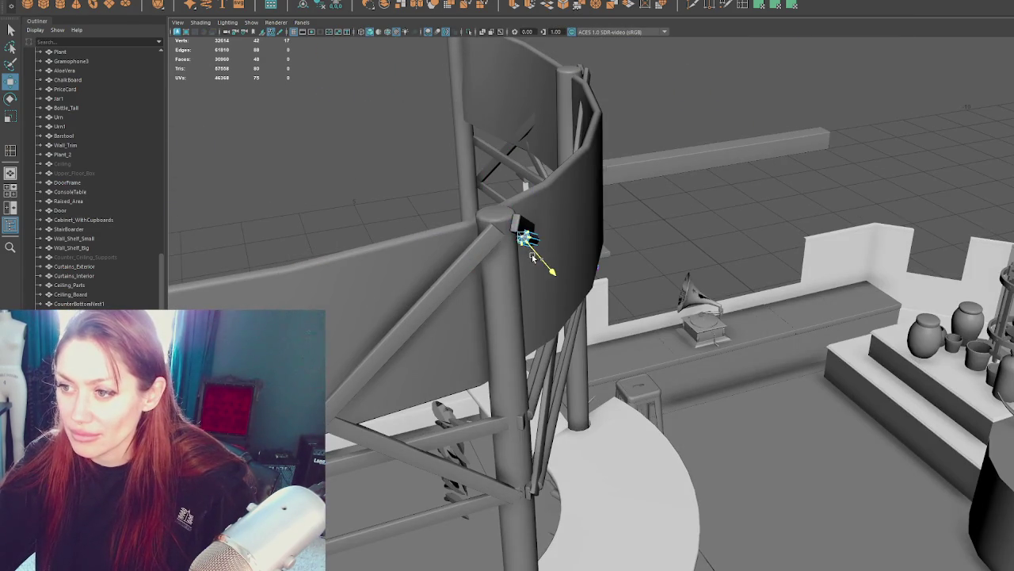
middle_drag(502, 243, 526, 260)
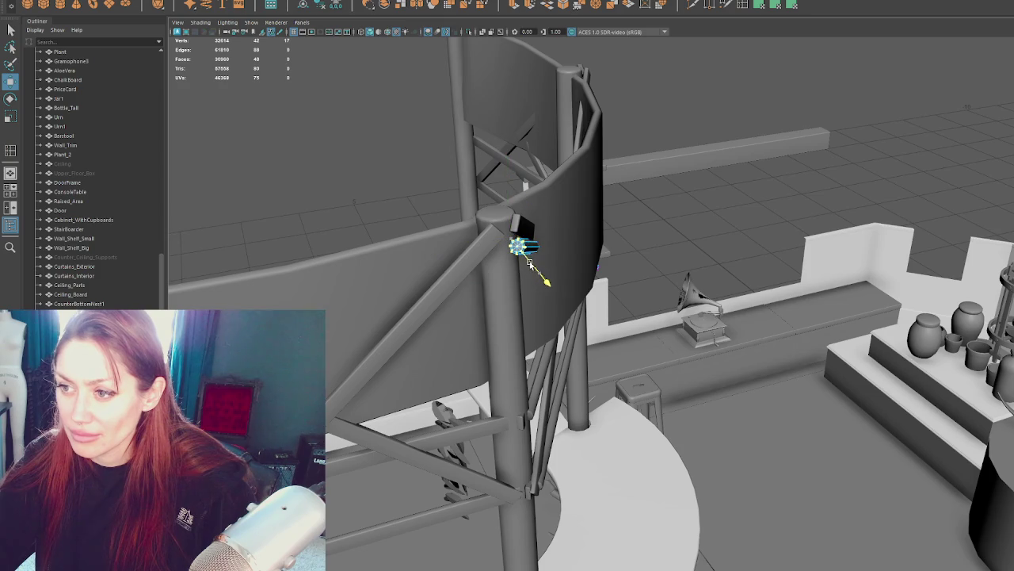
mouse_move(511, 213)
mouse_down()
mouse_move(512, 198)
mouse_move(682, 321)
mouse_move(743, 294)
mouse_up()
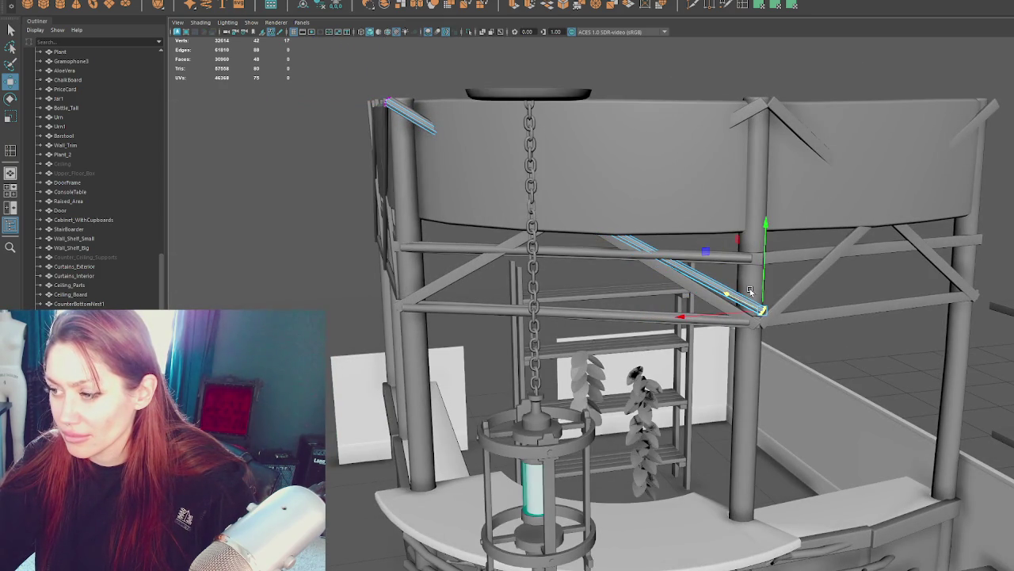
Step: Shift the brace's lower end onto the right post at the lower rail joint
alt+drag(765, 292, 729, 346)
scroll(743, 343, up, 3)
scroll(743, 343, up, 3)
scroll(741, 428, up, 2)
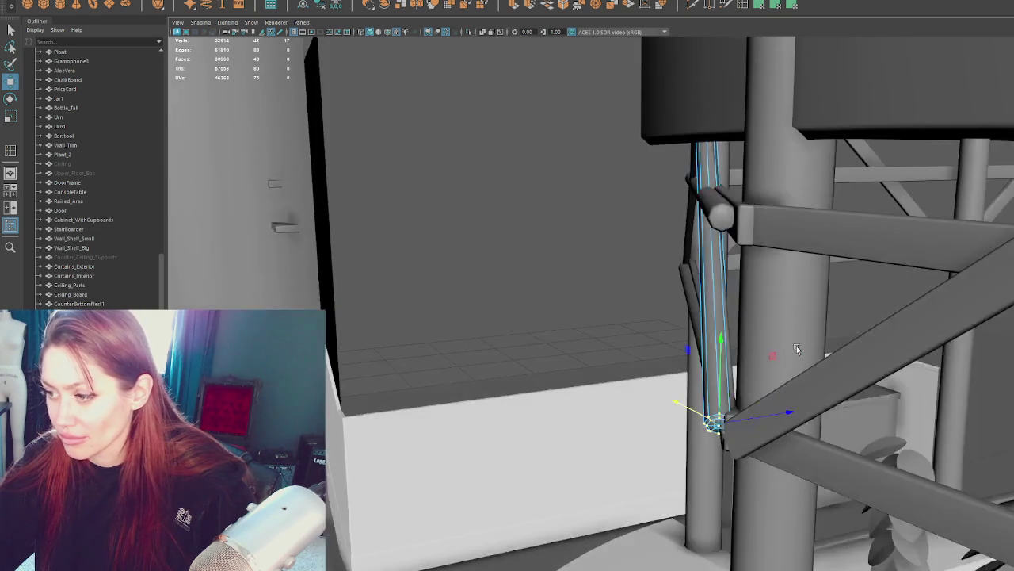
mouse_move(742, 427)
mouse_down()
mouse_move(928, 373)
mouse_move(903, 370)
mouse_move(911, 333)
mouse_up()
key(r)
key(w)
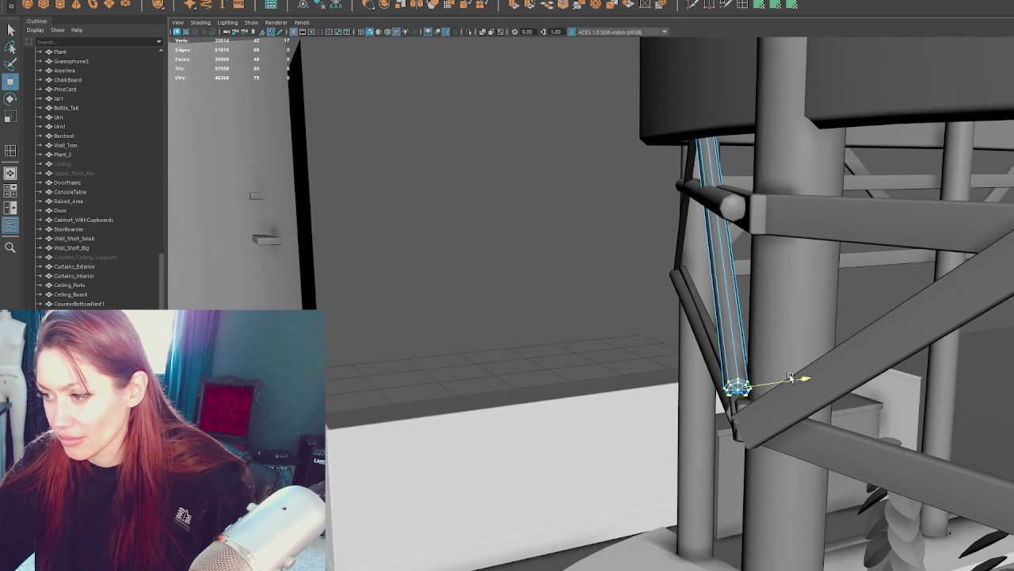
mouse_move(790, 378)
alt+mouse_down()
mouse_move(582, 108)
mouse_move(673, 329)
mouse_move(573, 210)
mouse_move(537, 261)
alt+mouse_up()
Step: Snap the brace's pivot to its upper end on the post
key(4)
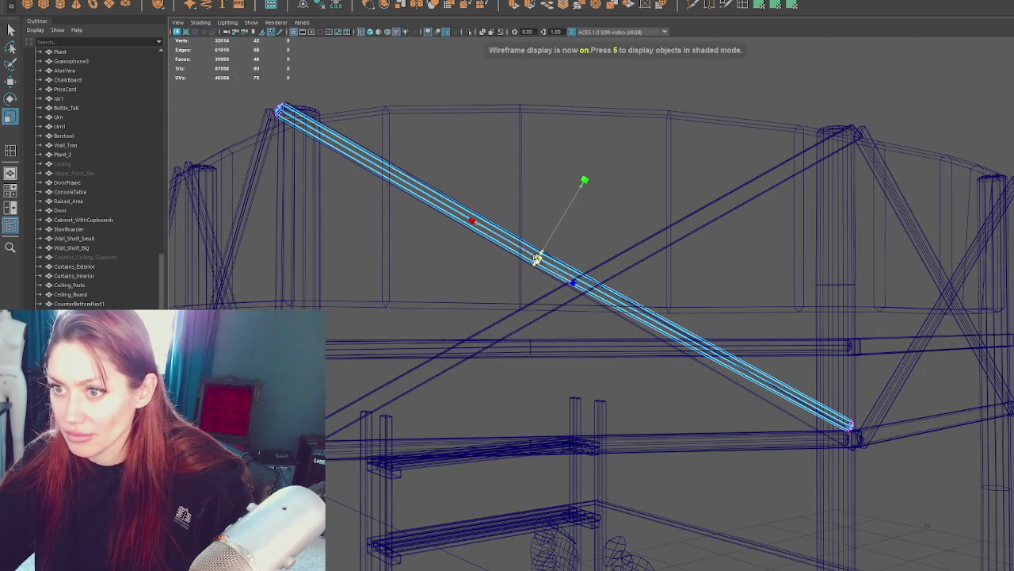
click(279, 109)
key(5)
mouse_move(346, 174)
alt+mouse_down()
mouse_move(396, 190)
mouse_move(507, 268)
mouse_move(577, 254)
mouse_move(510, 249)
mouse_move(615, 259)
alt+mouse_up()
scroll(448, 204, up, 3)
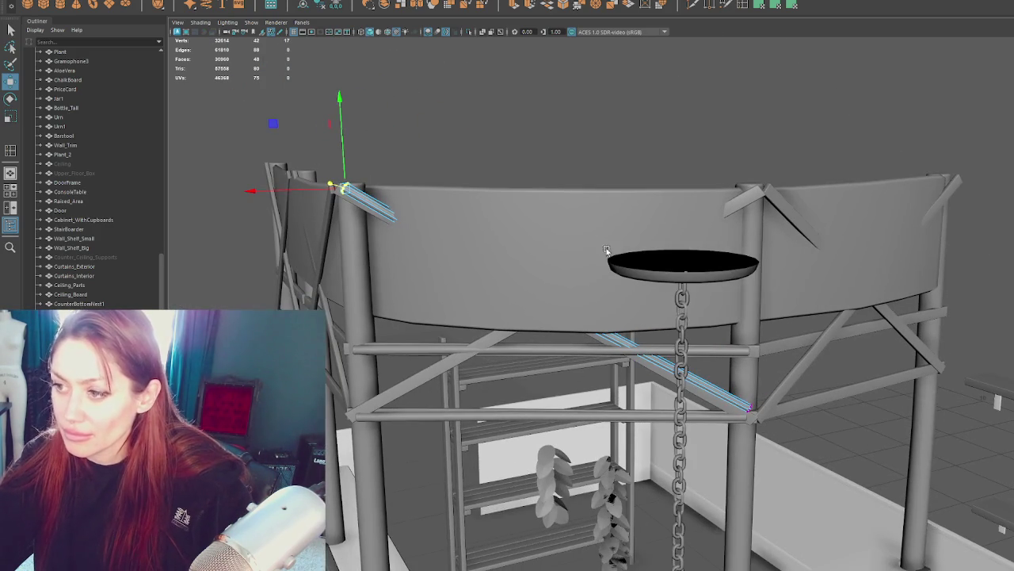
click(642, 126)
Step: Rotate and move both braces around the booth centre into the front-left bay
click(665, 360)
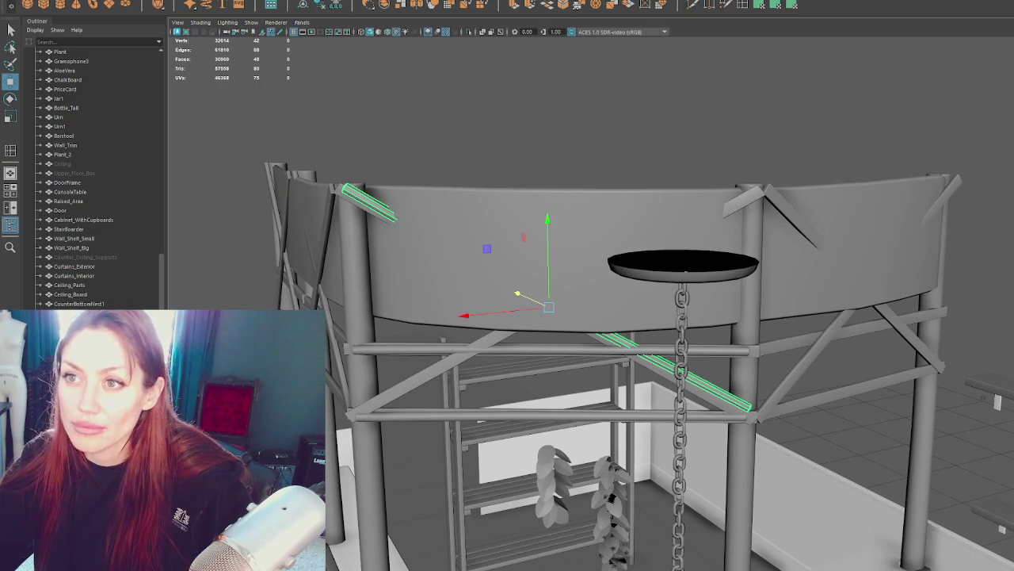
key(e)
mouse_move(573, 317)
mouse_down()
mouse_move(560, 287)
mouse_move(629, 306)
mouse_up()
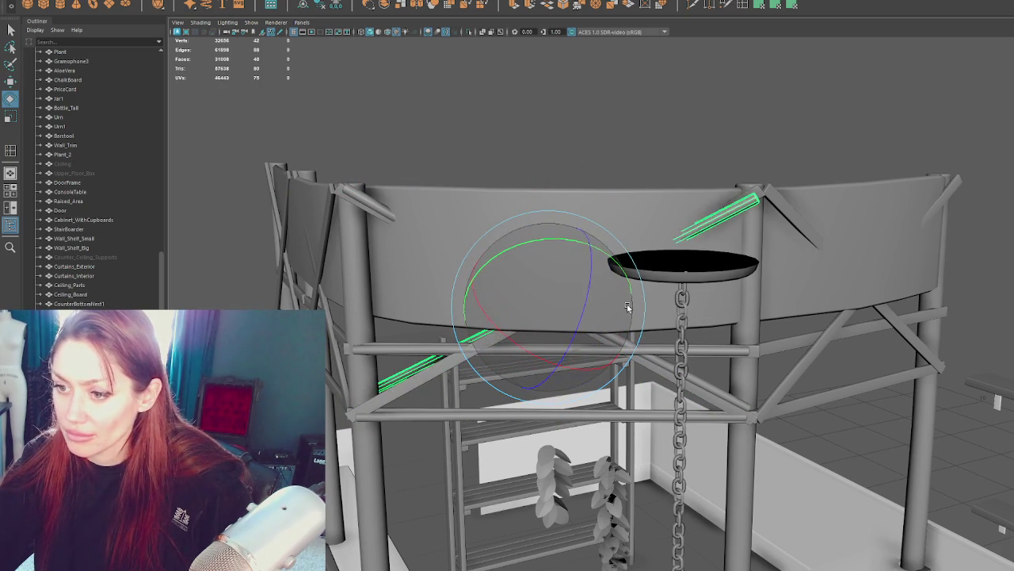
drag(629, 306, 536, 303)
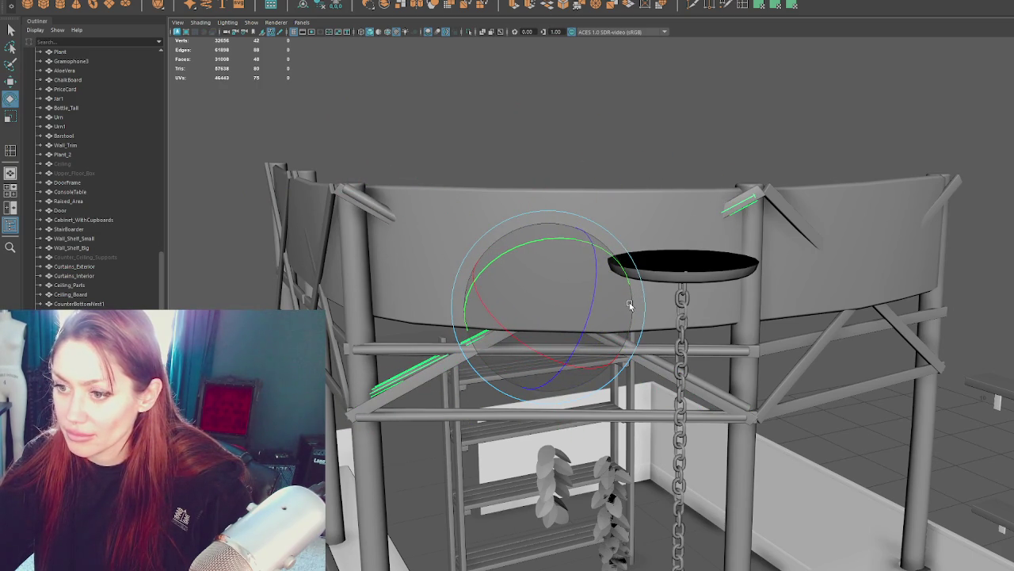
key(w)
key(e)
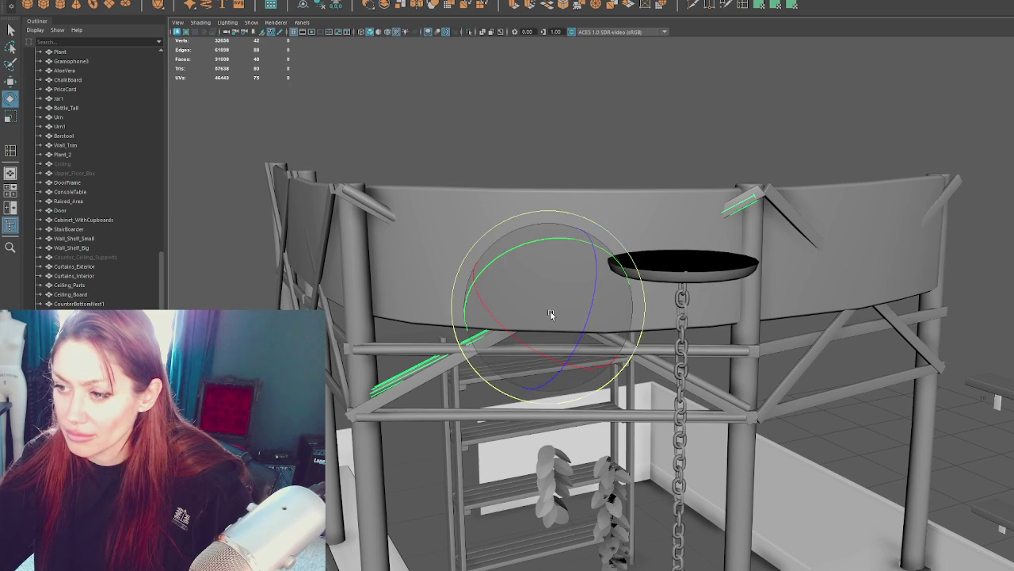
key(w)
drag(550, 311, 537, 299)
key(e)
drag(591, 219, 602, 182)
key(q)
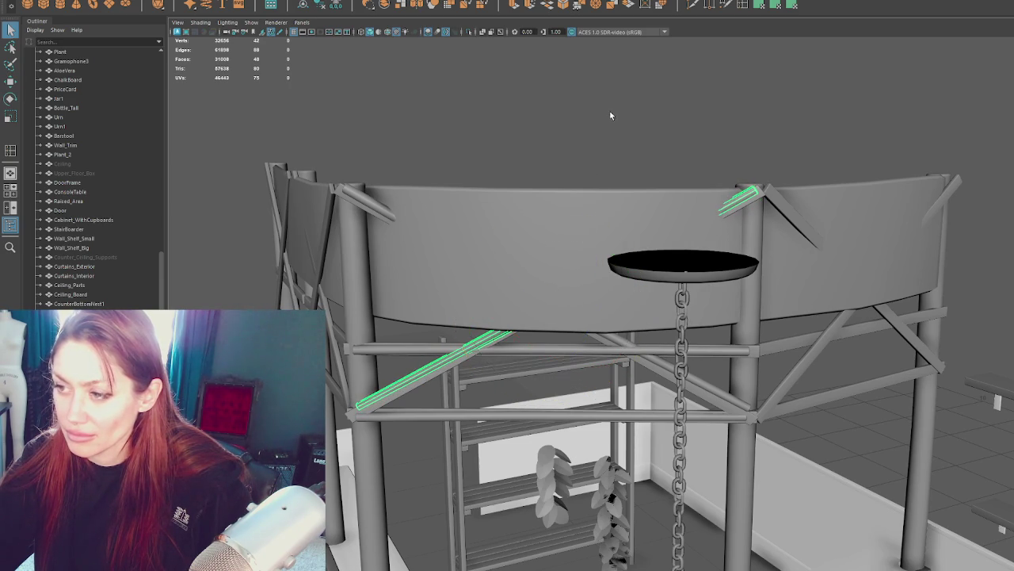
shift+click(553, 354)
shift+click(560, 412)
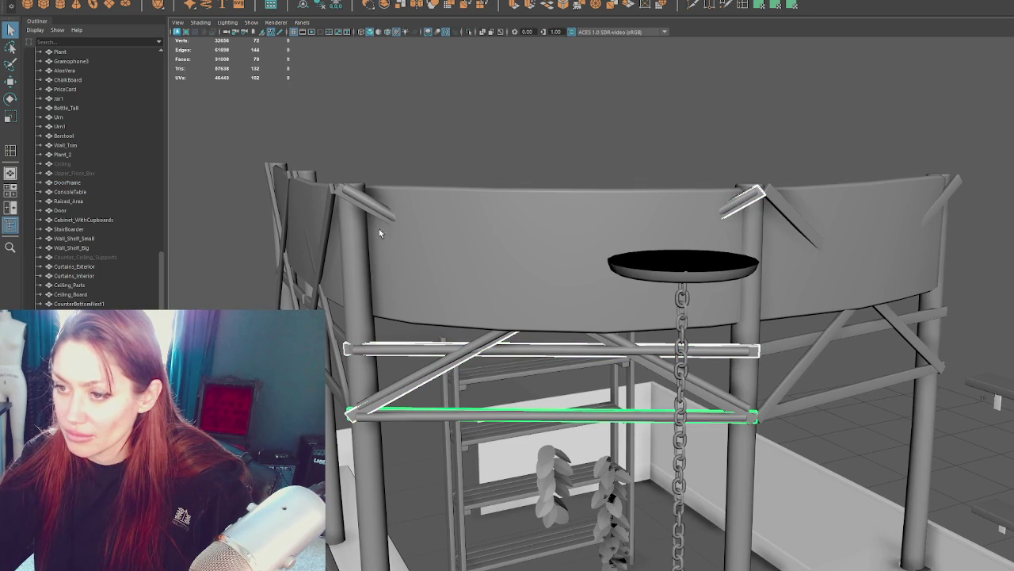
shift+click(366, 208)
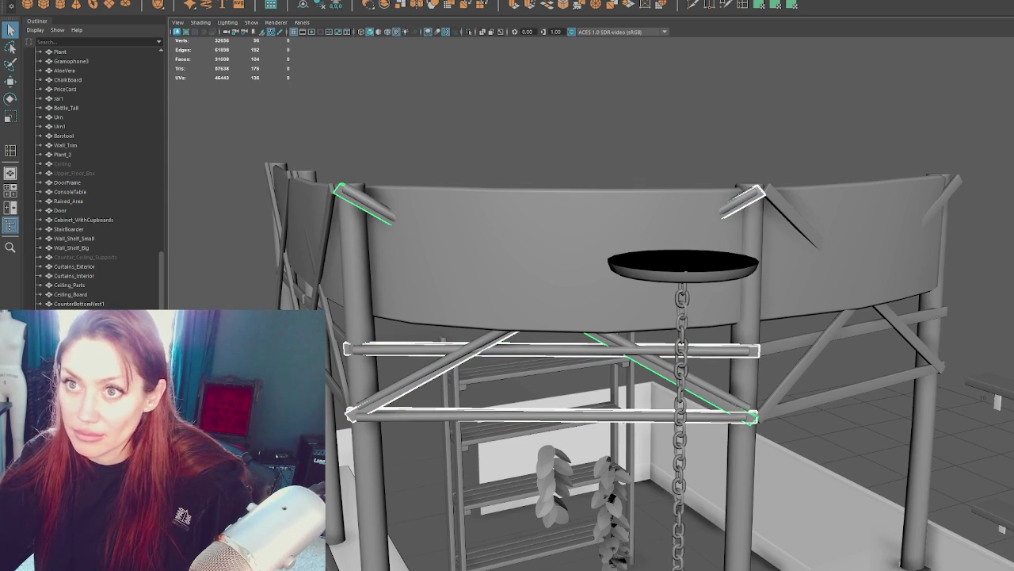
click(230, 8)
click(323, 5)
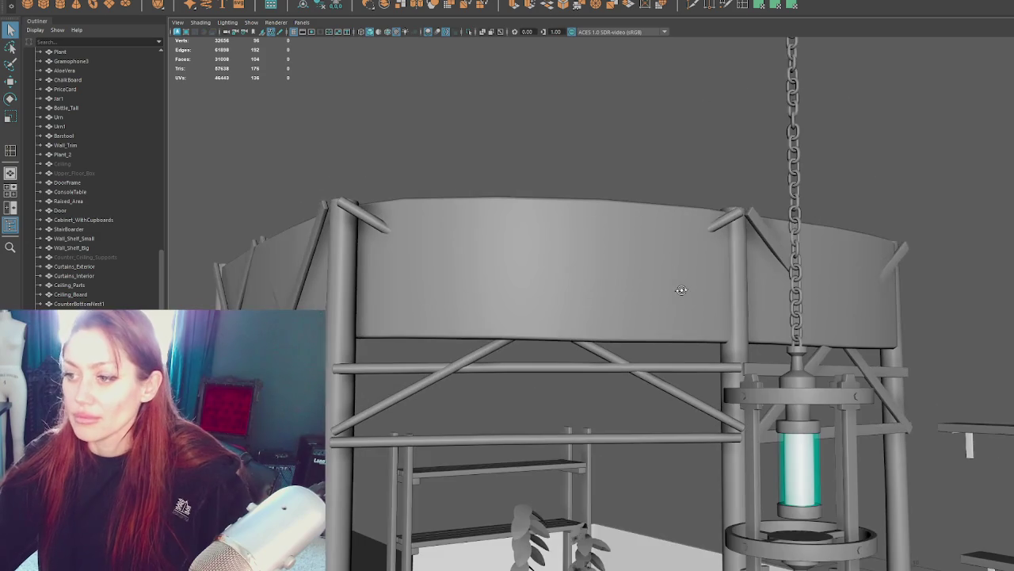
mouse_move(642, 151)
alt+middle_down()
mouse_move(639, 241)
mouse_move(661, 197)
alt+middle_up()
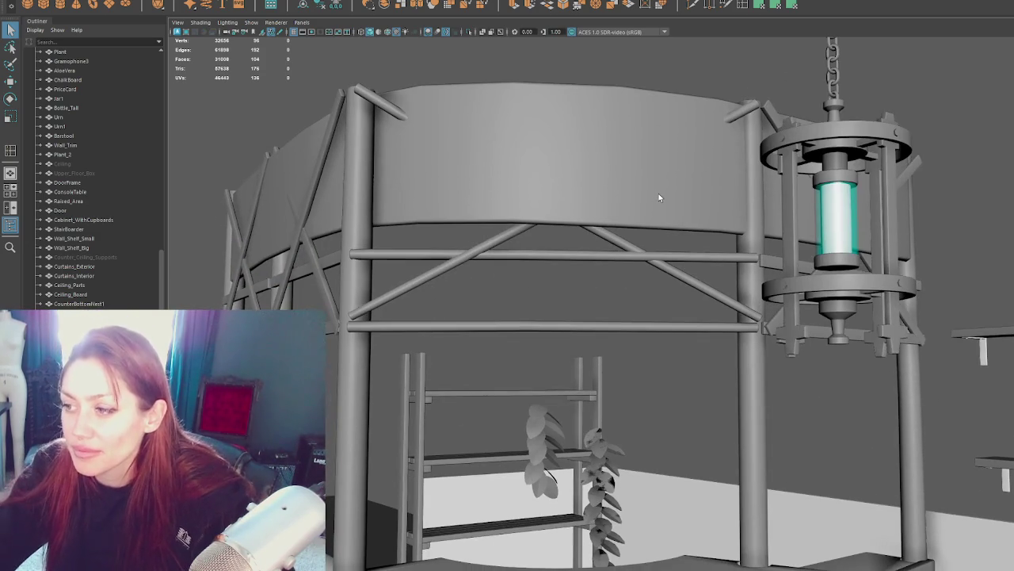
mouse_move(619, 185)
alt+mouse_down()
mouse_move(819, 203)
mouse_move(589, 193)
mouse_move(641, 158)
mouse_move(777, 249)
mouse_move(808, 240)
mouse_move(814, 249)
mouse_move(607, 237)
mouse_move(737, 252)
mouse_move(579, 229)
alt+mouse_up()
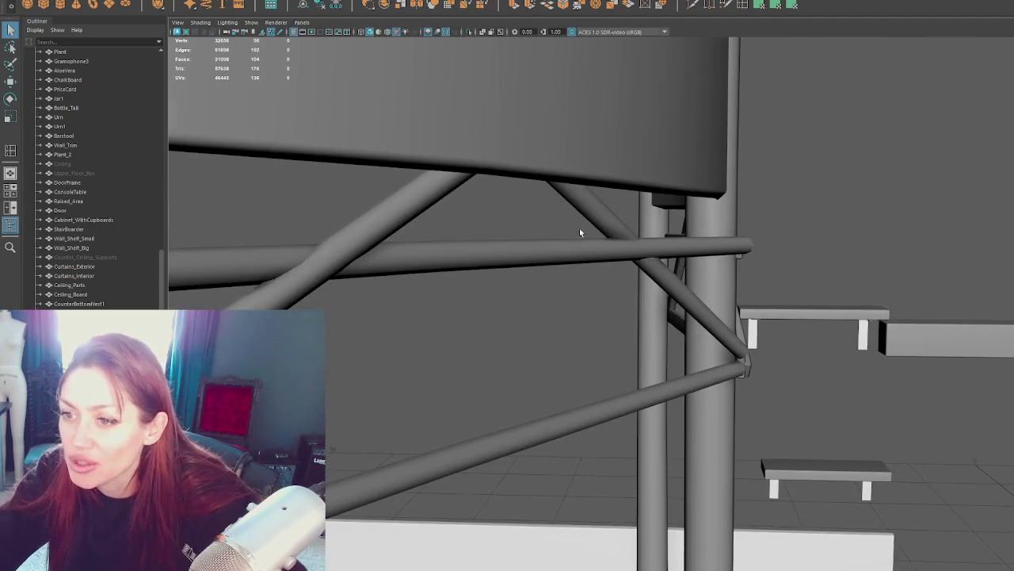
Step: Slide the side diagonal brace along X until it sits snugly against the post
mouse_move(322, 254)
alt+mouse_down()
mouse_move(441, 243)
mouse_move(530, 252)
alt+mouse_up()
scroll(632, 256, down, 3)
mouse_move(632, 256)
alt+mouse_down()
mouse_move(832, 333)
mouse_move(784, 341)
alt+mouse_up()
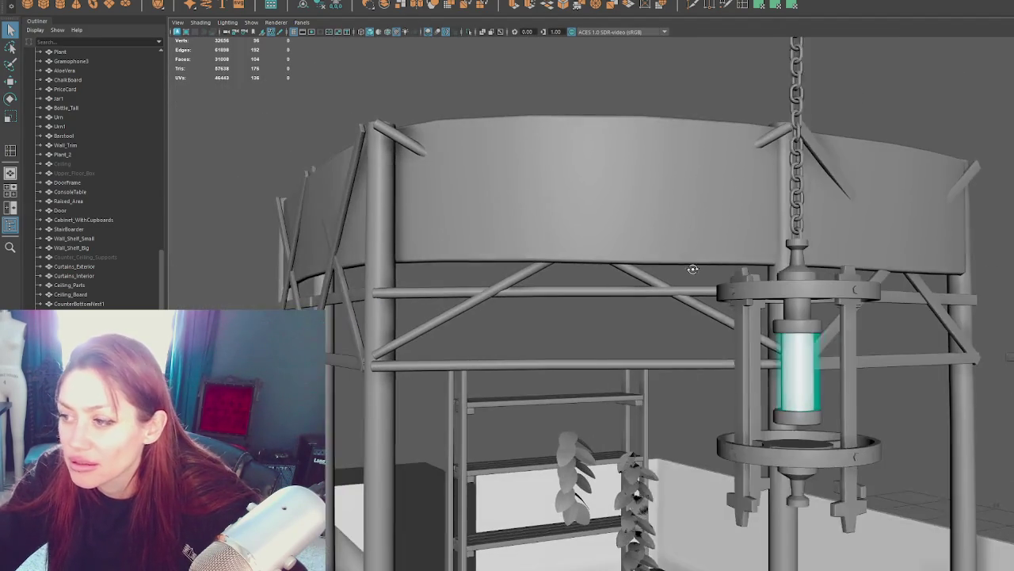
click(785, 341)
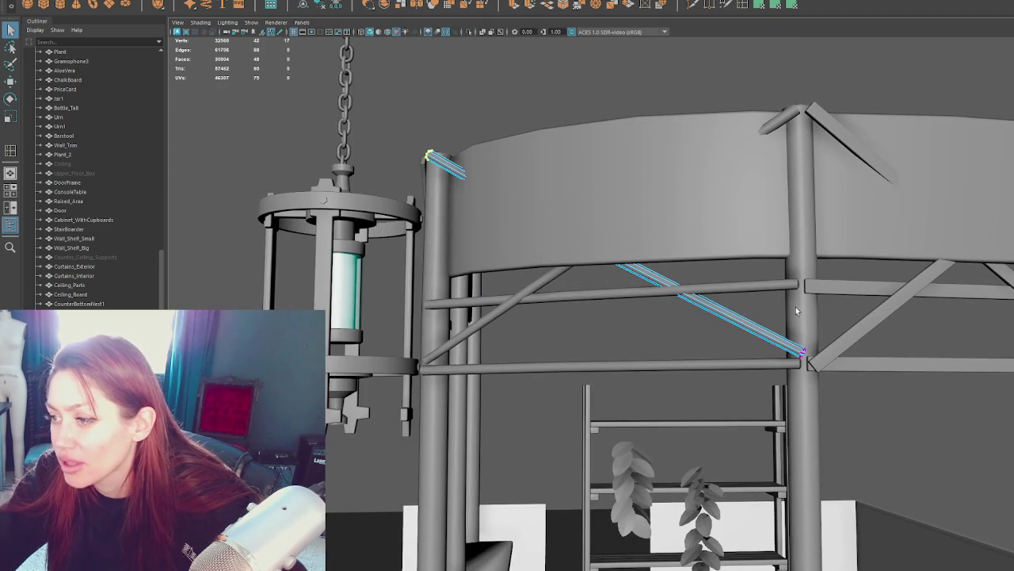
key(w)
alt+drag(783, 352, 778, 346)
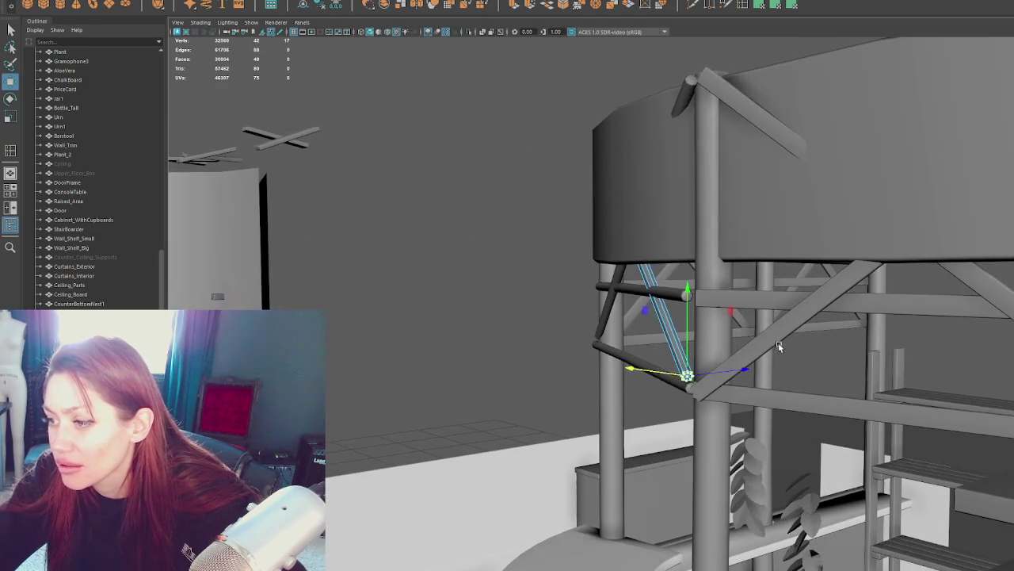
drag(704, 375, 710, 375)
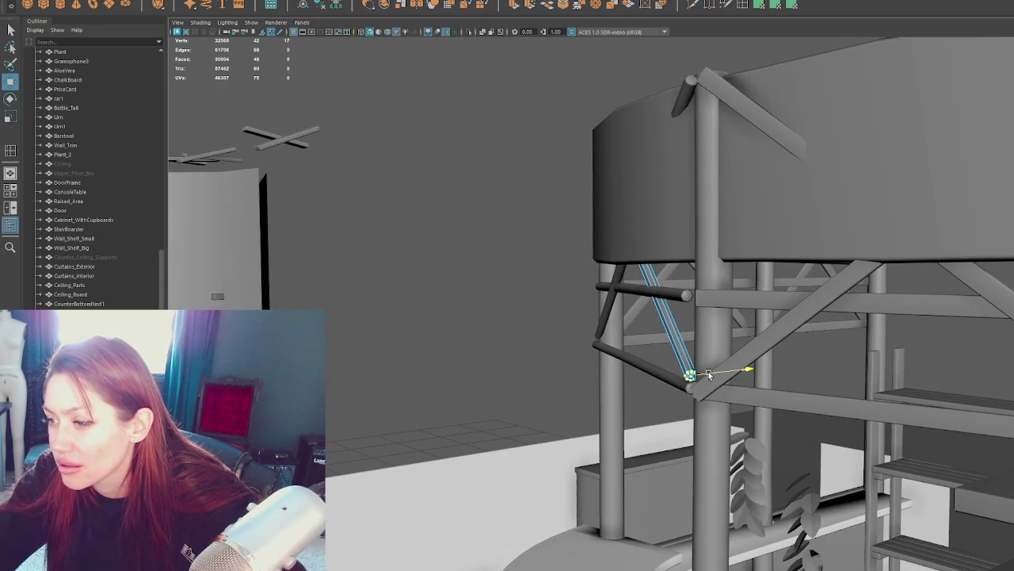
drag(703, 374, 767, 359)
alt+drag(580, 317, 693, 320)
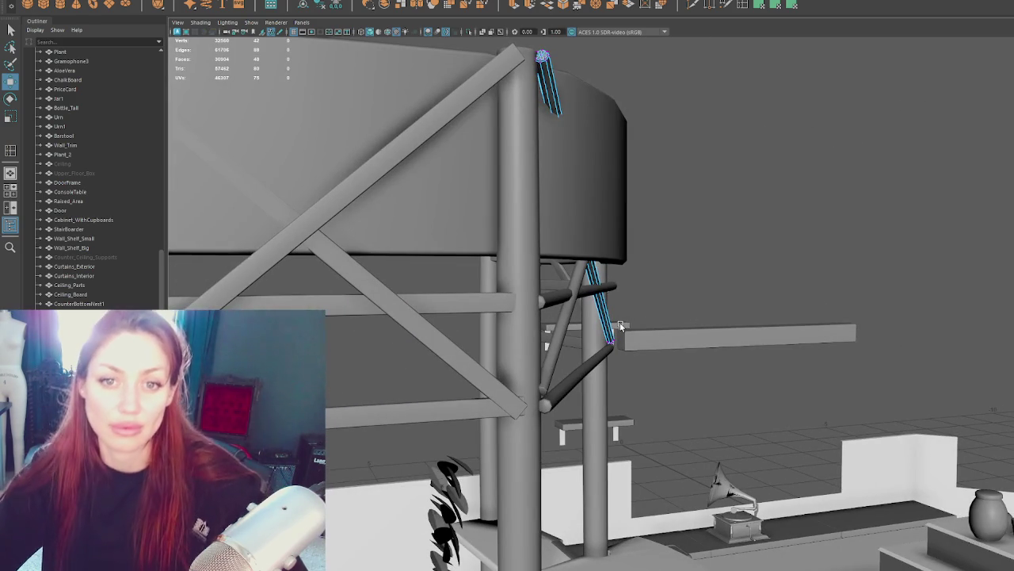
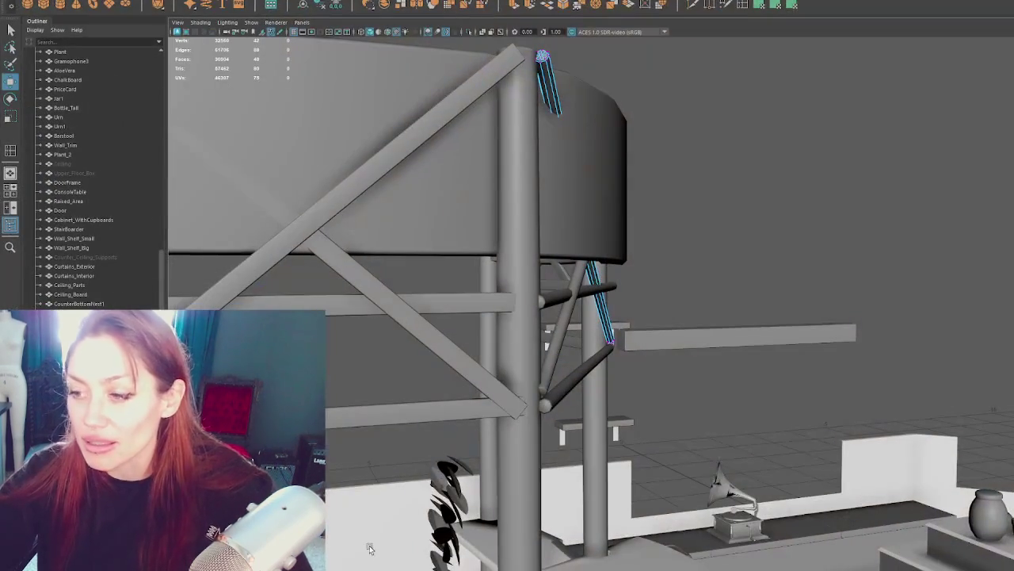
Step: Nudge the brace's top vertex vertically, checking the tower in wireframe
scroll(590, 126, down, 3)
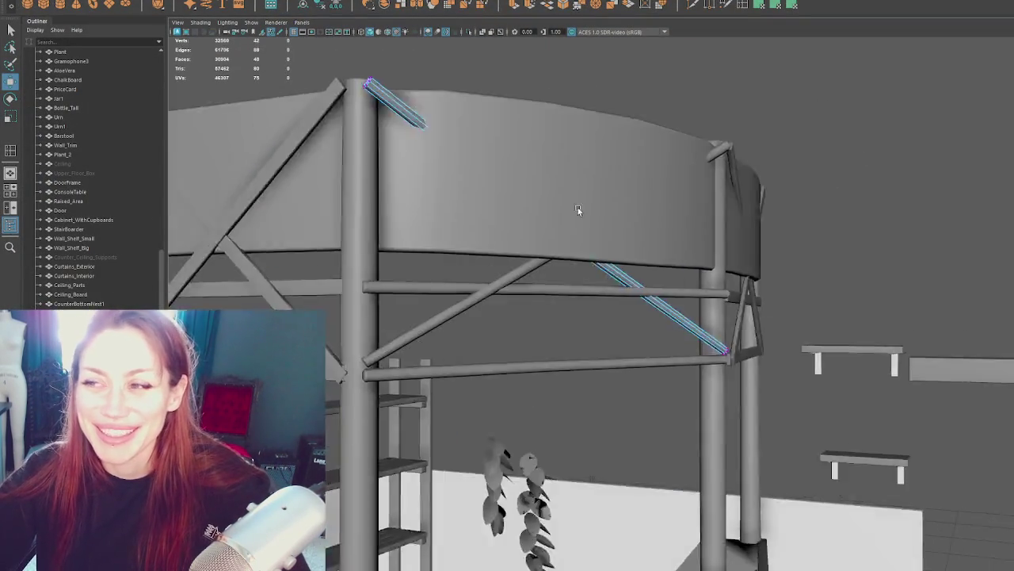
alt+drag(590, 126, 550, 215)
key(4)
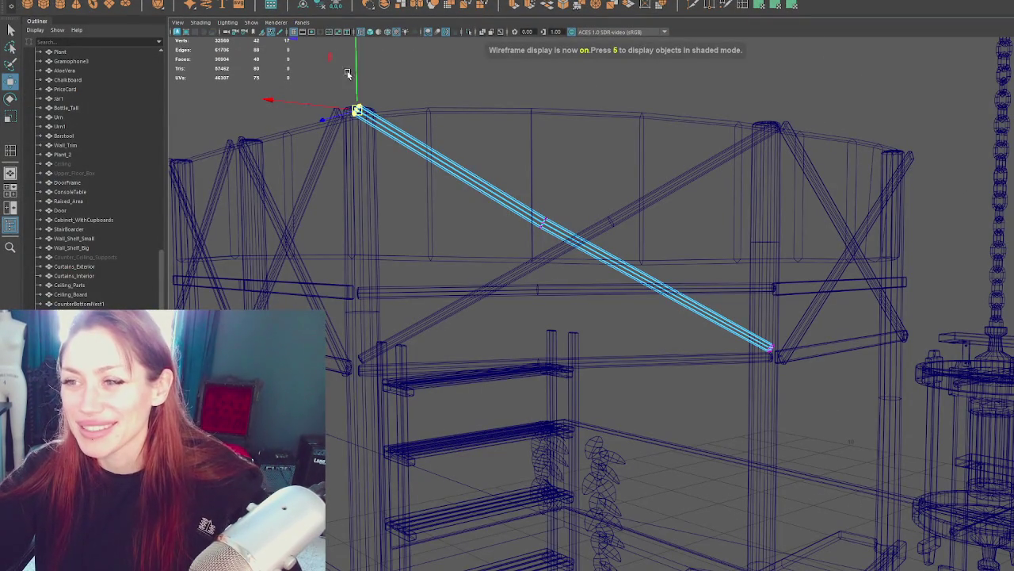
drag(347, 73, 354, 75)
mouse_move(599, 177)
alt+mouse_down()
mouse_move(629, 233)
mouse_move(543, 220)
mouse_move(518, 248)
mouse_move(668, 193)
mouse_move(652, 167)
alt+mouse_up()
key(5)
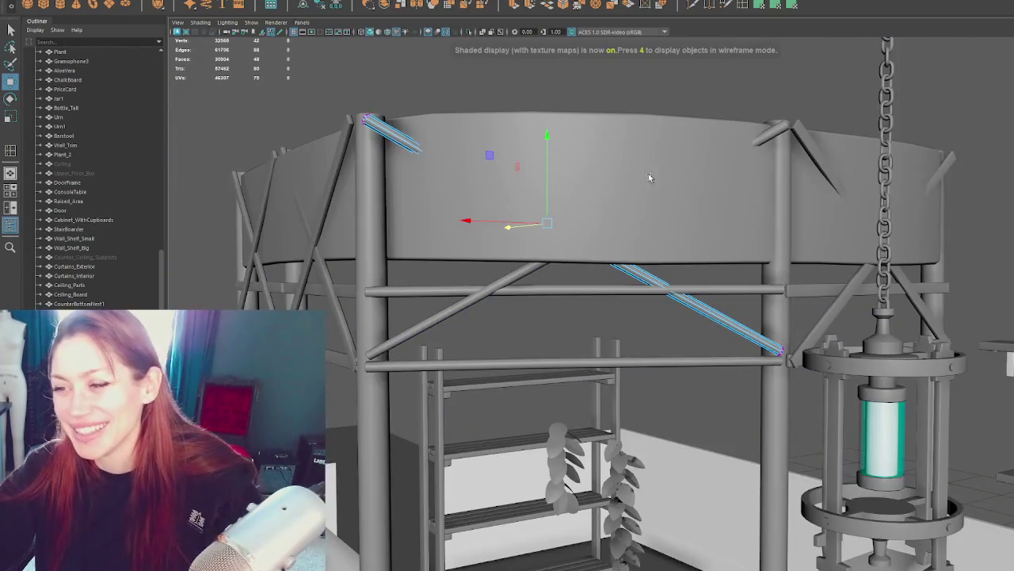
alt+drag(452, 158, 625, 194)
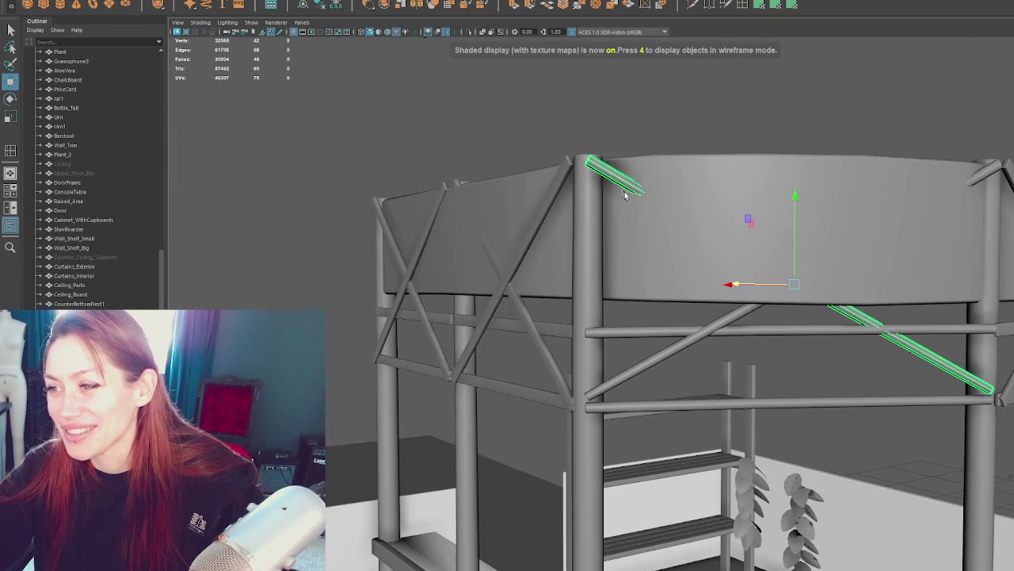
Step: Select the horizontal beams and cross braces, then frame the small cylinder end piece
shift+click(715, 328)
shift+click(801, 401)
mouse_move(800, 401)
alt+mouse_down()
mouse_move(807, 317)
mouse_move(688, 259)
mouse_move(553, 160)
mouse_move(683, 198)
alt+mouse_up()
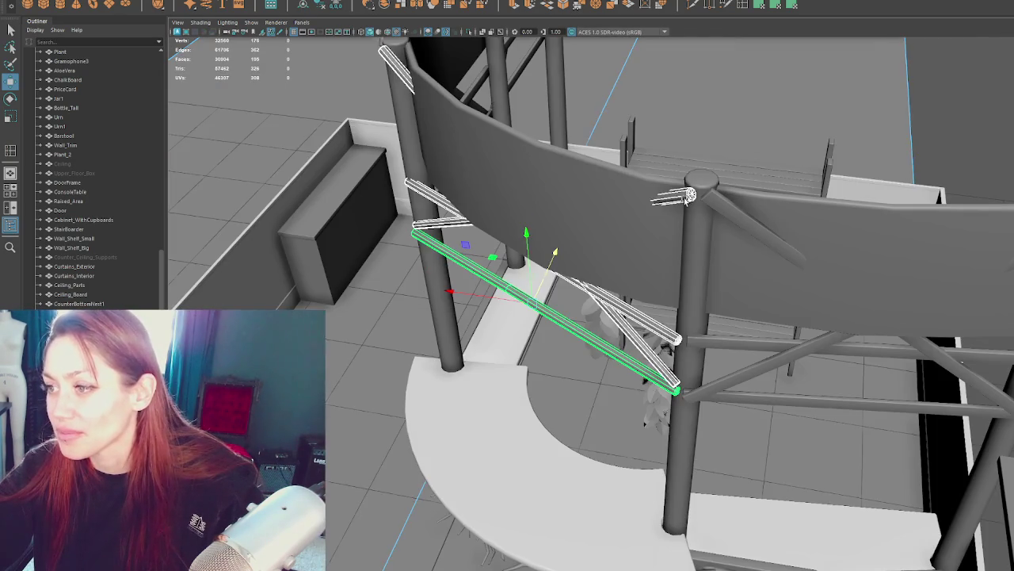
click(680, 197)
key(f)
mouse_move(790, 211)
alt+mouse_down()
mouse_move(736, 208)
mouse_move(664, 308)
mouse_move(504, 274)
mouse_move(729, 176)
mouse_move(665, 163)
mouse_move(612, 214)
alt+mouse_up()
key(q)
Step: Combine the brace beam with the upper and lower horizontal beams into one mesh
shift+click(349, 295)
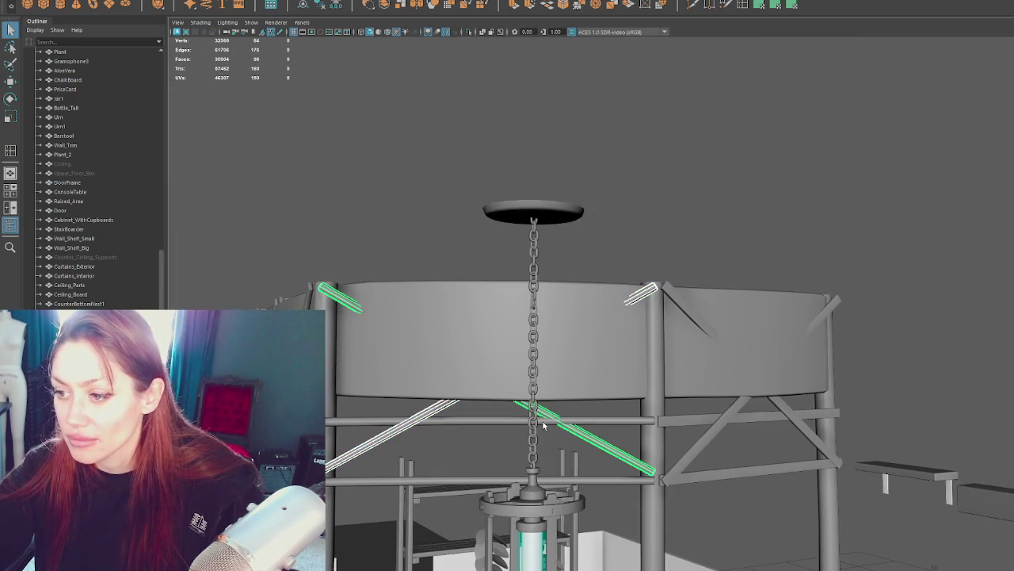
shift+click(583, 421)
shift+click(593, 479)
alt+drag(594, 480, 513, 363)
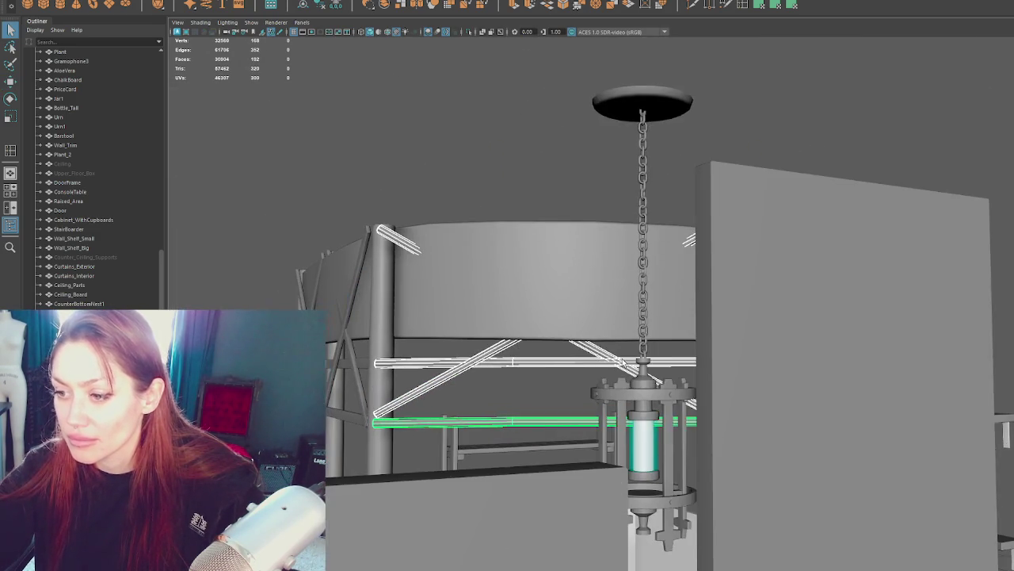
click(190, 1)
click(207, 17)
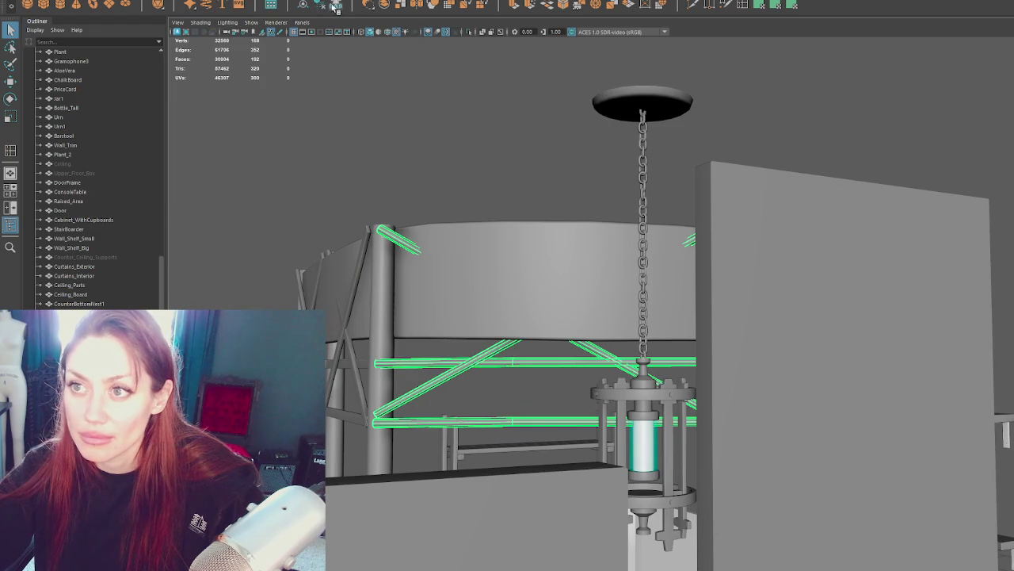
click(381, 198)
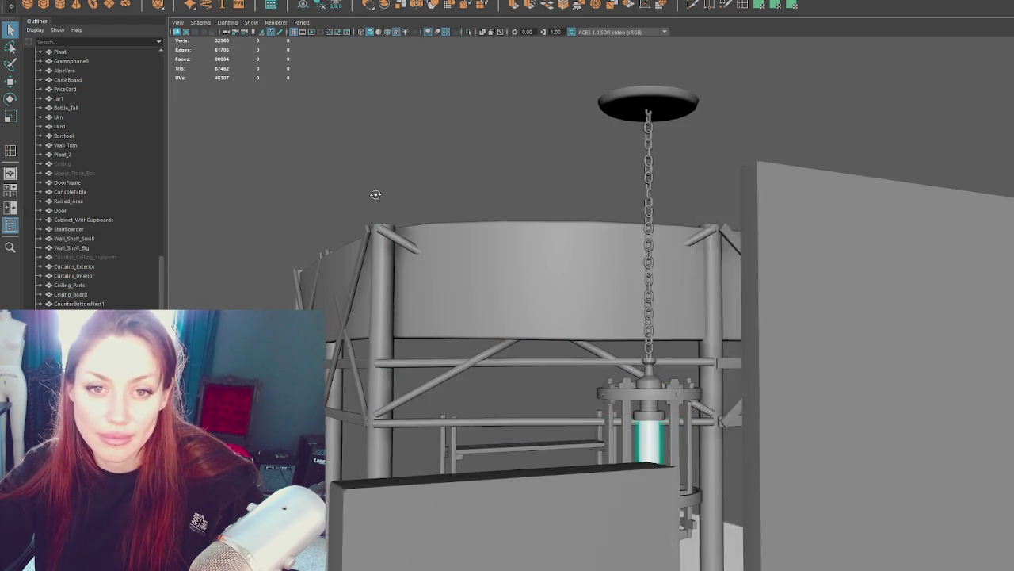
Step: Select the combined brace panel and put it in vertex mode with the Move tool
alt+drag(349, 206, 382, 199)
mouse_move(499, 327)
alt+mouse_down()
mouse_move(550, 389)
mouse_move(580, 219)
mouse_move(564, 203)
alt+mouse_up()
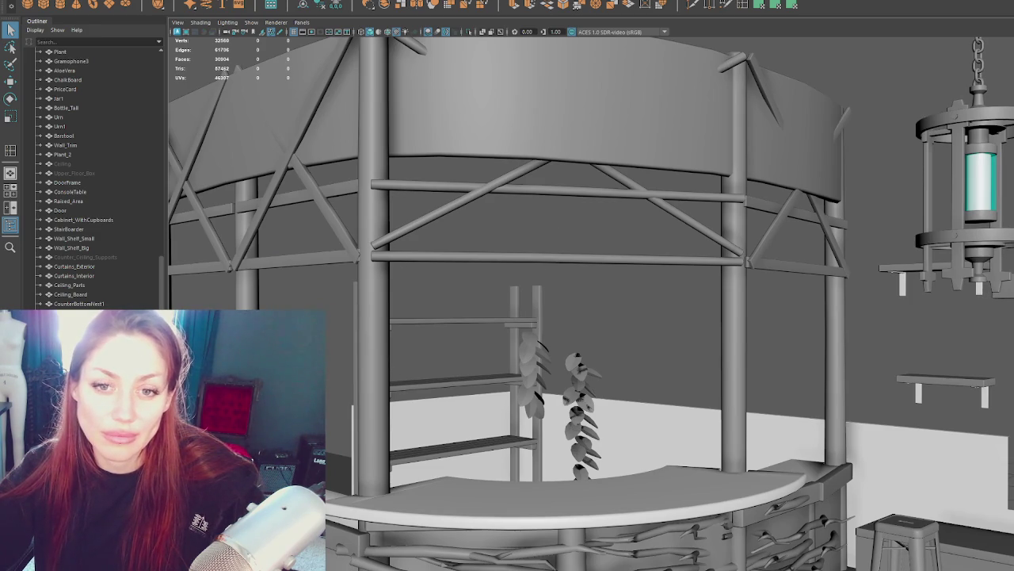
click(544, 194)
mouse_move(750, 212)
alt+mouse_down()
mouse_move(720, 226)
mouse_move(646, 231)
mouse_move(557, 207)
alt+mouse_up()
right_drag(465, 170, 420, 170)
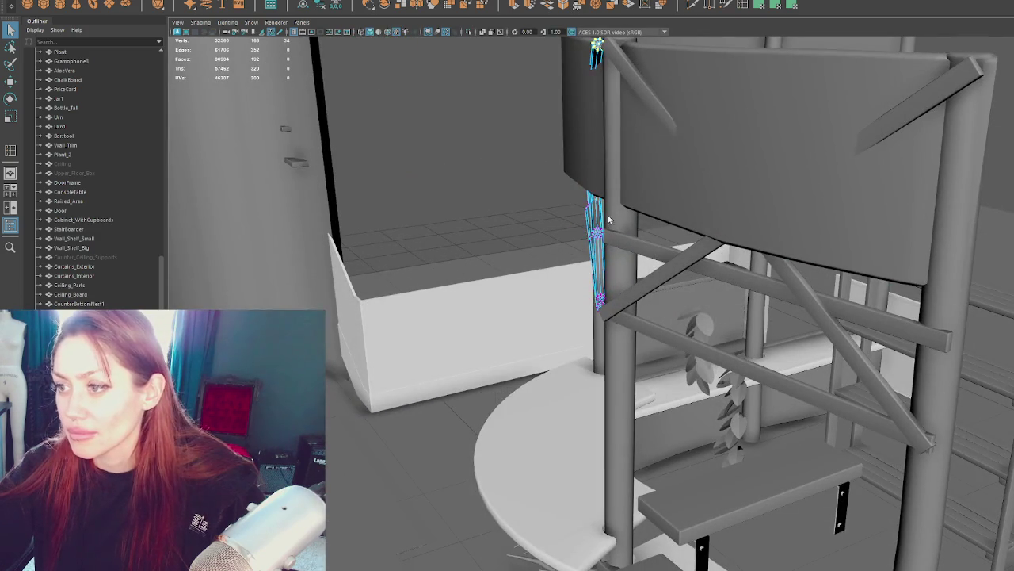
mouse_move(591, 252)
alt+mouse_down()
mouse_move(732, 234)
mouse_move(697, 253)
mouse_move(666, 303)
alt+mouse_up()
key(w)
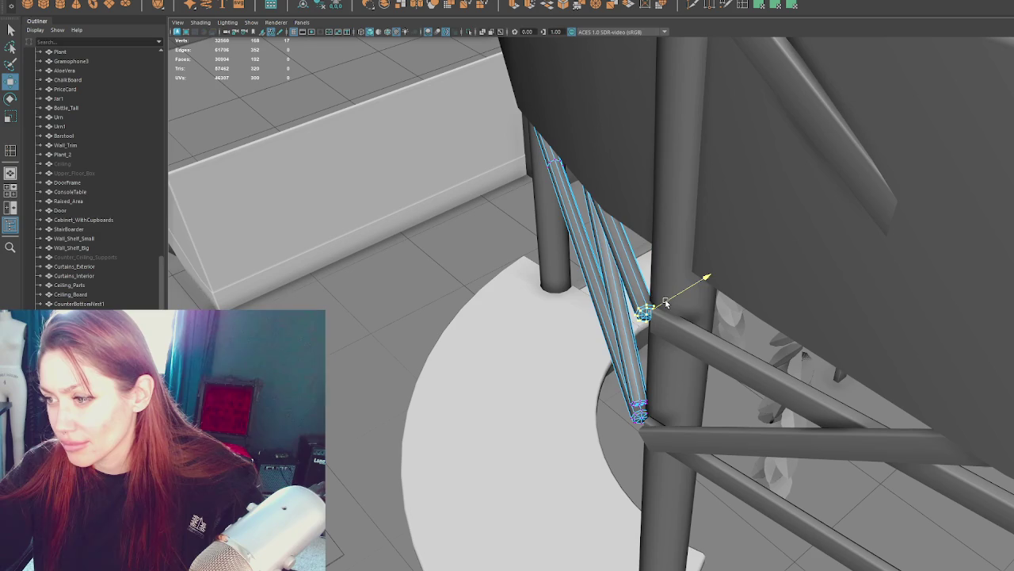
Step: Slide the panel's lower brace-end vertices sideways against the pillar
alt+drag(580, 300, 759, 281)
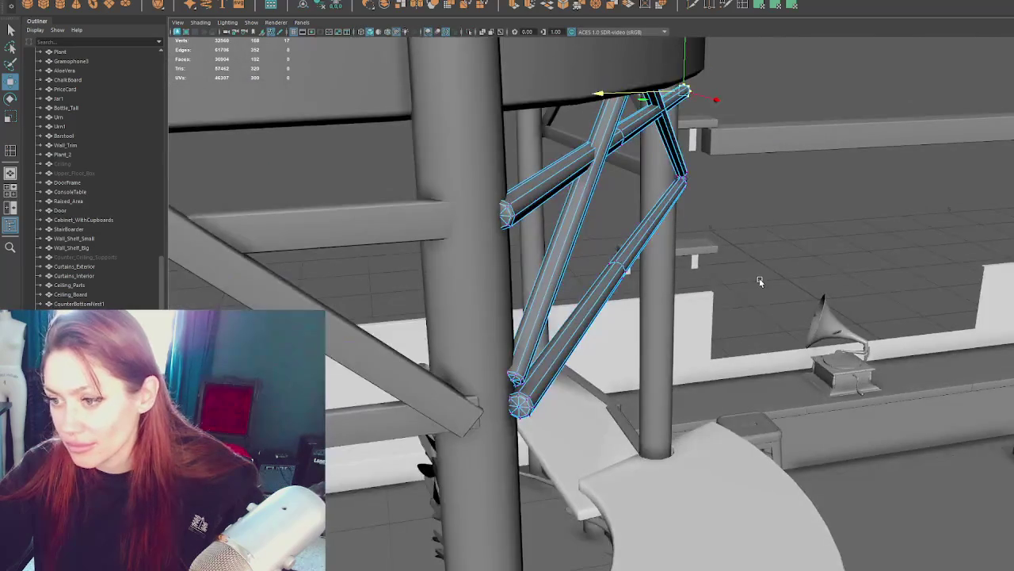
key(4)
mouse_move(491, 348)
mouse_down()
mouse_move(530, 389)
mouse_move(353, 310)
mouse_move(401, 294)
mouse_move(507, 307)
mouse_move(480, 300)
mouse_up()
key(5)
scroll(353, 311, up, 2)
scroll(401, 294, up, 2)
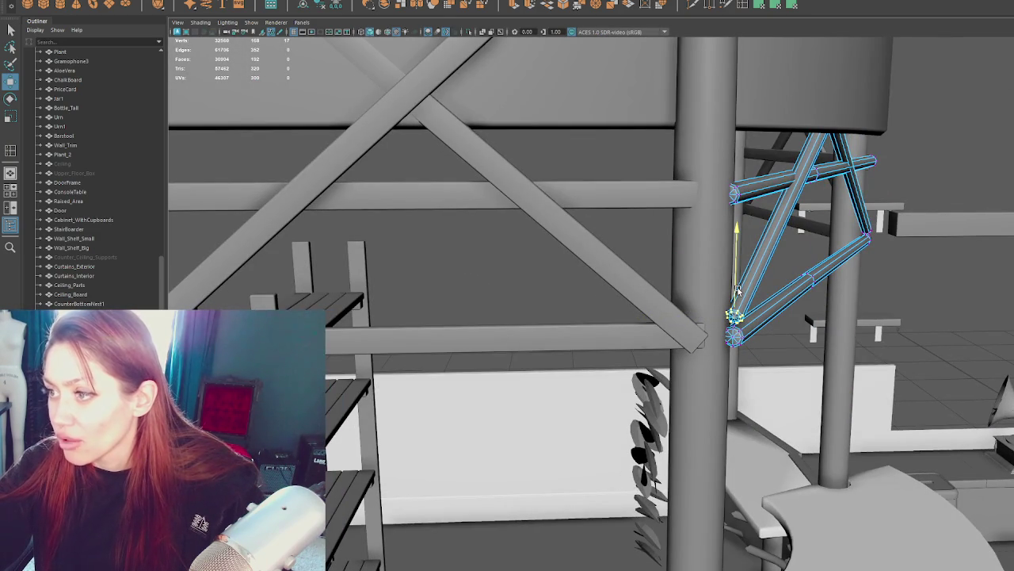
alt+drag(743, 151, 732, 163)
mouse_move(569, 248)
alt+mouse_down()
mouse_move(657, 290)
mouse_move(713, 287)
mouse_move(668, 236)
alt+mouse_up()
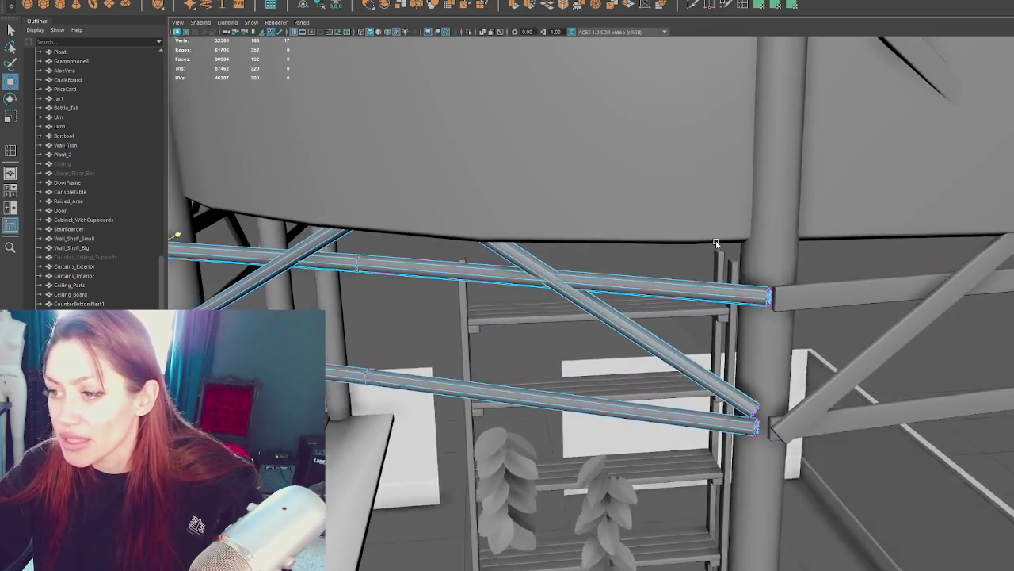
alt+drag(715, 243, 684, 237)
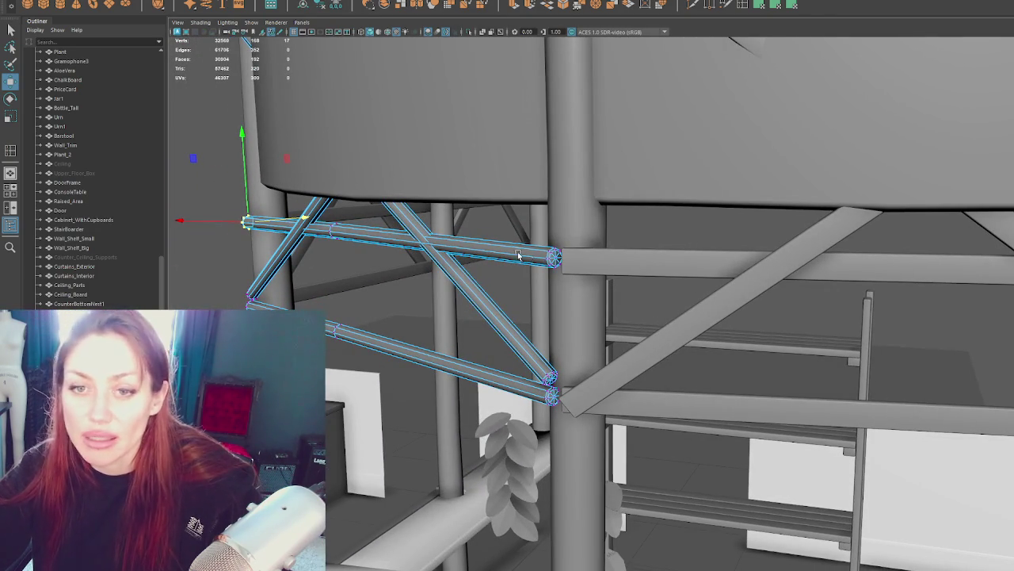
Step: Move the panel's pivot onto the beam near its right-end vertex
click(553, 257)
key(d)
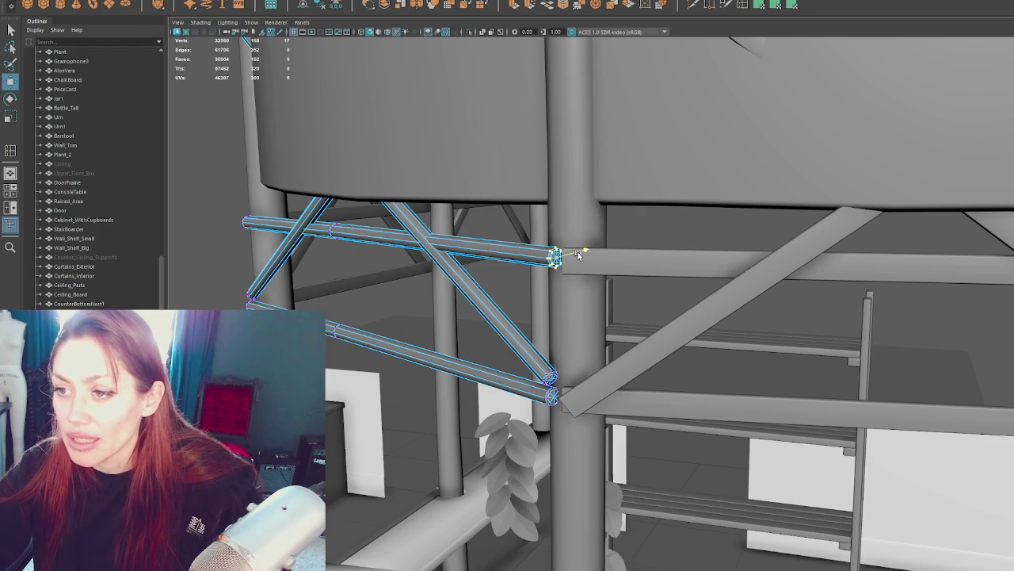
key(4)
drag(349, 111, 299, 131)
key(6)
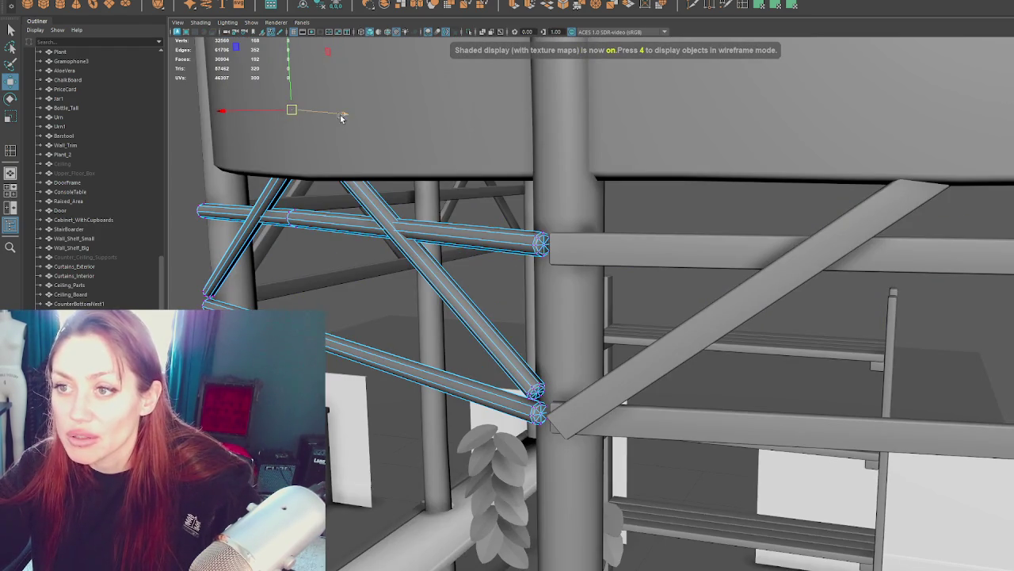
key(f)
click(462, 296)
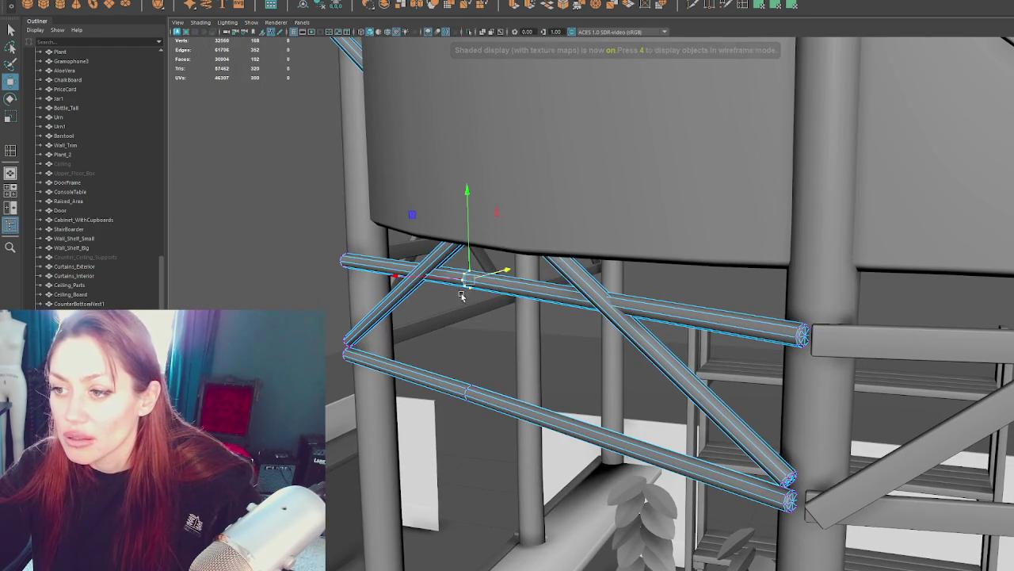
drag(467, 259, 486, 277)
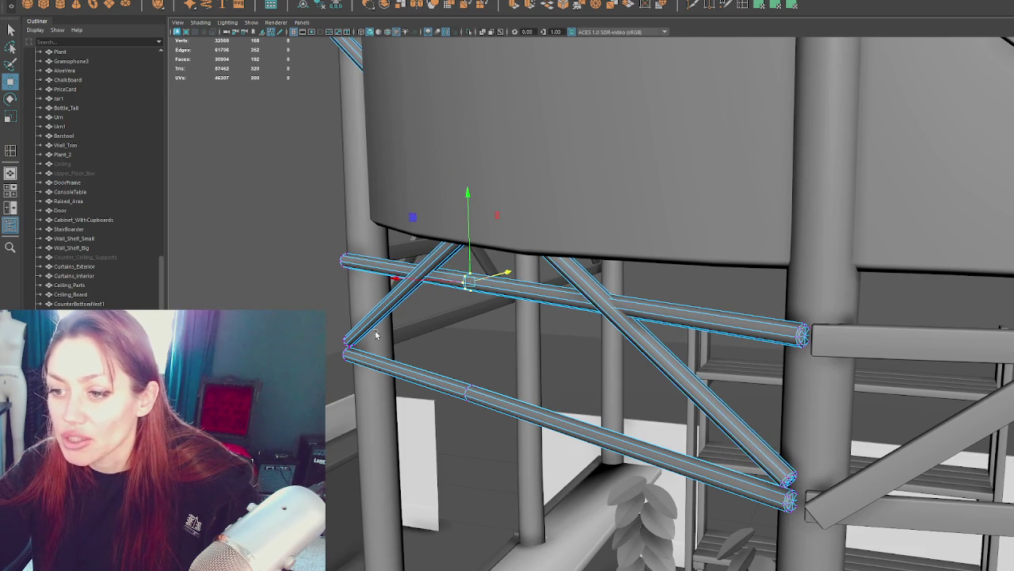
Step: Snap the pivot to the beams' left end and orient it along the beams
mouse_move(555, 339)
alt+mouse_down()
mouse_move(600, 249)
mouse_move(640, 251)
mouse_move(600, 258)
alt+mouse_up()
mouse_move(395, 346)
mouse_down()
mouse_move(385, 339)
mouse_move(433, 342)
mouse_up()
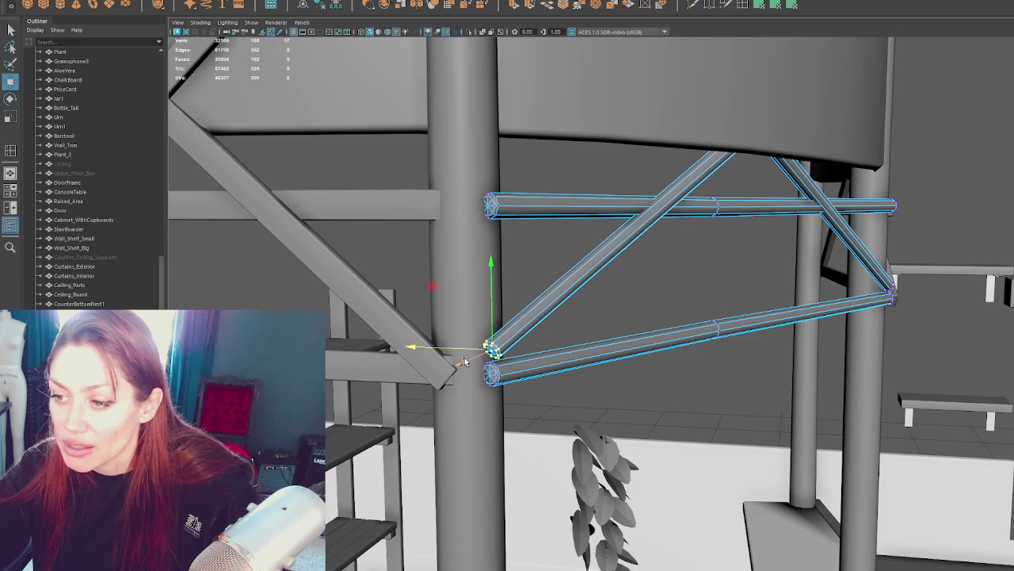
click(455, 349)
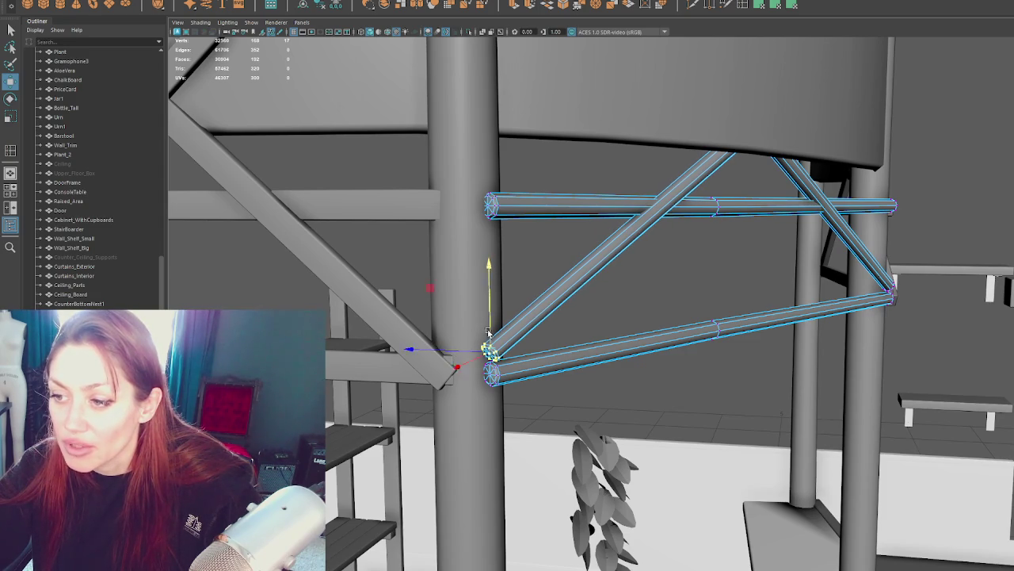
alt+drag(488, 329, 627, 304)
scroll(628, 301, up, 3)
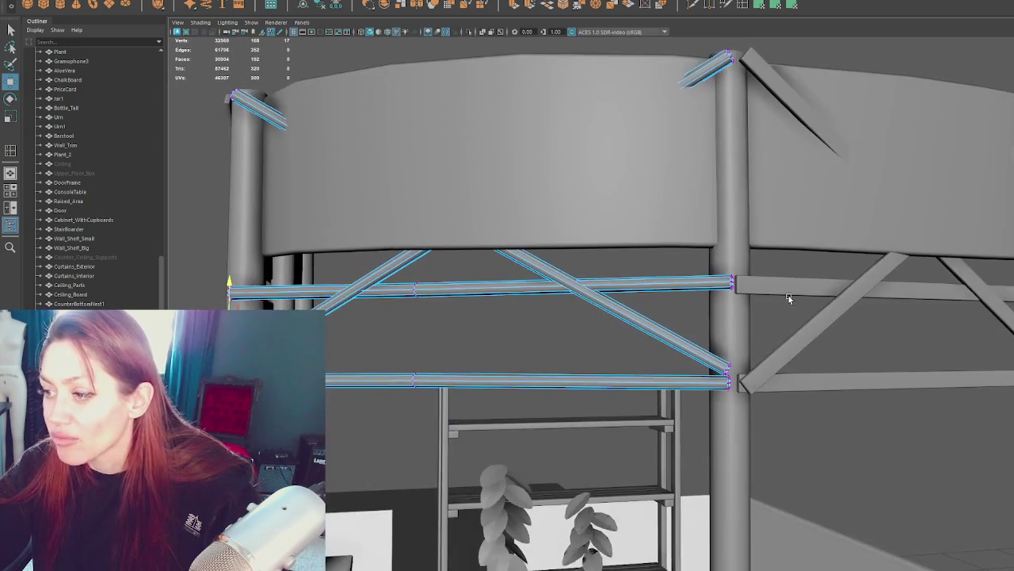
Step: Rotate the brace panel's beams into a wide X pattern
click(726, 282)
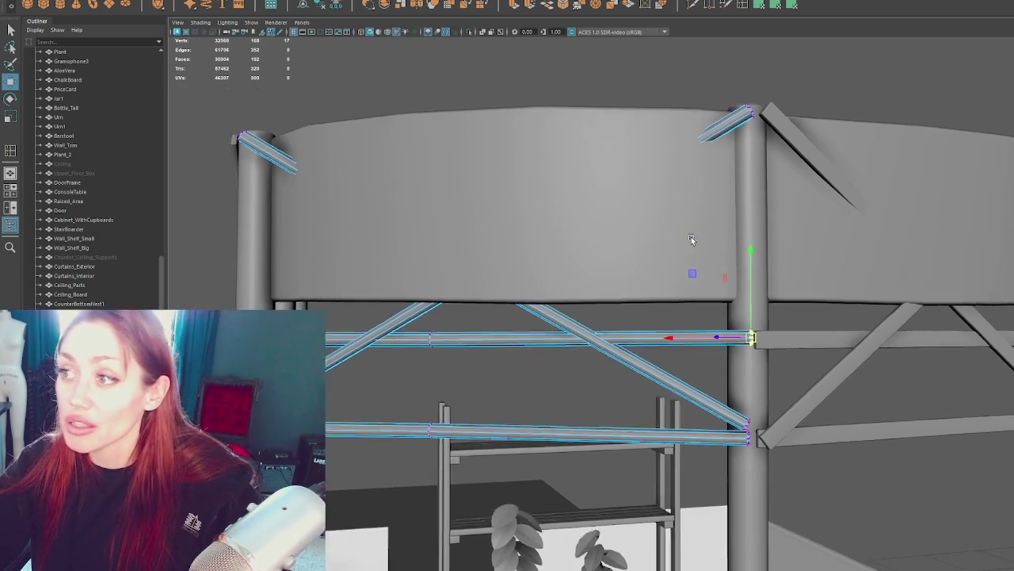
mouse_move(735, 283)
alt+mouse_down()
mouse_move(640, 257)
mouse_move(730, 241)
alt+mouse_up()
scroll(738, 240, up, 2)
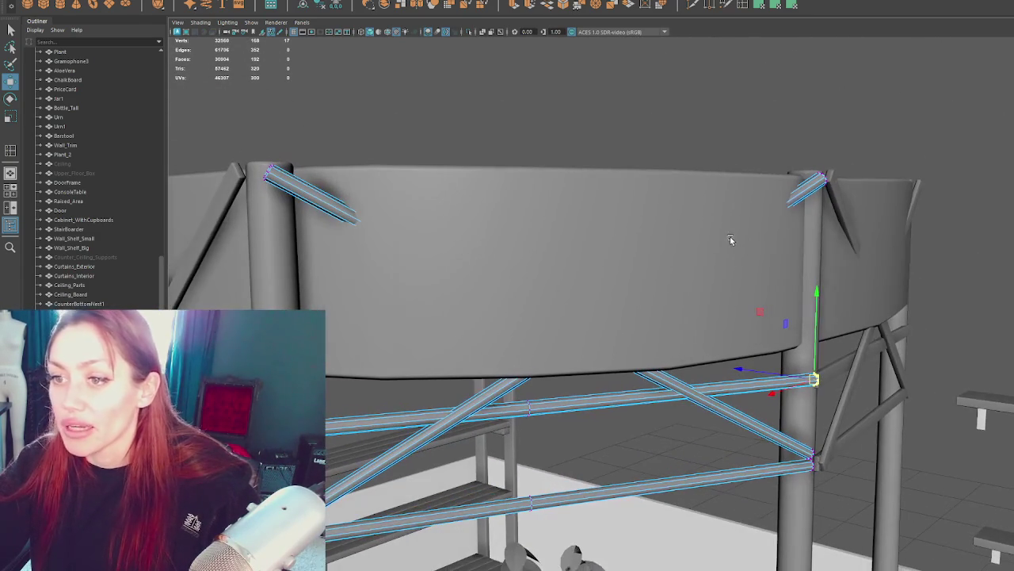
mouse_move(540, 101)
alt+mouse_down()
mouse_move(729, 251)
mouse_move(541, 252)
alt+mouse_up()
key(f)
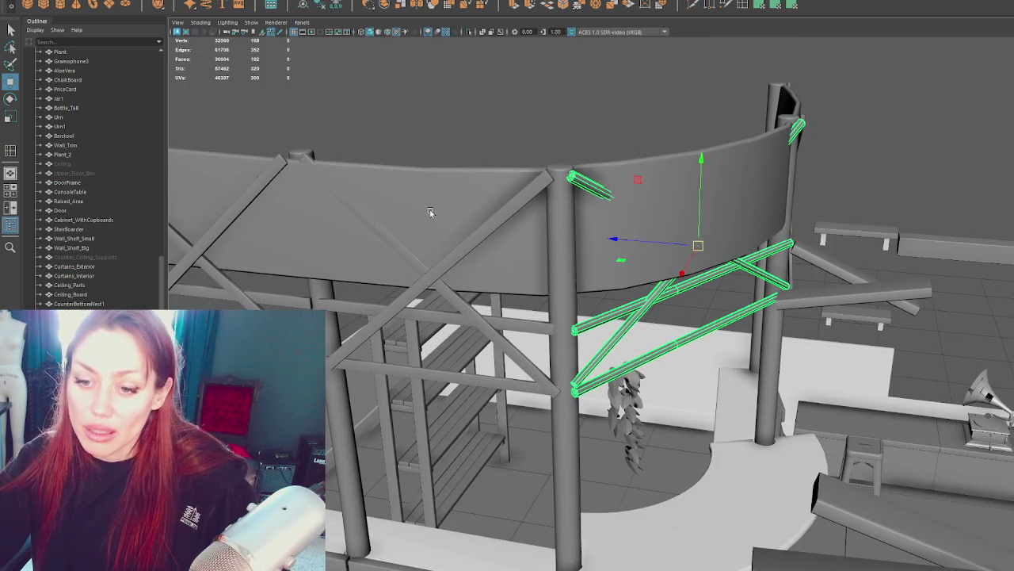
key(e)
mouse_move(650, 314)
mouse_down()
mouse_move(612, 331)
mouse_move(626, 297)
mouse_move(672, 304)
mouse_up()
key(w)
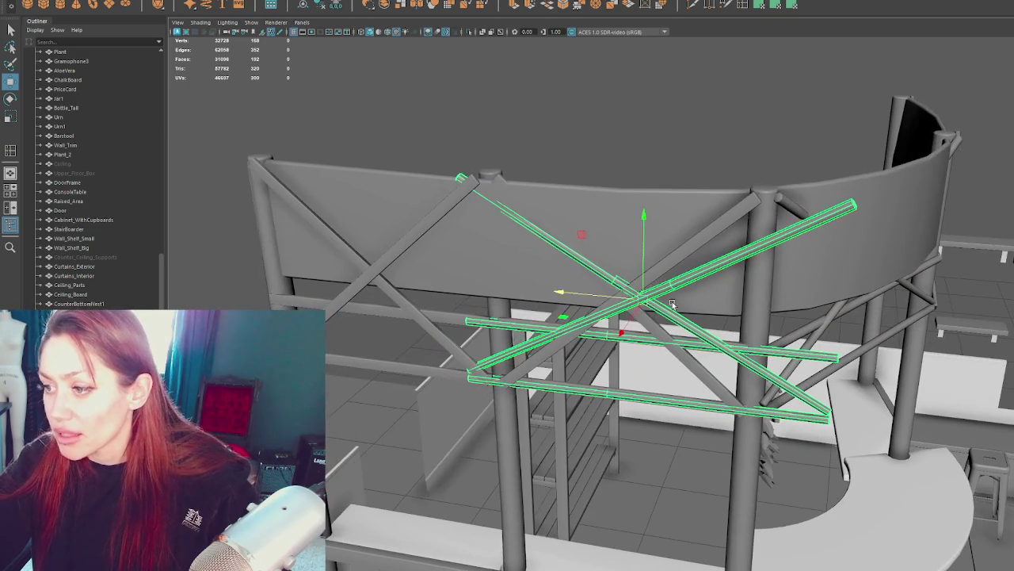
key(q)
Step: Select the crossing diagonals and upper and lower horizontal beams on both sides of the frame
click(655, 326)
shift+click(660, 269)
shift+click(524, 328)
shift+click(552, 383)
shift+click(380, 269)
shift+click(385, 286)
shift+click(393, 305)
shift+click(391, 365)
alt+drag(761, 277, 698, 242)
shift+click(835, 292)
shift+click(872, 416)
shift+click(832, 491)
Step: Split the selected beams into individual objects with Mesh > Separate
click(195, 3)
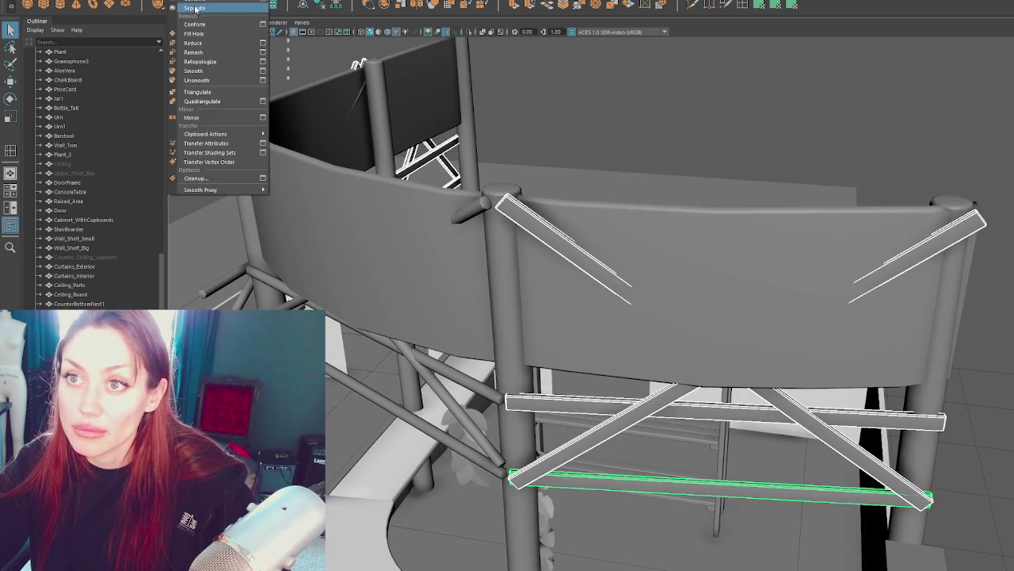
click(195, 9)
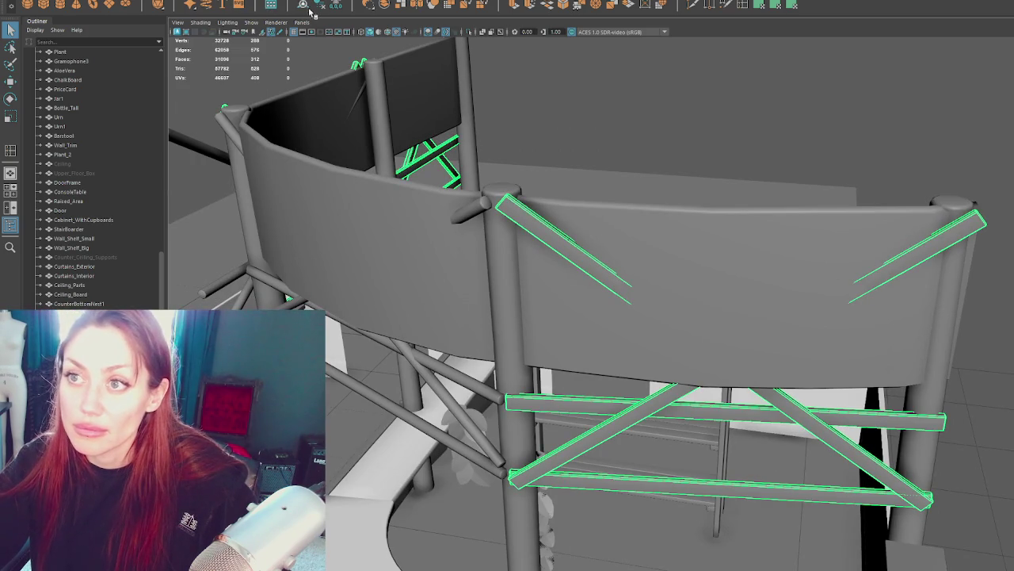
click(611, 364)
alt+drag(609, 362, 571, 341)
scroll(585, 353, up, 3)
Step: Slide the crossed bars' right-end vertices left onto the post
scroll(561, 327, down, 3)
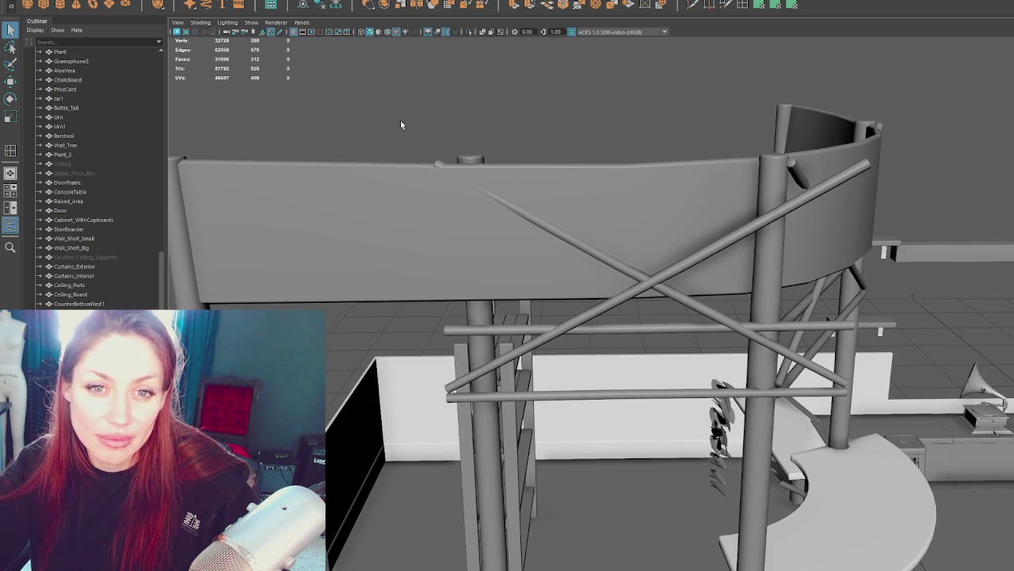
scroll(401, 122, up, 3)
click(645, 159)
mouse_move(645, 158)
alt+mouse_down()
mouse_move(630, 176)
mouse_move(596, 173)
mouse_move(641, 202)
alt+mouse_up()
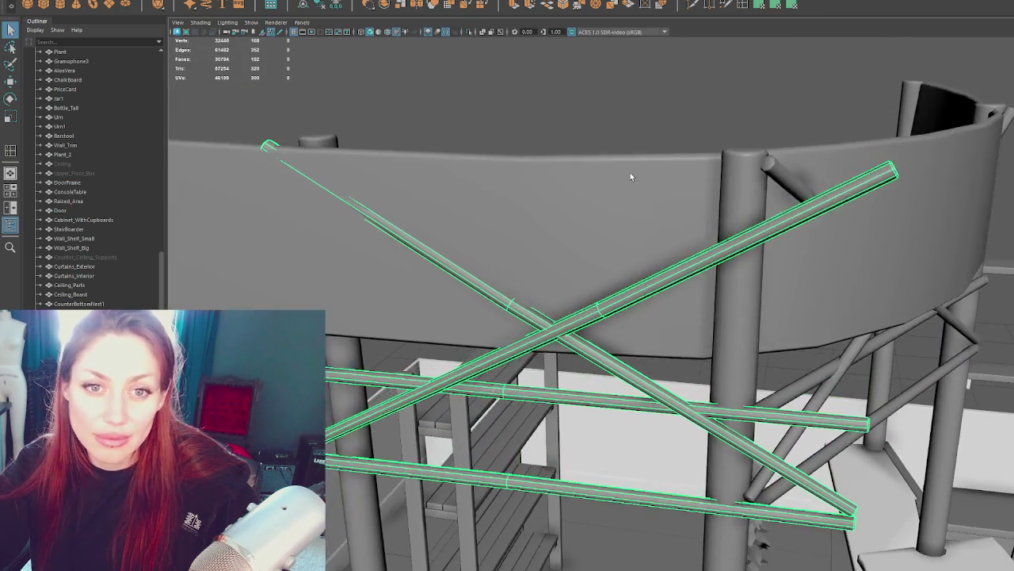
right_drag(632, 126, 565, 104)
key(w)
drag(867, 69, 721, 467)
drag(707, 285, 612, 287)
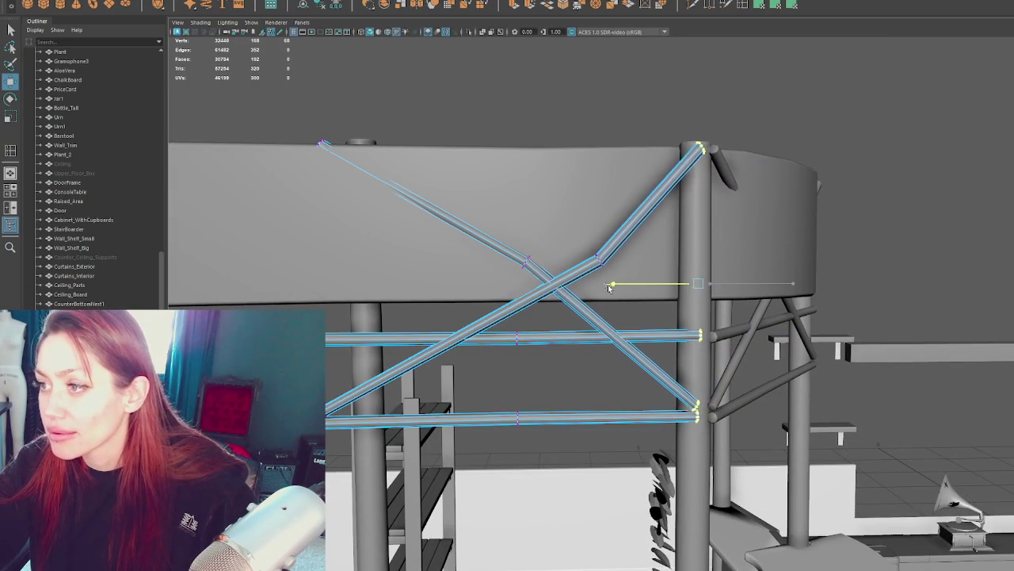
Step: Straighten the diagonals, pull their left ends to the post, and lower the crossing point
drag(569, 205, 634, 305)
drag(550, 261, 489, 263)
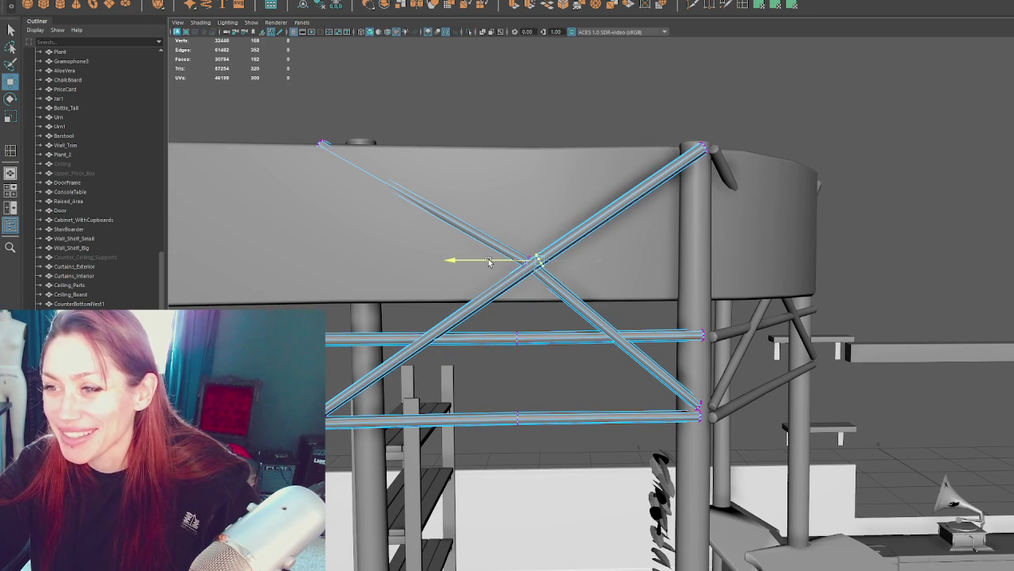
mouse_move(357, 104)
mouse_down()
mouse_move(264, 309)
mouse_move(296, 292)
mouse_up()
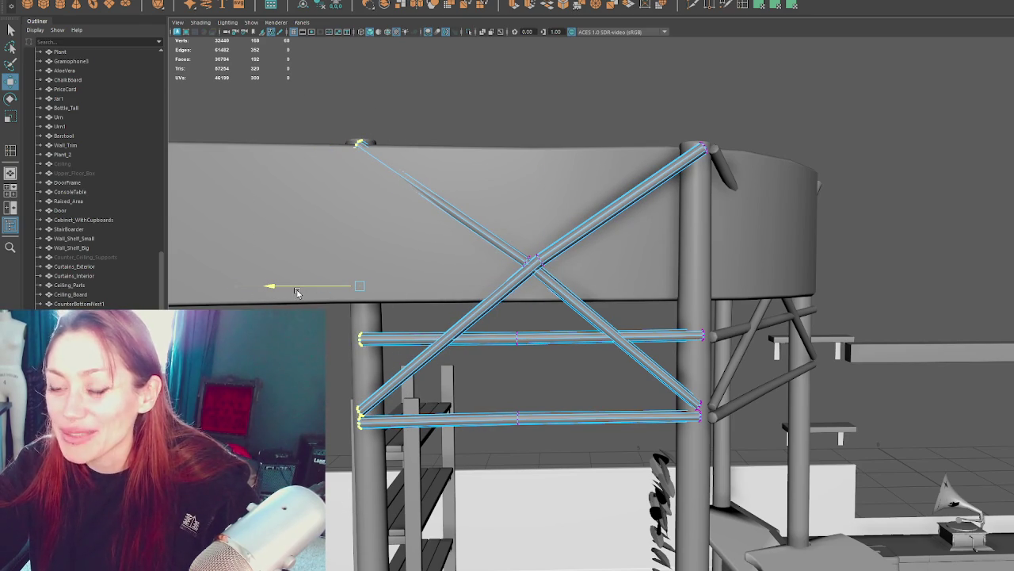
drag(531, 293, 531, 292)
drag(539, 232, 541, 246)
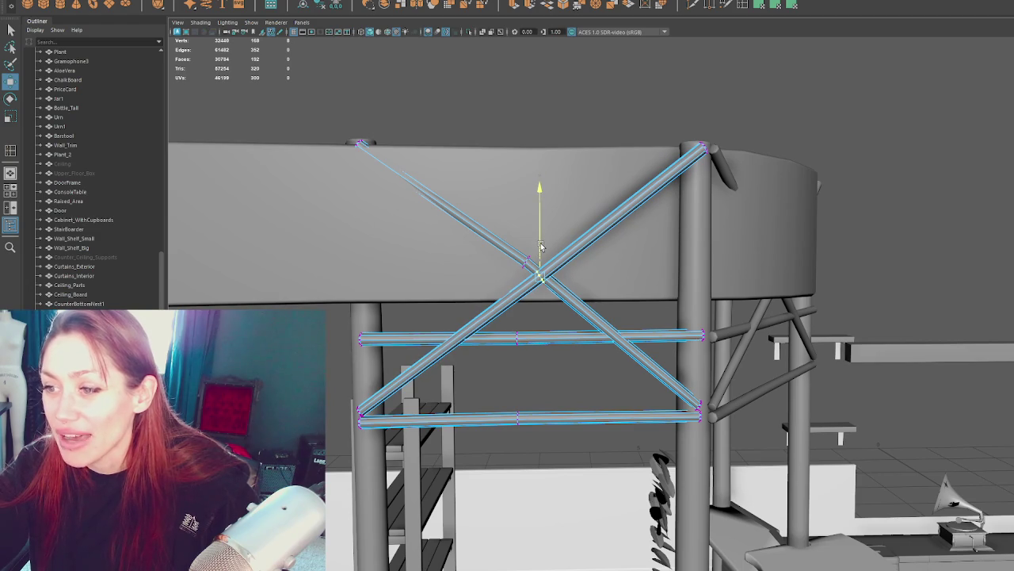
Step: Select the lower beam-end vertices and slide them against the post
key(f)
mouse_move(722, 307)
mouse_down()
mouse_move(702, 332)
mouse_move(533, 331)
mouse_move(571, 369)
mouse_up()
scroll(706, 351, down, 3)
mouse_move(590, 470)
alt+mouse_down()
mouse_move(610, 475)
mouse_move(576, 529)
alt+mouse_up()
key(4)
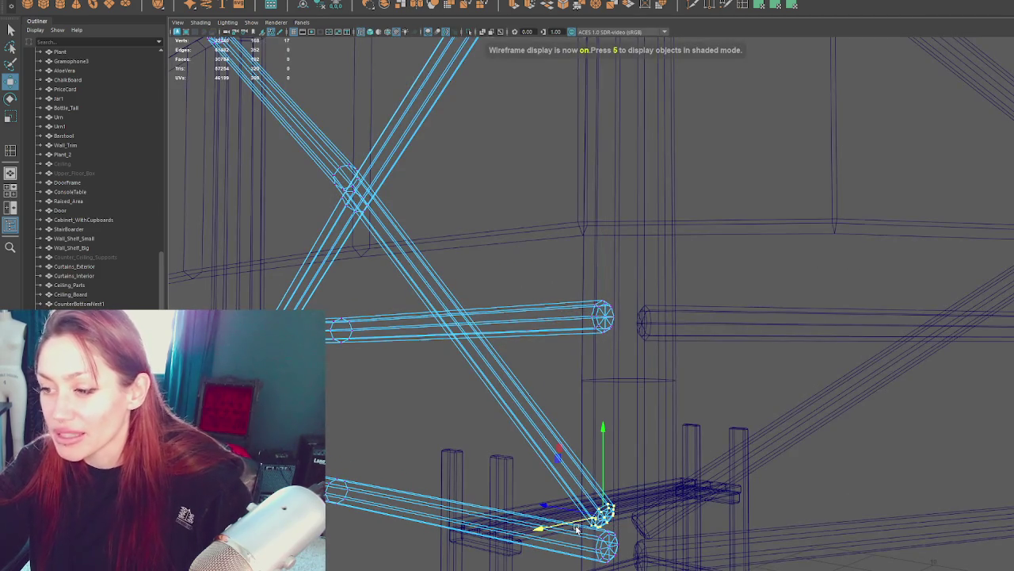
key(6)
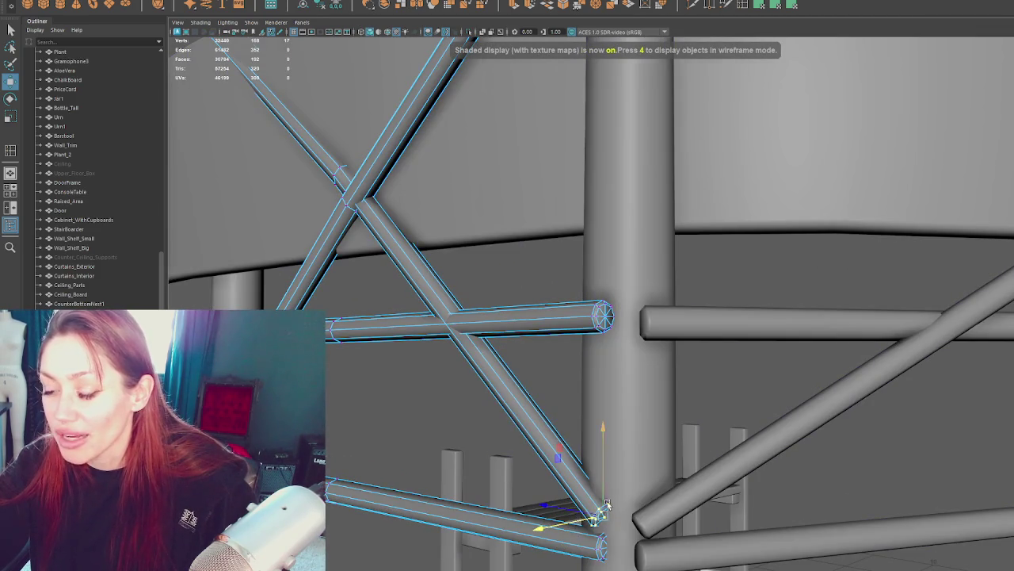
alt+drag(605, 504, 557, 520)
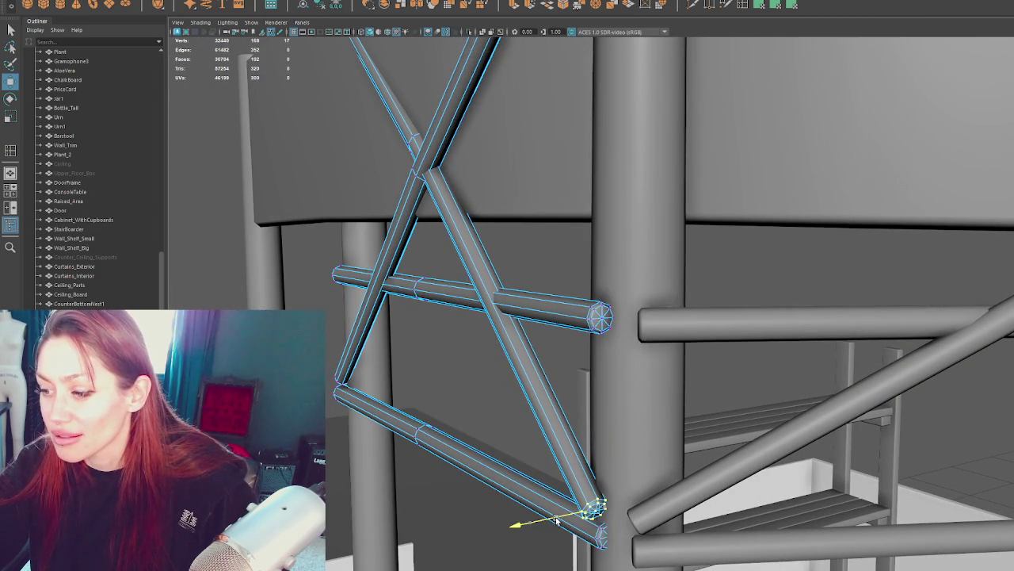
mouse_move(597, 483)
alt+mouse_down()
mouse_move(622, 412)
mouse_move(644, 401)
mouse_move(620, 460)
alt+mouse_up()
key(q)
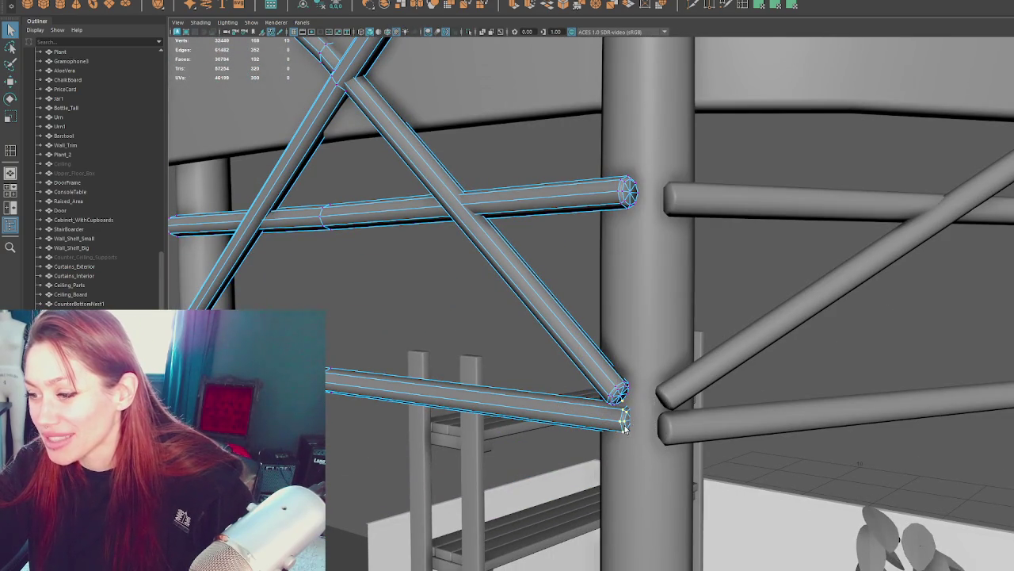
key(4)
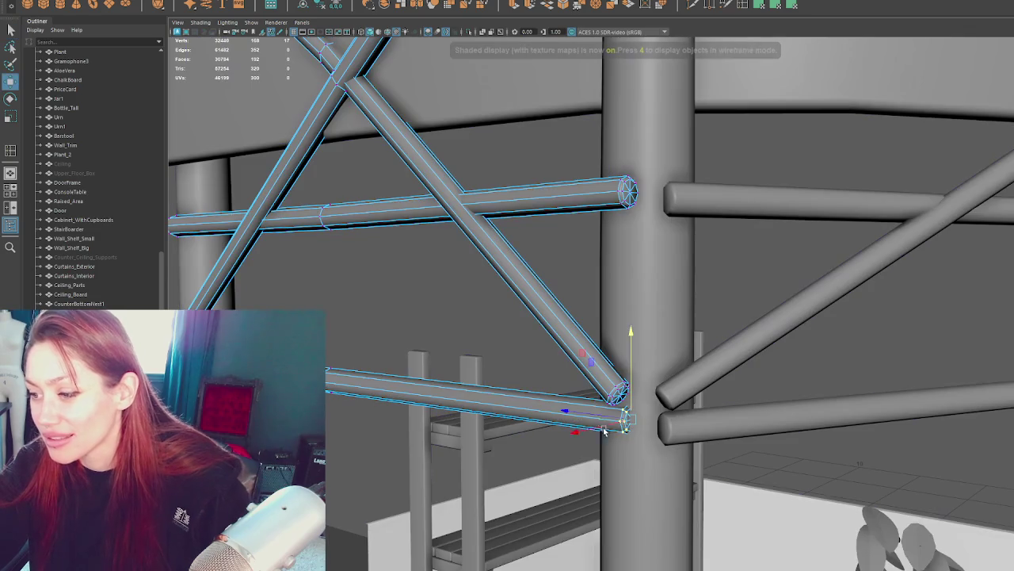
key(5)
key(w)
drag(600, 432, 591, 436)
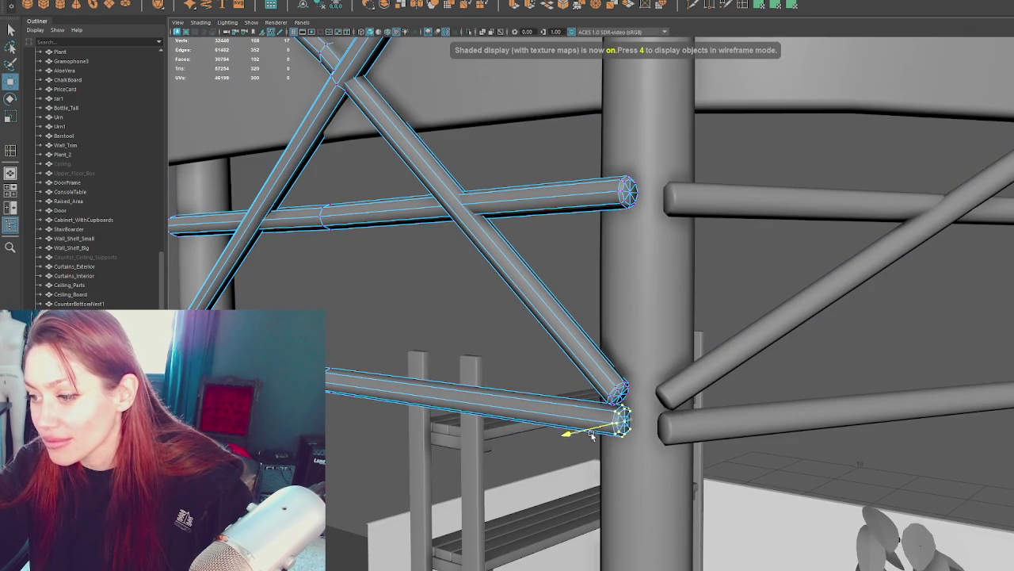
Step: Inspect the brace joints in wireframe and select the vertices at the strut end
mouse_move(435, 327)
alt+mouse_down()
mouse_move(580, 314)
mouse_move(780, 323)
mouse_move(850, 349)
alt+mouse_up()
alt+drag(723, 241, 661, 209)
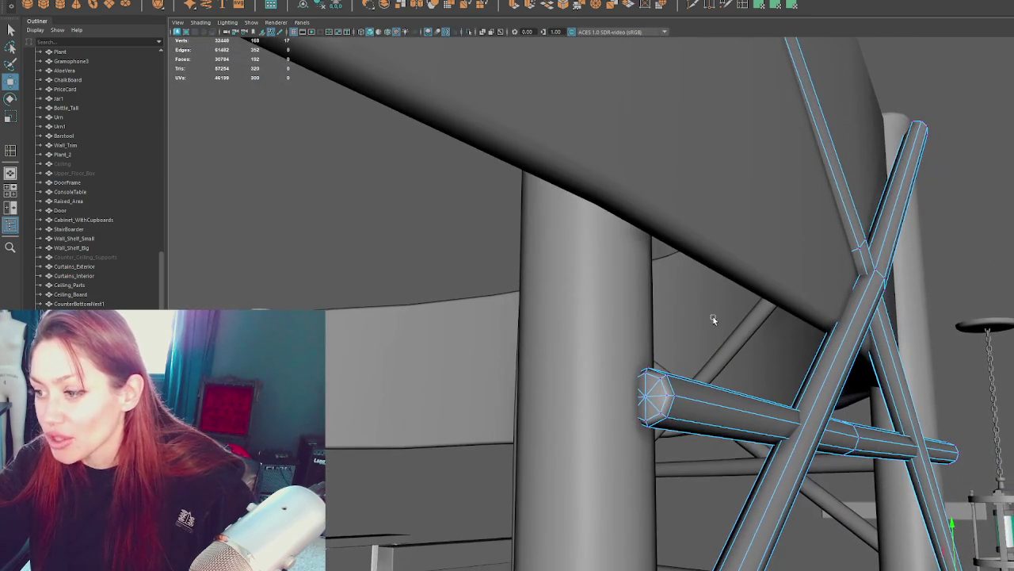
key(4)
mouse_move(686, 307)
mouse_down()
mouse_move(633, 467)
mouse_move(607, 143)
mouse_move(651, 353)
mouse_move(682, 299)
mouse_move(658, 380)
mouse_move(639, 404)
mouse_move(640, 474)
mouse_move(494, 222)
mouse_move(811, 306)
mouse_move(768, 296)
mouse_move(768, 439)
mouse_up()
key(6)
key(4)
key(6)
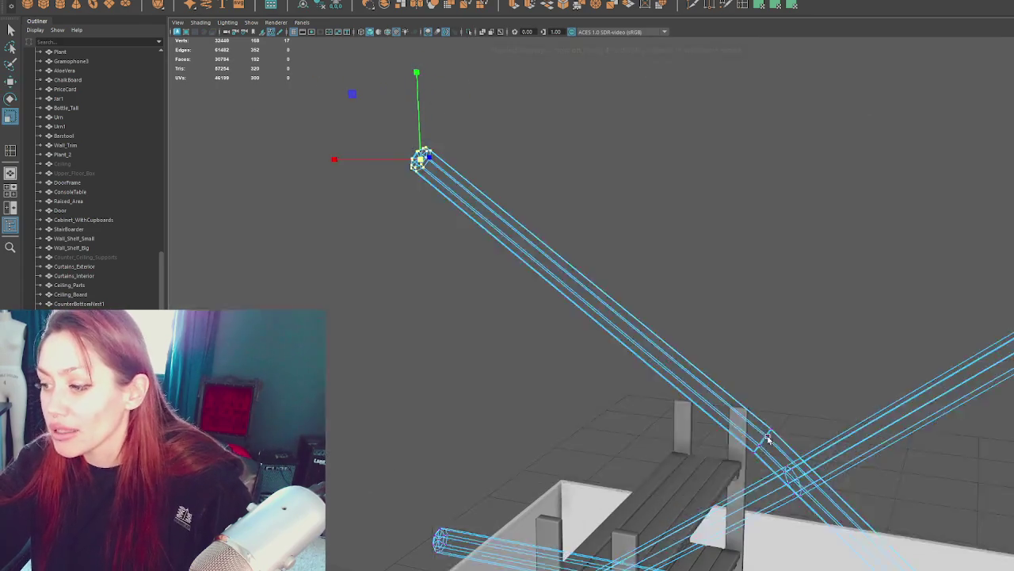
Step: Reselect the diagonal strut objects in vertex mode with the Move tool ready
key(4)
click(729, 458)
click(764, 440)
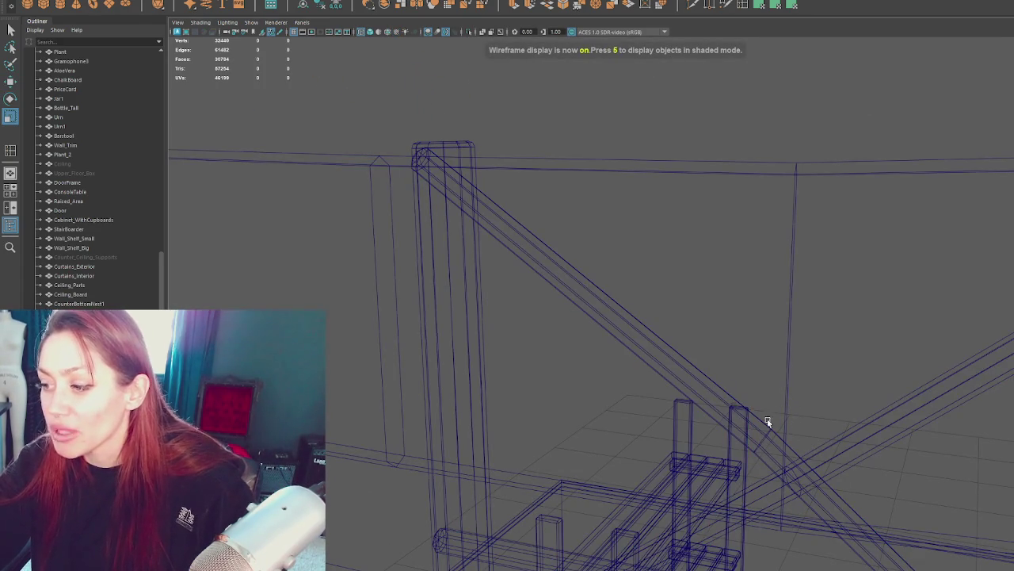
click(768, 422)
right_drag(763, 109, 691, 93)
key(6)
mouse_move(789, 419)
alt+mouse_down()
mouse_move(620, 270)
mouse_move(643, 298)
alt+mouse_up()
key(w)
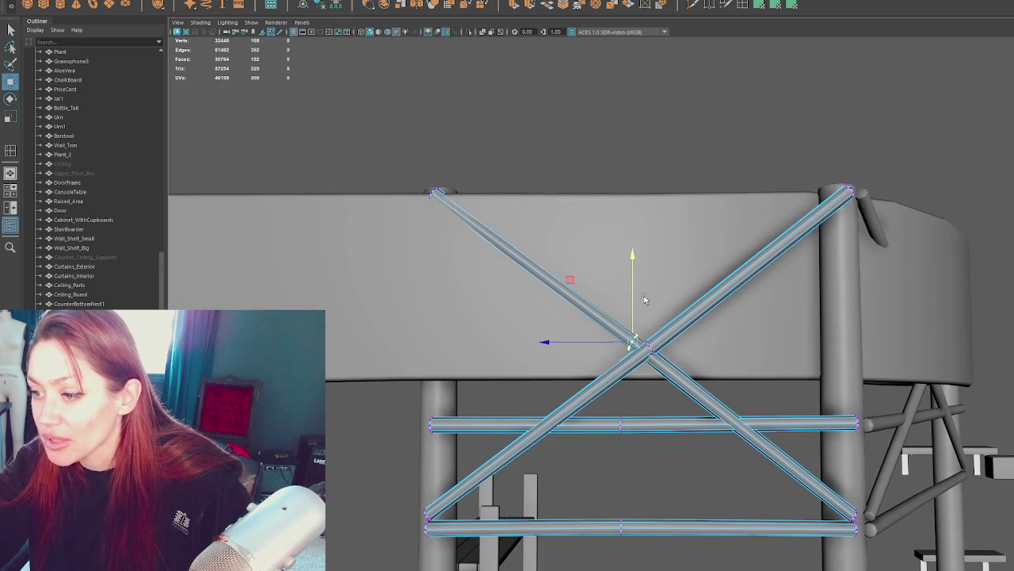
Step: Duplicate the finished brace struts with Ctrl+D and move the copy left into the next bay
scroll(650, 309, down, 1)
click(629, 85)
mouse_move(627, 84)
alt+mouse_down()
mouse_move(809, 224)
mouse_move(735, 273)
alt+mouse_up()
click(735, 273)
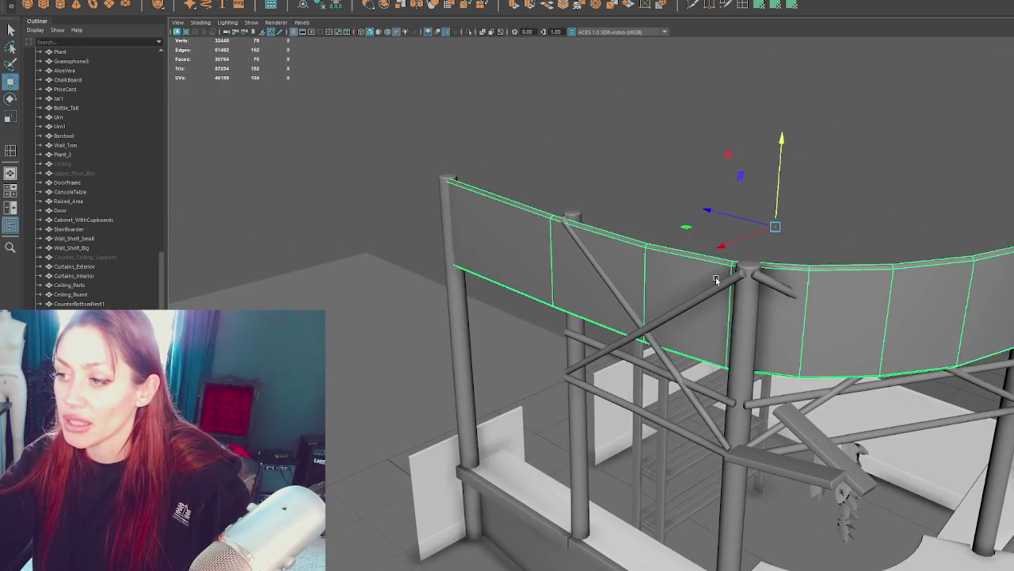
key(ctrl+d)
drag(584, 330, 361, 332)
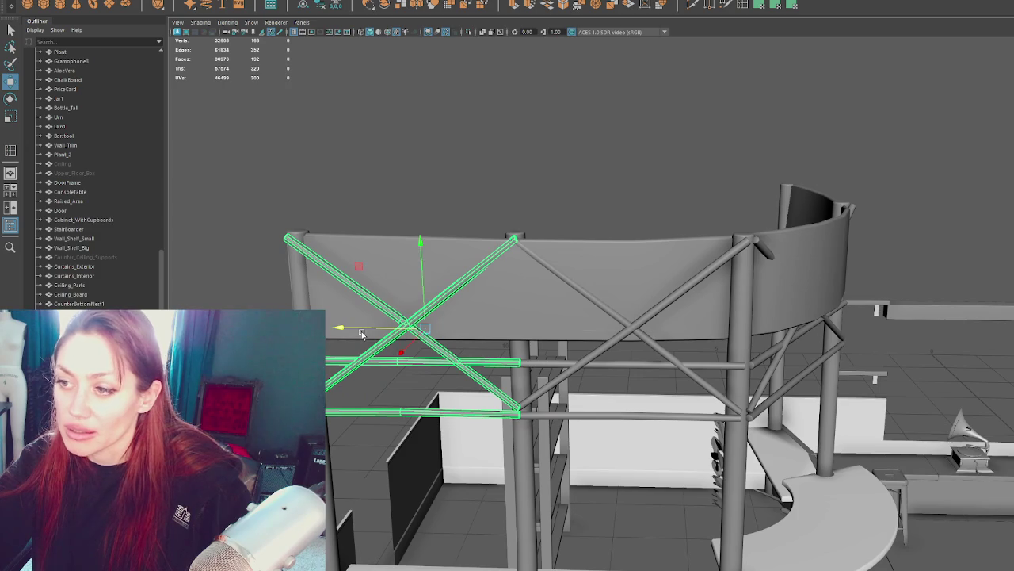
alt+middle_drag(361, 331, 778, 338)
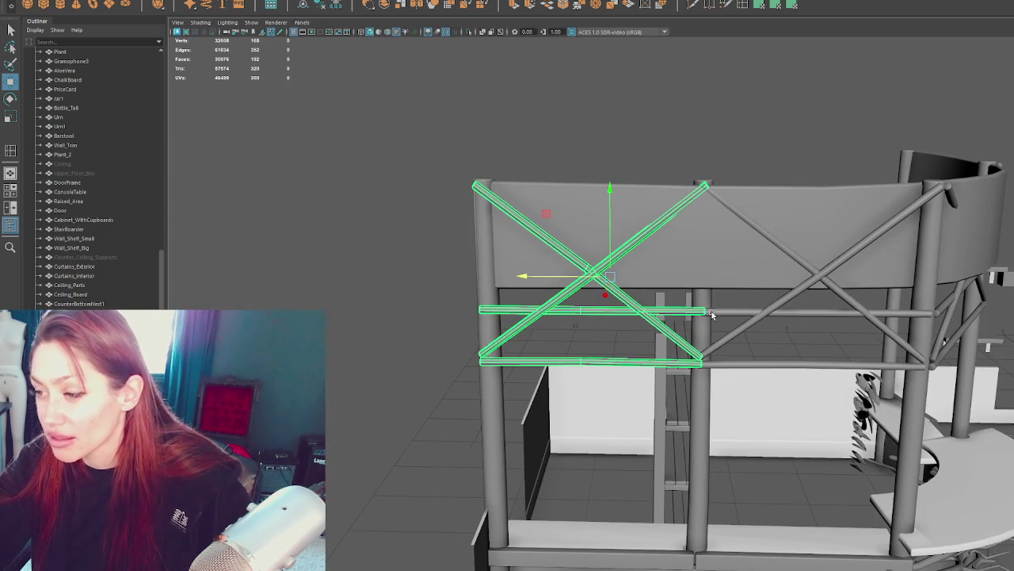
Step: Nudge the copied struts' left-end vertices right onto the post
click(712, 315)
key(F8)
drag(620, 107, 729, 426)
drag(663, 282, 666, 278)
alt+middle_drag(666, 278, 586, 274)
key(F8)
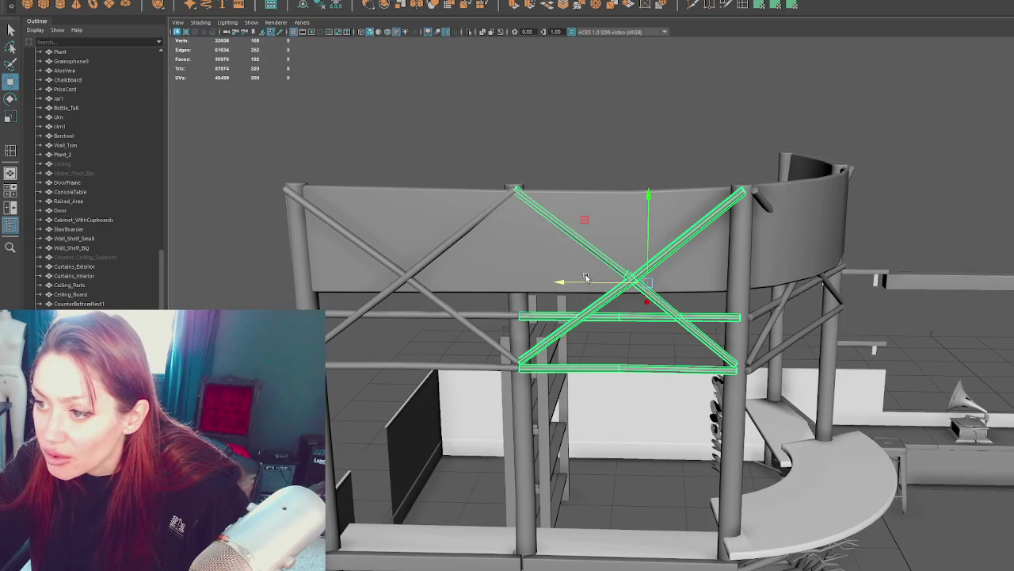
Step: Select the left X-brace's right-end vertices to fit it to its post
click(433, 254)
alt+middle_drag(433, 255, 640, 278)
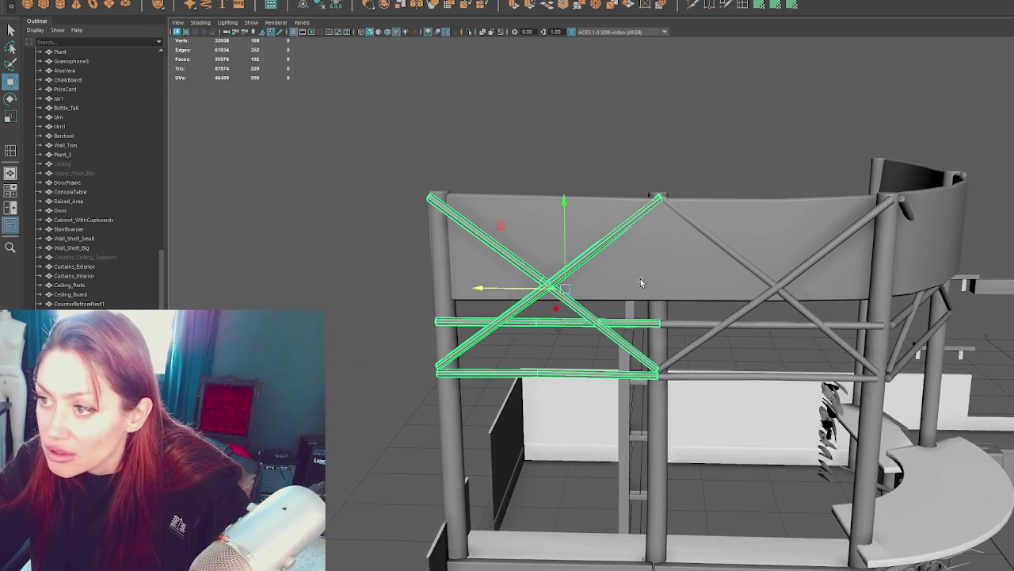
key(F8)
drag(709, 114, 634, 451)
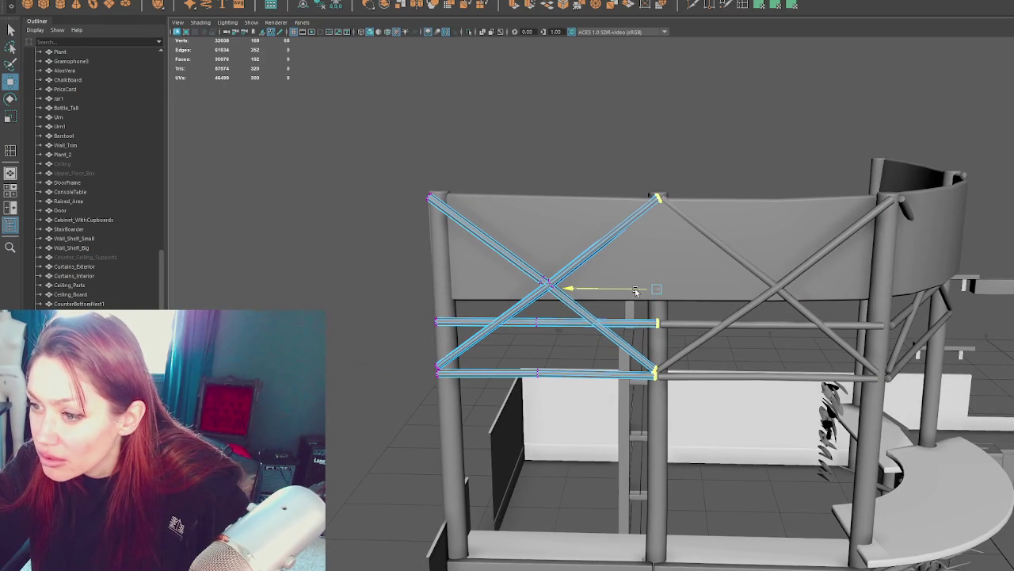
key(F8)
mouse_move(618, 125)
alt+mouse_down()
mouse_move(657, 211)
mouse_move(607, 215)
mouse_move(624, 227)
mouse_move(561, 285)
mouse_move(627, 292)
mouse_move(552, 283)
mouse_move(590, 258)
alt+mouse_up()
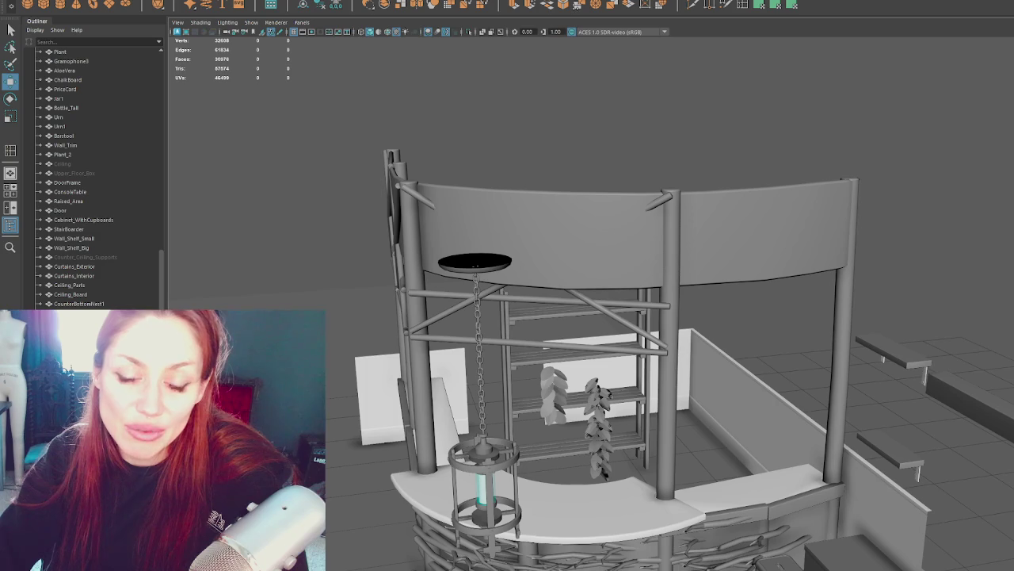
click(611, 256)
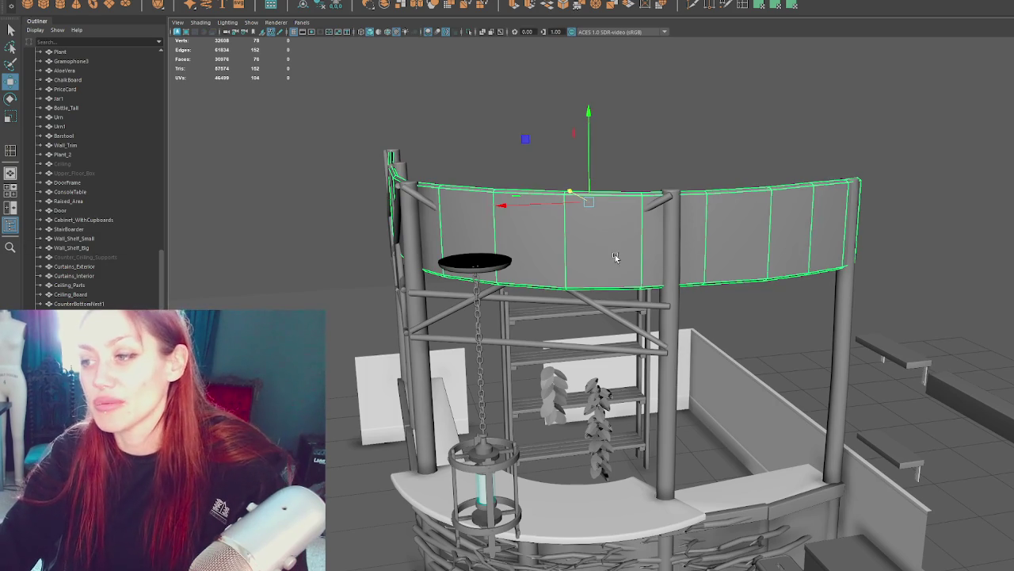
Step: Frame the cross braces and pick the left braces' end and corner vertices in vertex mode
click(670, 204)
scroll(740, 256, up, 3)
scroll(786, 233, up, 3)
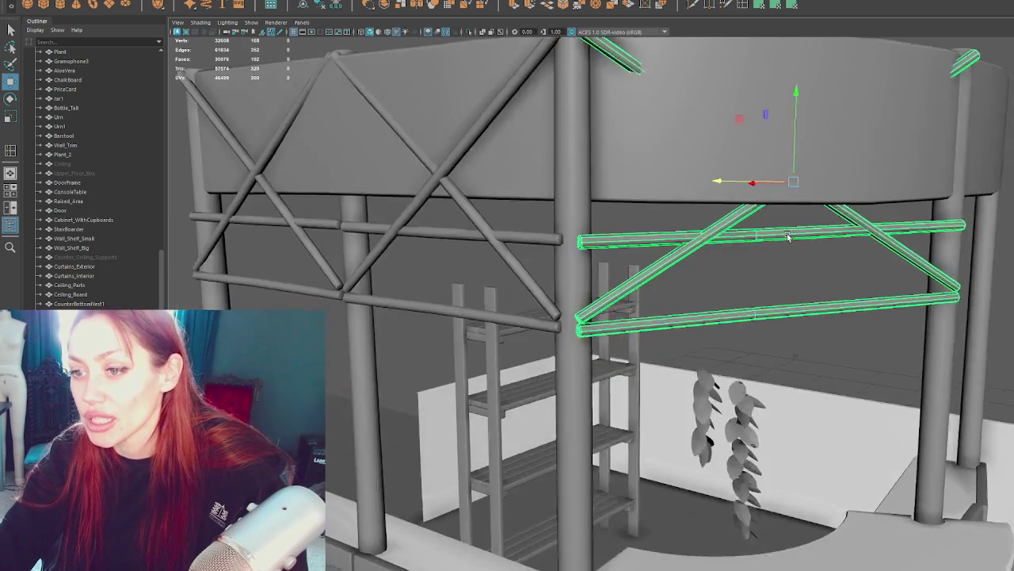
scroll(793, 235, up, 2)
mouse_move(792, 236)
alt+mouse_down()
mouse_move(828, 229)
mouse_move(758, 229)
mouse_move(839, 232)
alt+mouse_up()
key(f)
click(428, 265)
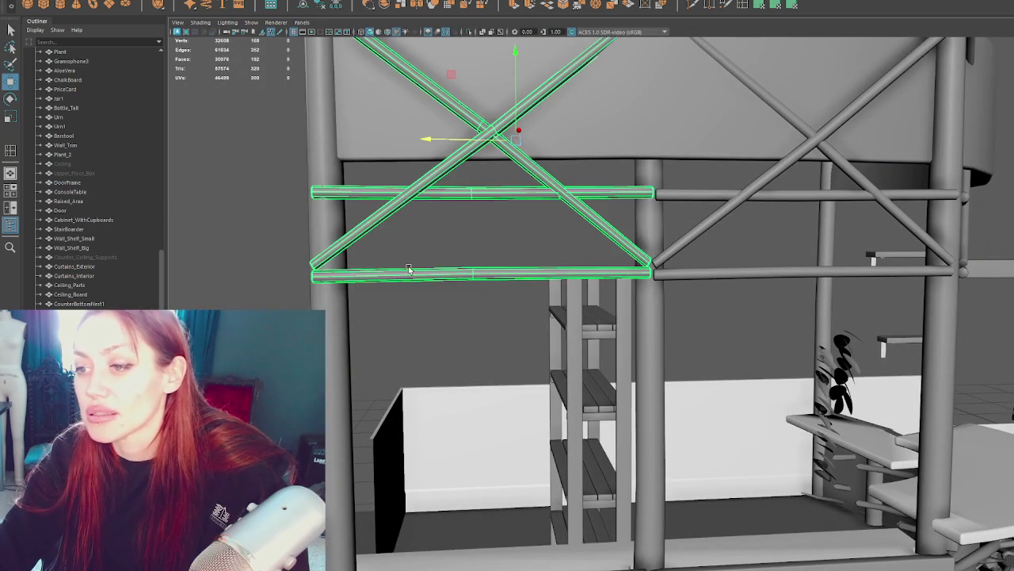
right_drag(274, 238, 206, 238)
click(472, 248)
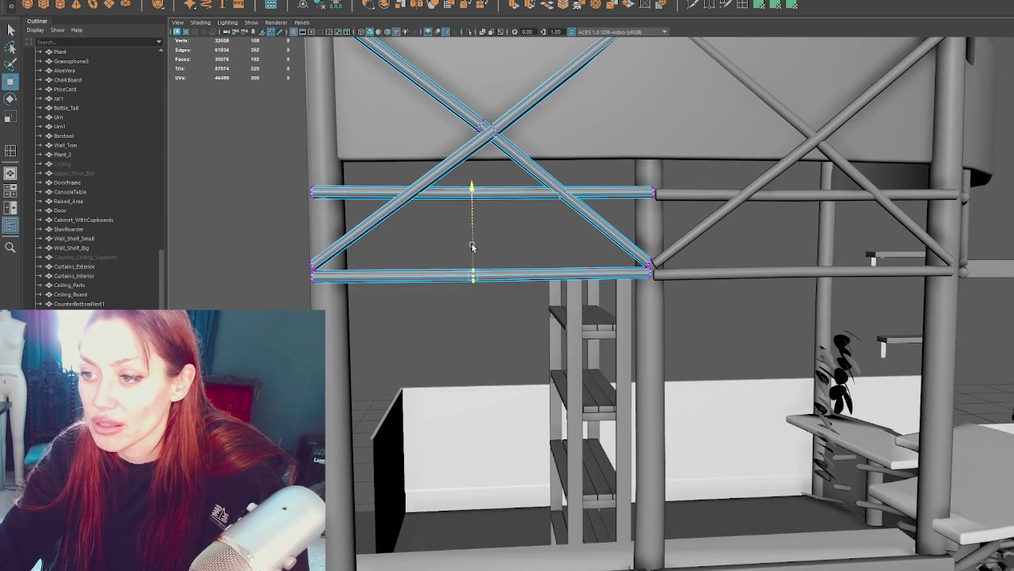
click(649, 269)
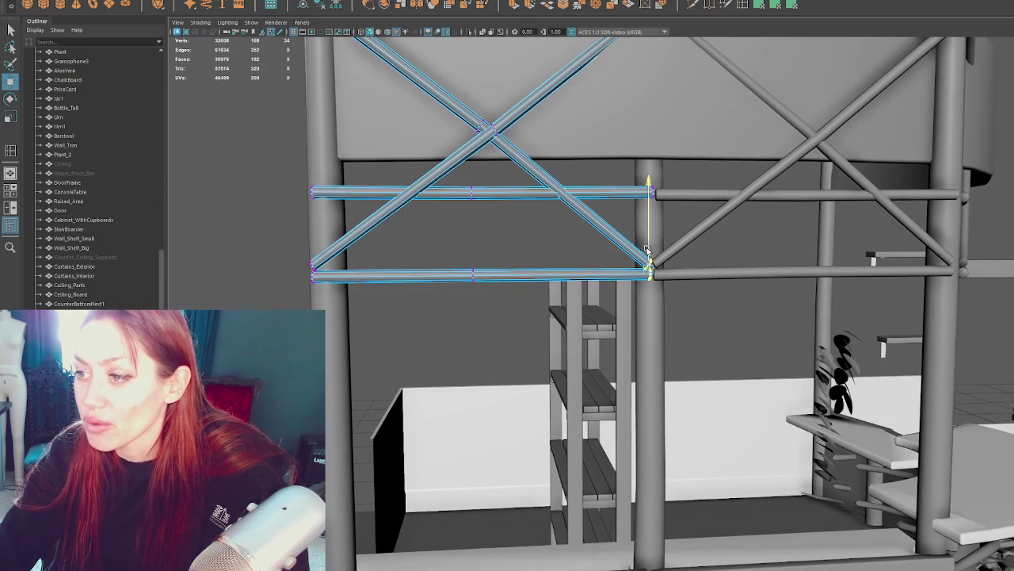
click(313, 271)
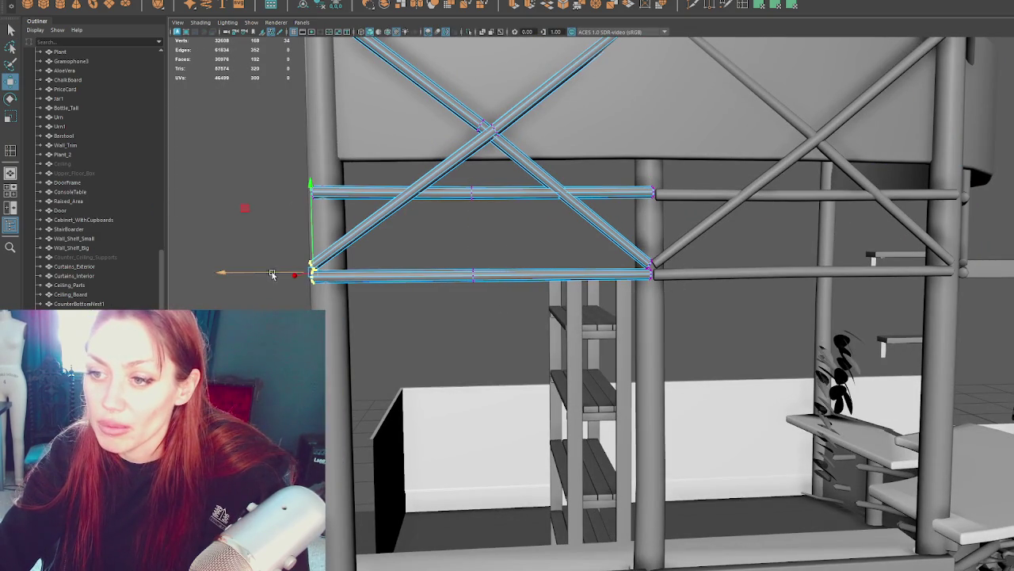
click(311, 183)
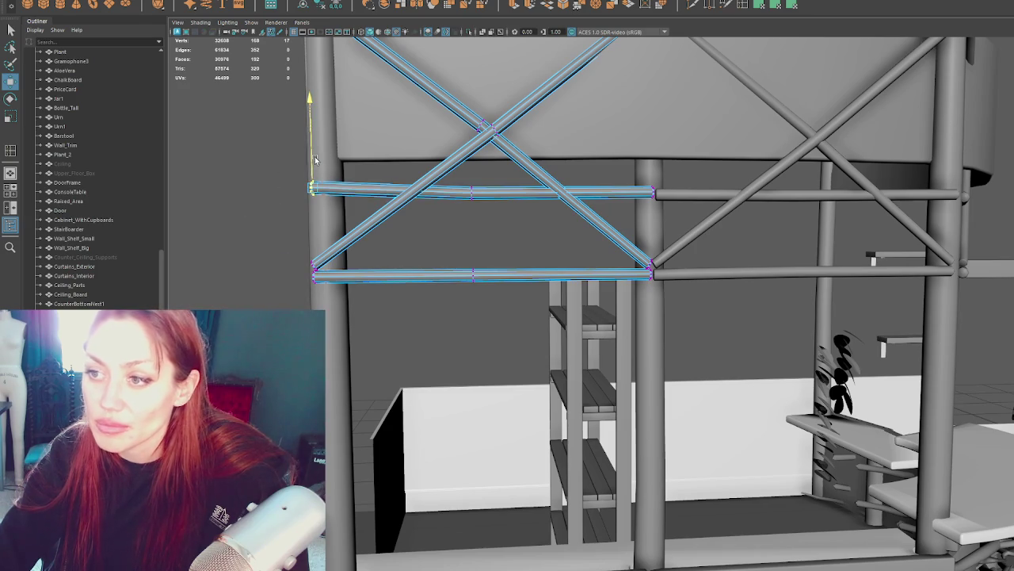
Step: Lengthen the top beam so its end reaches the column, then shift the mid-beam vertices slightly
click(475, 167)
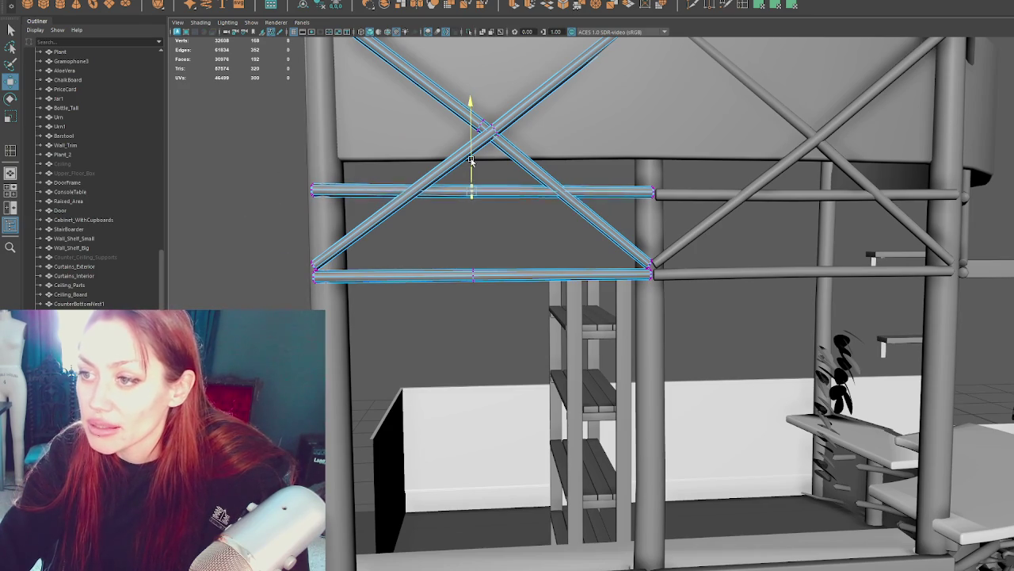
mouse_move(478, 166)
mouse_down()
mouse_move(327, 158)
mouse_move(498, 188)
mouse_move(604, 222)
mouse_move(697, 169)
mouse_up()
scroll(327, 159, down, 3)
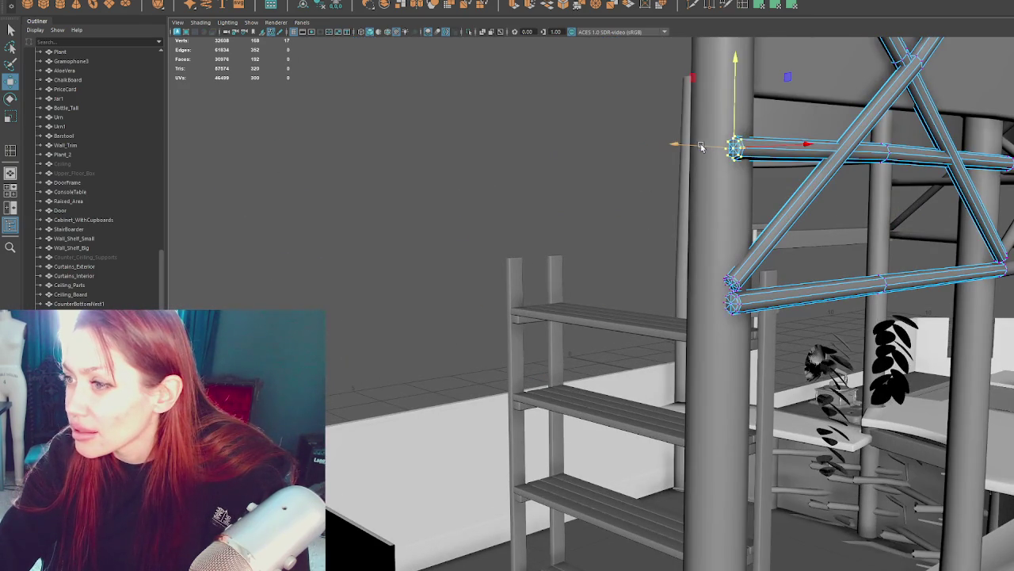
mouse_move(702, 144)
alt+mouse_down()
mouse_move(788, 163)
mouse_move(553, 252)
mouse_move(654, 257)
mouse_move(708, 214)
mouse_move(675, 233)
alt+mouse_up()
key(f)
mouse_move(564, 333)
mouse_down()
mouse_move(578, 316)
mouse_move(708, 280)
mouse_move(672, 283)
mouse_move(617, 300)
mouse_move(827, 283)
mouse_up()
click(493, 299)
mouse_move(493, 261)
mouse_down()
mouse_move(491, 273)
mouse_move(579, 214)
mouse_move(563, 292)
mouse_up()
Step: Lower the diagonals' crossing vertex and rotate the diagonal's top corner to sit on the post
key(4)
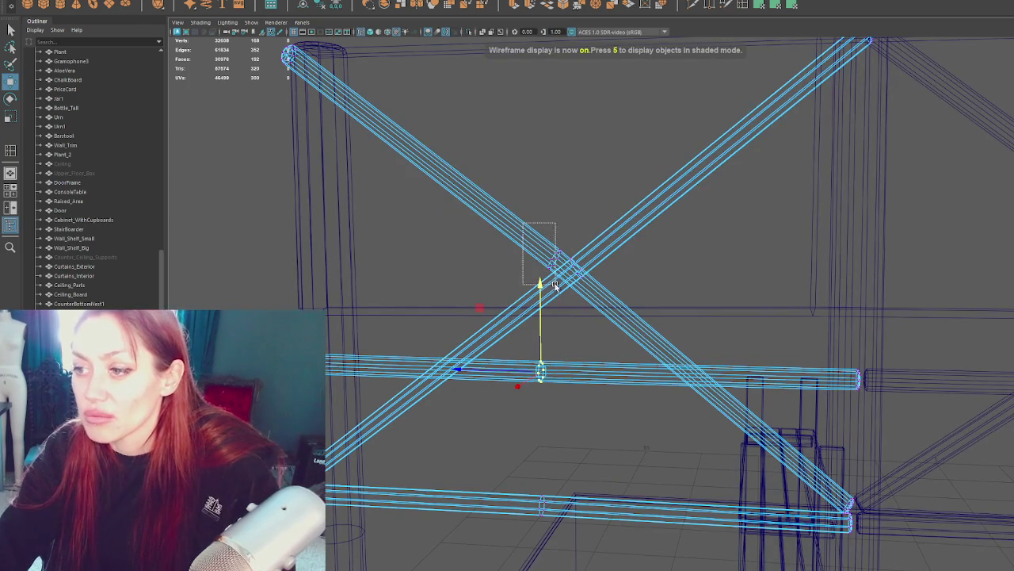
key(5)
drag(555, 226, 554, 230)
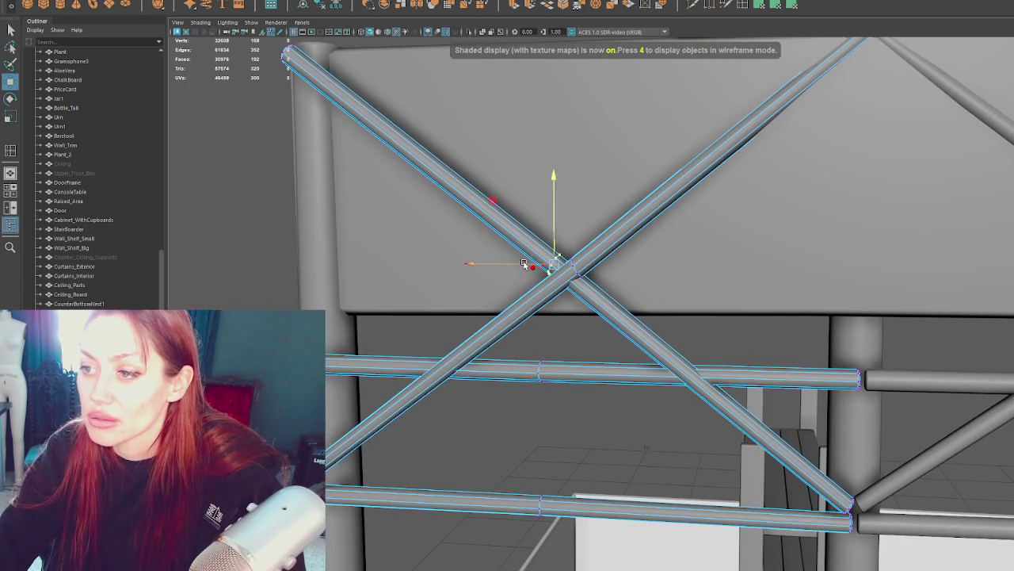
mouse_move(524, 264)
alt+mouse_down()
mouse_move(468, 195)
mouse_move(465, 109)
alt+mouse_up()
click(388, 156)
key(e)
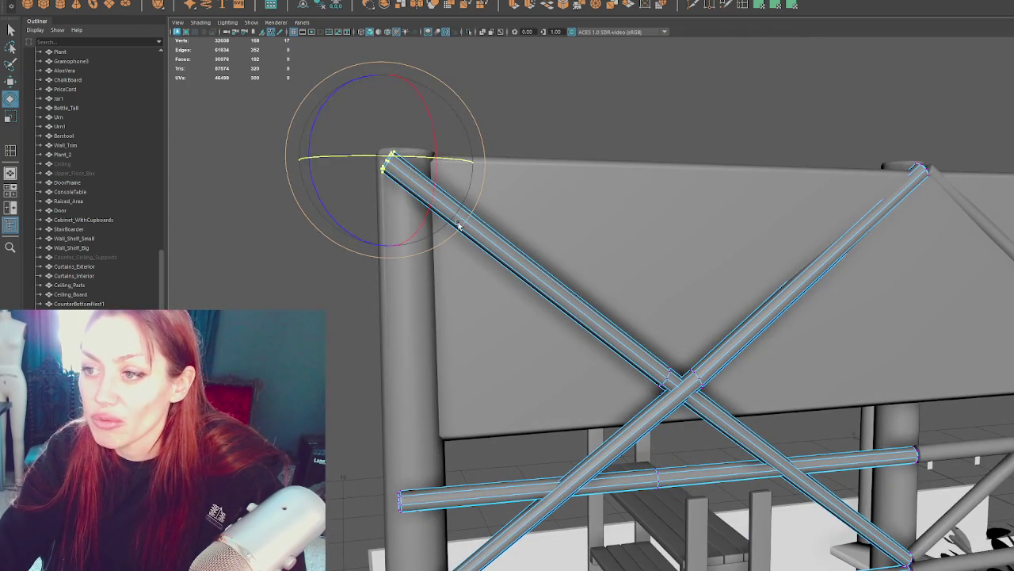
mouse_move(367, 240)
mouse_down()
mouse_move(356, 240)
mouse_move(455, 238)
mouse_up()
drag(607, 113, 677, 229)
key(w)
key(e)
mouse_move(784, 90)
mouse_down()
mouse_move(777, 82)
mouse_move(706, 164)
mouse_up()
key(w)
Step: Select the cross-brace pipe group's end vertices and flatten the pipe end cap
right_drag(566, 124, 611, 90)
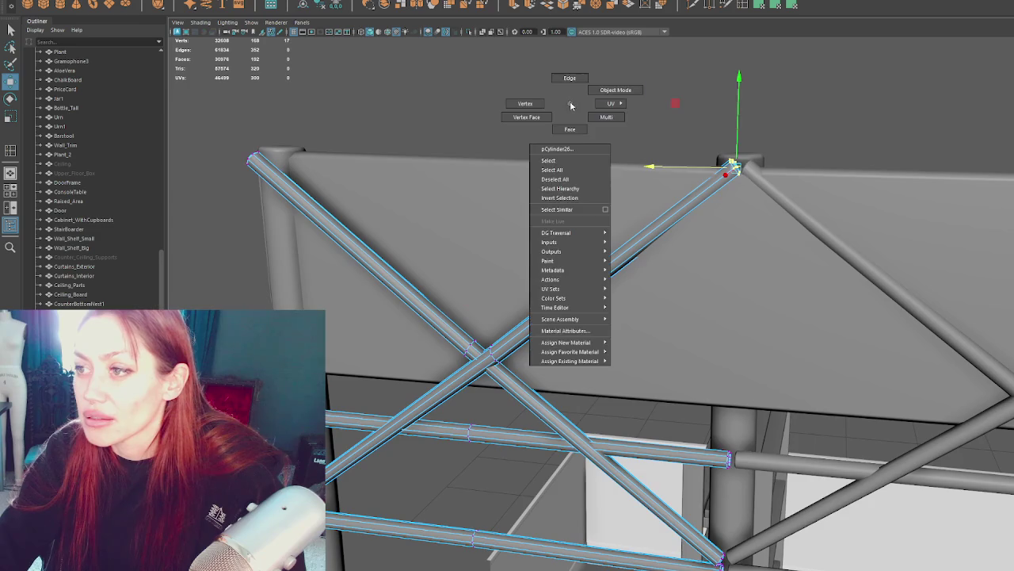
alt+drag(778, 87, 718, 99)
mouse_move(679, 284)
alt+mouse_down()
mouse_move(446, 245)
mouse_move(554, 317)
alt+mouse_up()
click(586, 380)
alt+drag(587, 381, 655, 323)
click(655, 324)
mouse_move(608, 350)
alt+mouse_down()
mouse_move(548, 334)
mouse_move(397, 351)
mouse_move(578, 315)
alt+mouse_up()
right_drag(579, 315, 679, 356)
key(f)
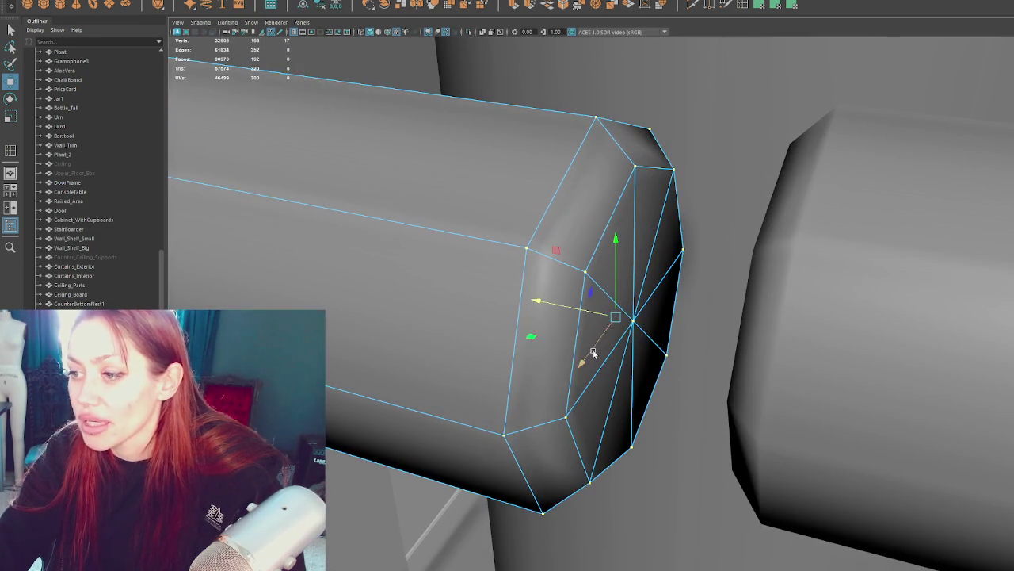
key(ctrl+z)
key(ctrl+z)
key(ctrl+z)
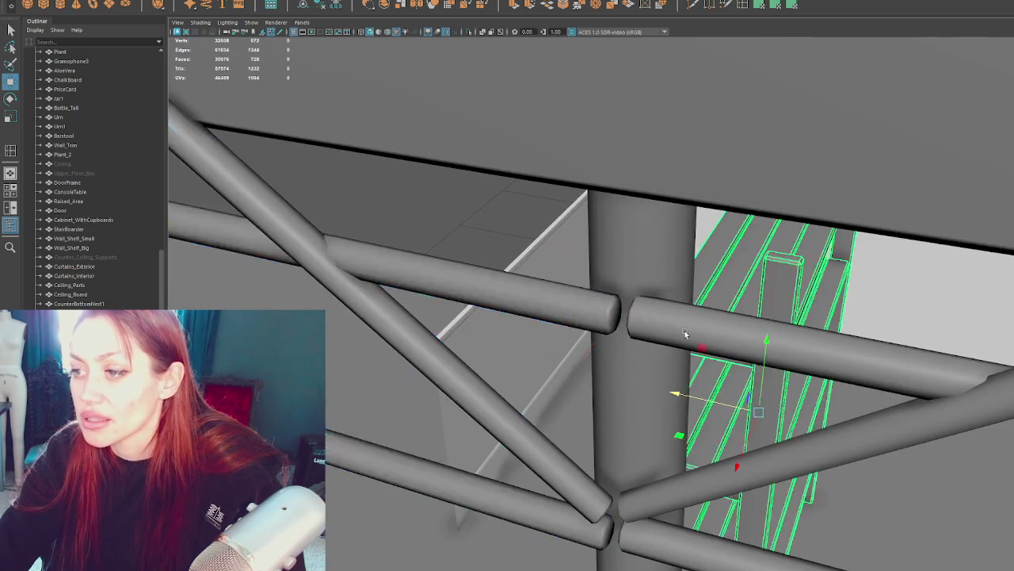
Step: Nudge the horizontal pipes' end vertices along Y so they butt against the column
alt+drag(686, 333, 603, 317)
click(713, 293)
key(f)
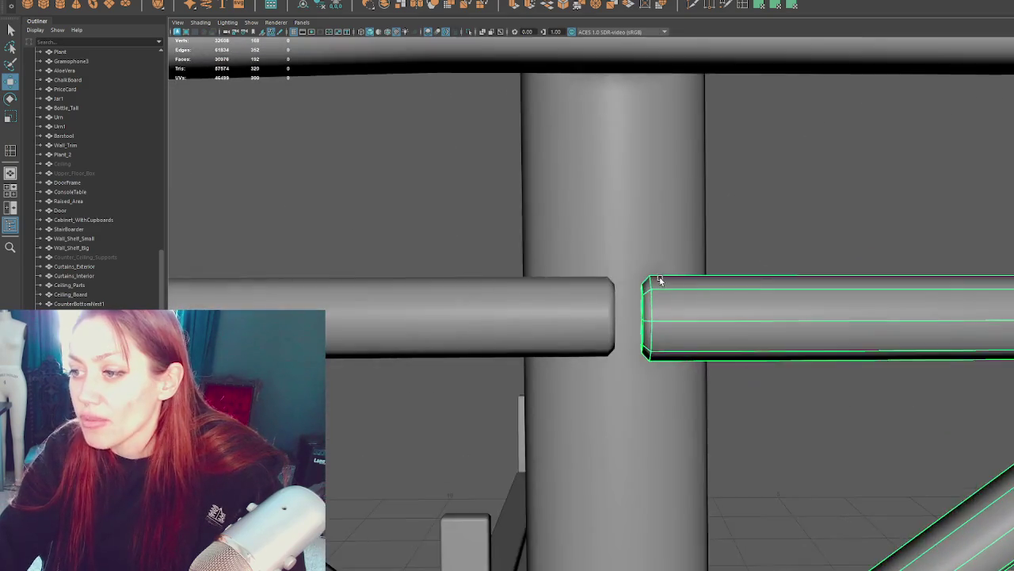
scroll(660, 280, down, 5)
right_drag(713, 230, 680, 229)
drag(581, 363, 626, 292)
click(554, 313)
scroll(446, 264, down, 3)
key(F9)
drag(634, 340, 544, 276)
middle_drag(634, 307, 618, 301)
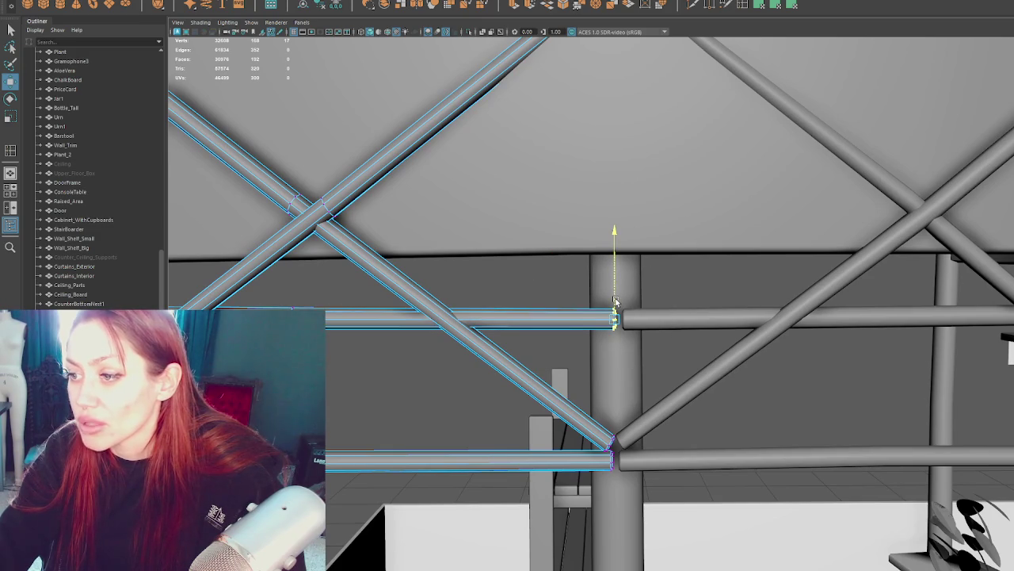
scroll(618, 301, down, 3)
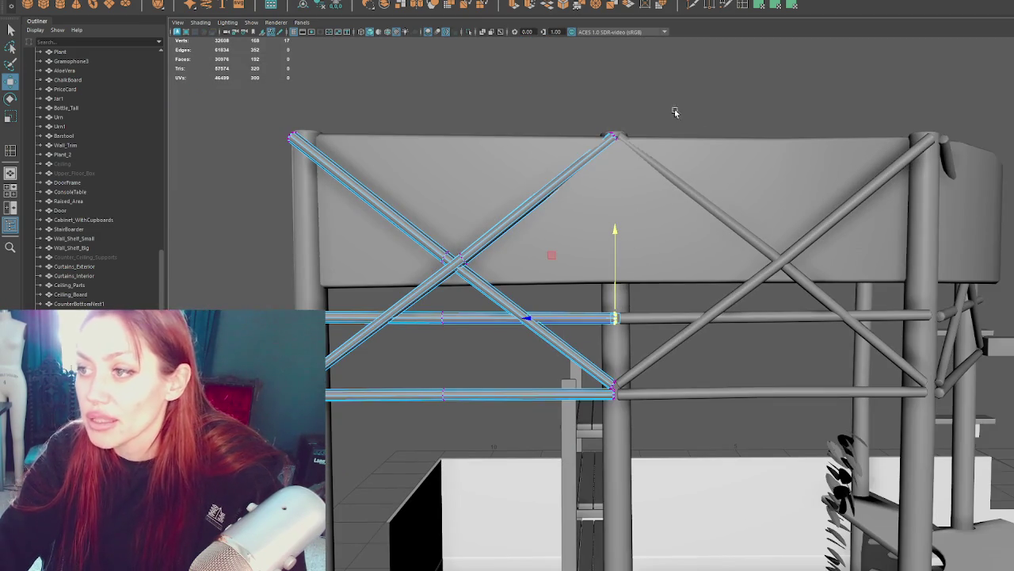
scroll(685, 117, down, 2)
alt+drag(689, 118, 517, 272)
click(517, 272)
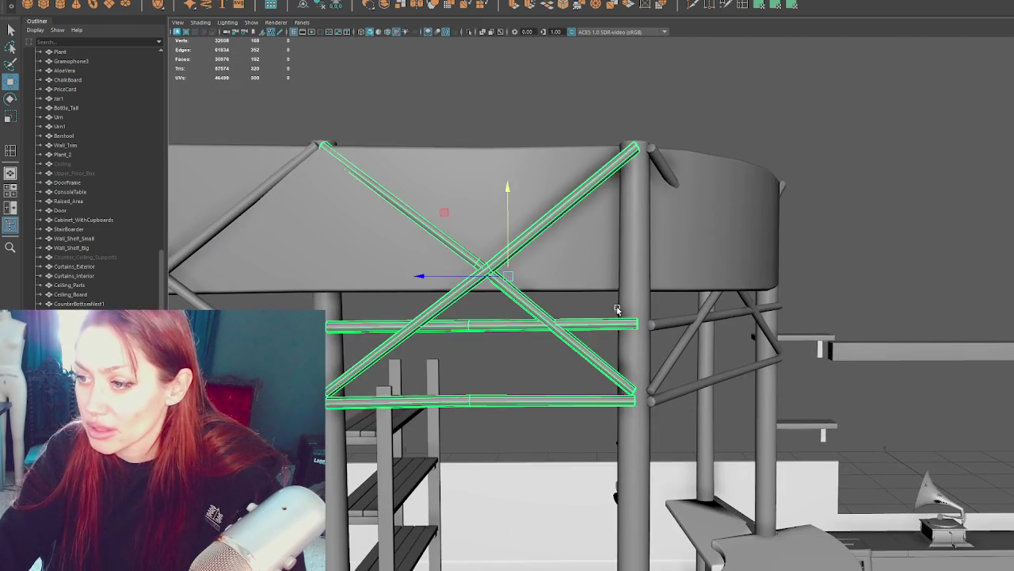
Step: Move and rotate the X-brace panel into place between the right-side posts of the curved wall
scroll(618, 312, up, 3)
mouse_move(618, 312)
alt+mouse_down()
mouse_move(539, 315)
mouse_move(554, 317)
alt+mouse_up()
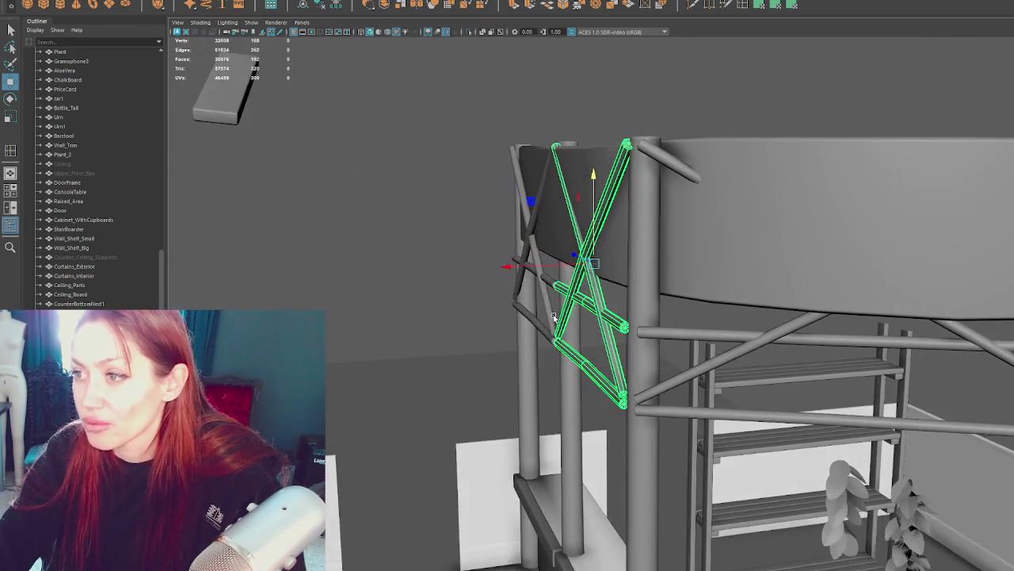
mouse_move(676, 169)
alt+mouse_down()
mouse_move(926, 260)
mouse_move(912, 252)
mouse_move(943, 190)
mouse_move(928, 245)
mouse_move(739, 251)
mouse_move(844, 234)
mouse_move(639, 256)
mouse_move(491, 353)
alt+mouse_up()
alt+drag(488, 395, 607, 400)
mouse_move(349, 378)
mouse_down()
mouse_move(607, 293)
mouse_move(913, 420)
mouse_up()
key(e)
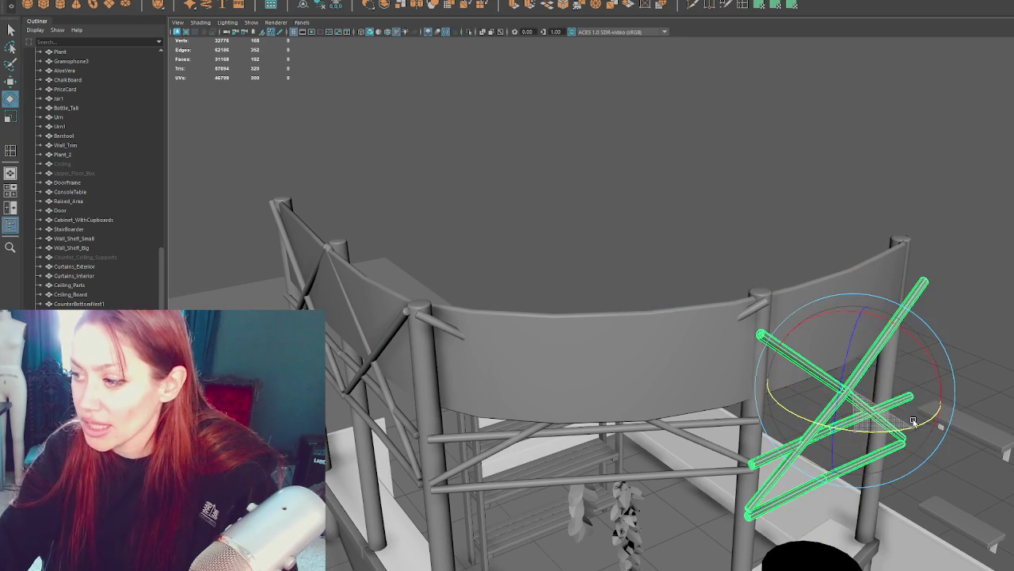
key(w)
mouse_move(829, 364)
mouse_down()
mouse_move(787, 352)
mouse_move(806, 374)
mouse_up()
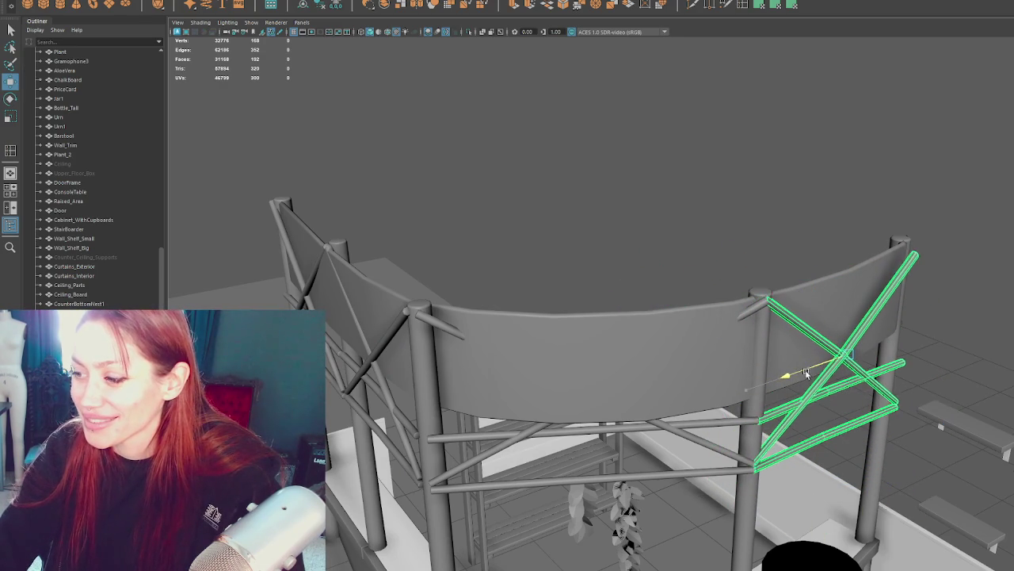
key(f)
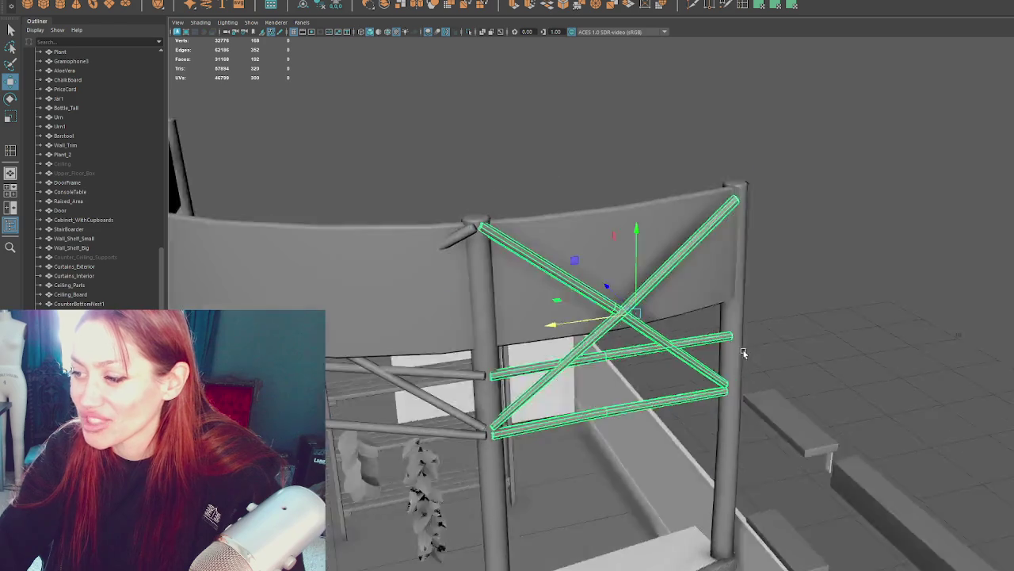
mouse_move(744, 352)
alt+mouse_down()
mouse_move(698, 354)
mouse_move(706, 365)
mouse_move(649, 394)
mouse_move(659, 373)
alt+mouse_up()
key(e)
key(w)
mouse_move(644, 325)
mouse_down()
mouse_move(799, 281)
mouse_move(730, 295)
mouse_up()
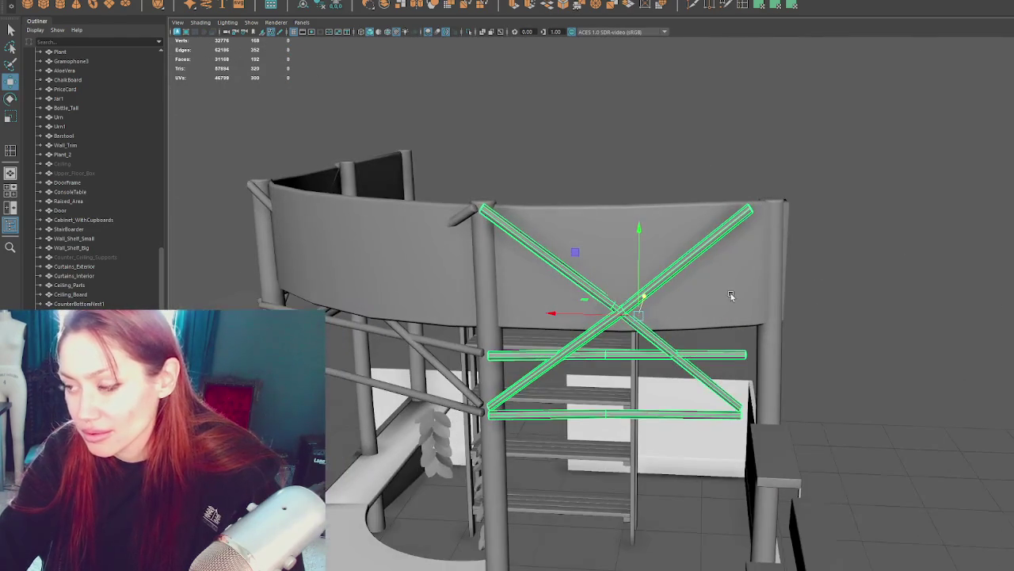
Step: Shift the cross's middle vertices slightly right, then return to object mode and deselect
right_drag(940, 136, 869, 127)
mouse_move(727, 153)
alt+mouse_down()
mouse_move(690, 325)
mouse_move(756, 328)
mouse_move(746, 371)
mouse_move(768, 367)
mouse_move(713, 349)
alt+mouse_up()
drag(584, 283, 645, 362)
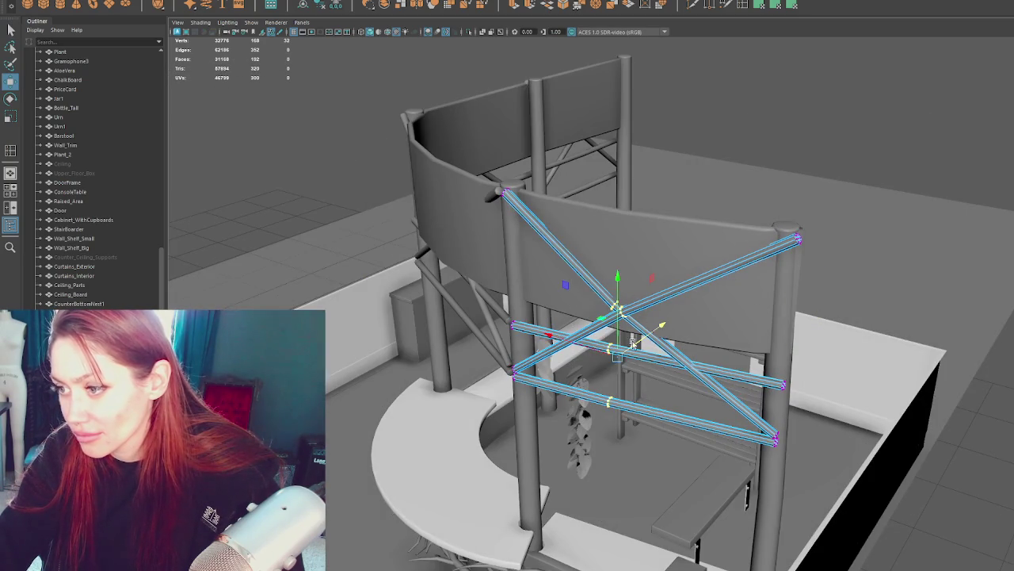
key(w)
mouse_move(626, 333)
mouse_down()
mouse_move(638, 277)
mouse_move(724, 301)
mouse_move(819, 260)
mouse_up()
key(F8)
click(906, 211)
scroll(285, 245, down, 5)
alt+drag(286, 245, 309, 254)
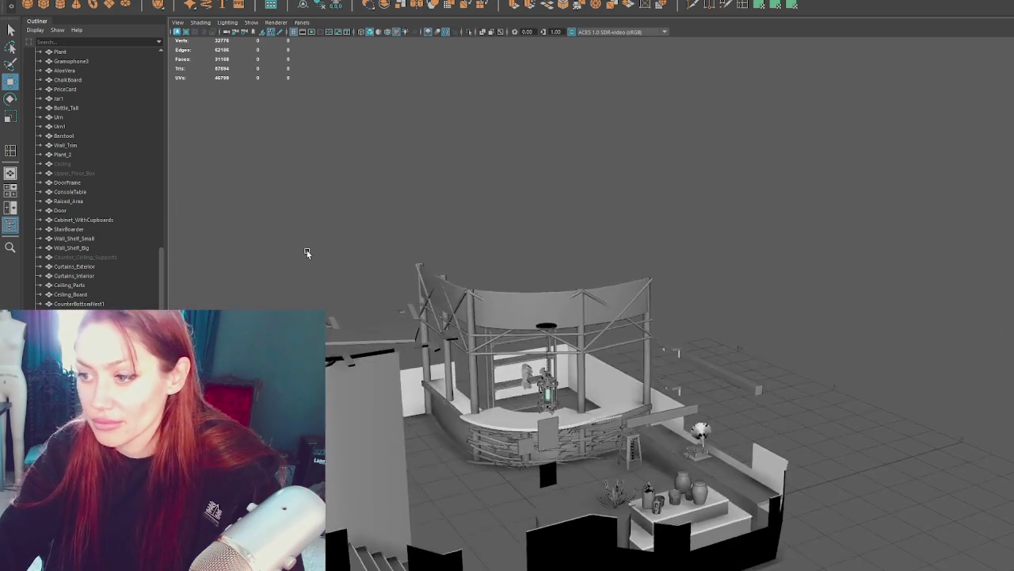
scroll(537, 319, up, 3)
alt+drag(537, 320, 528, 314)
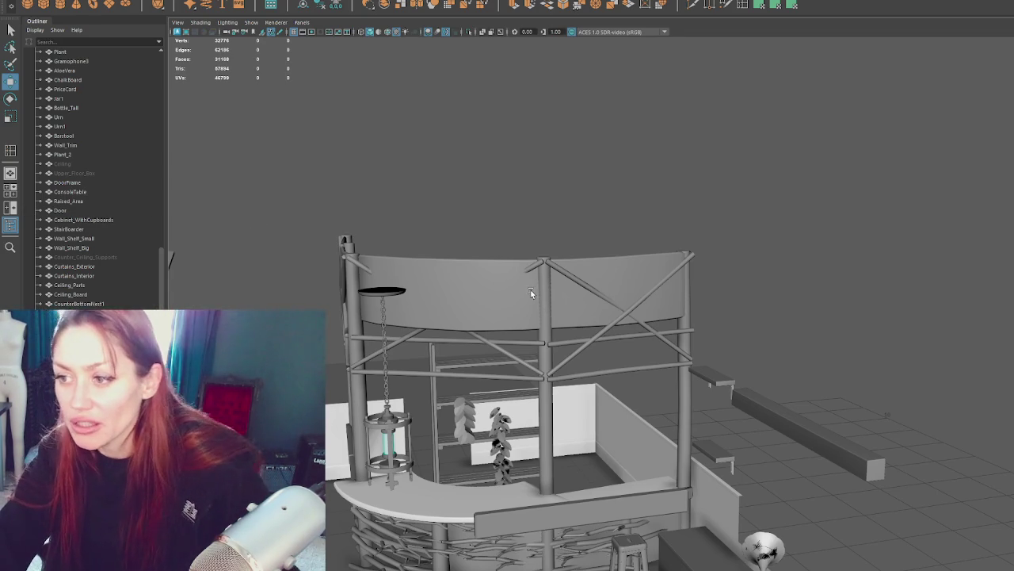
click(551, 263)
click(550, 263)
mouse_move(509, 170)
alt+mouse_down()
mouse_move(509, 268)
mouse_move(331, 298)
alt+mouse_up()
shift+click(509, 268)
shift+click(331, 298)
mouse_move(274, 253)
alt+mouse_down()
mouse_move(423, 279)
mouse_move(532, 328)
mouse_move(475, 292)
mouse_move(458, 292)
alt+mouse_up()
shift+click(423, 279)
right_drag(653, 218, 605, 218)
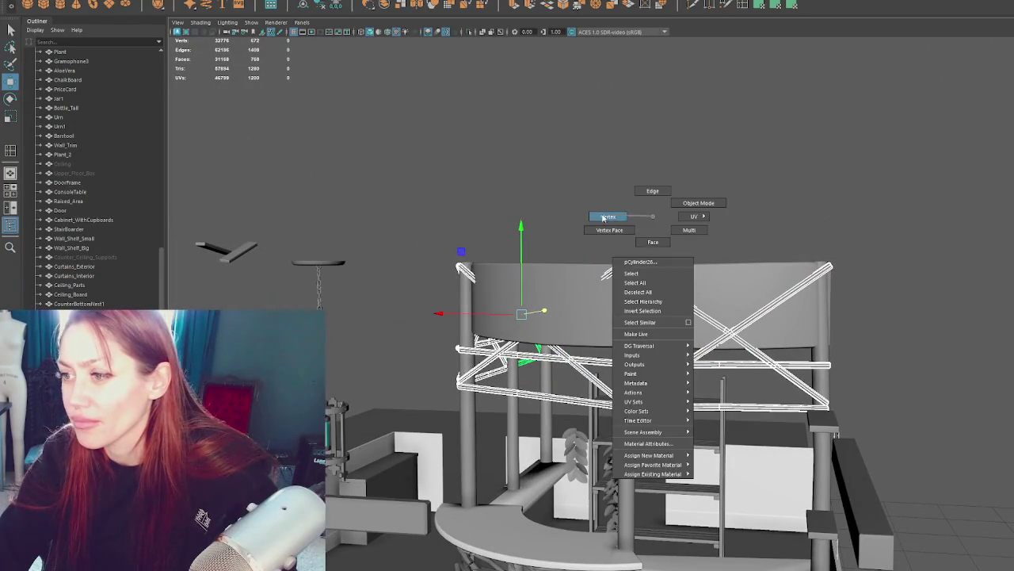
click(728, 327)
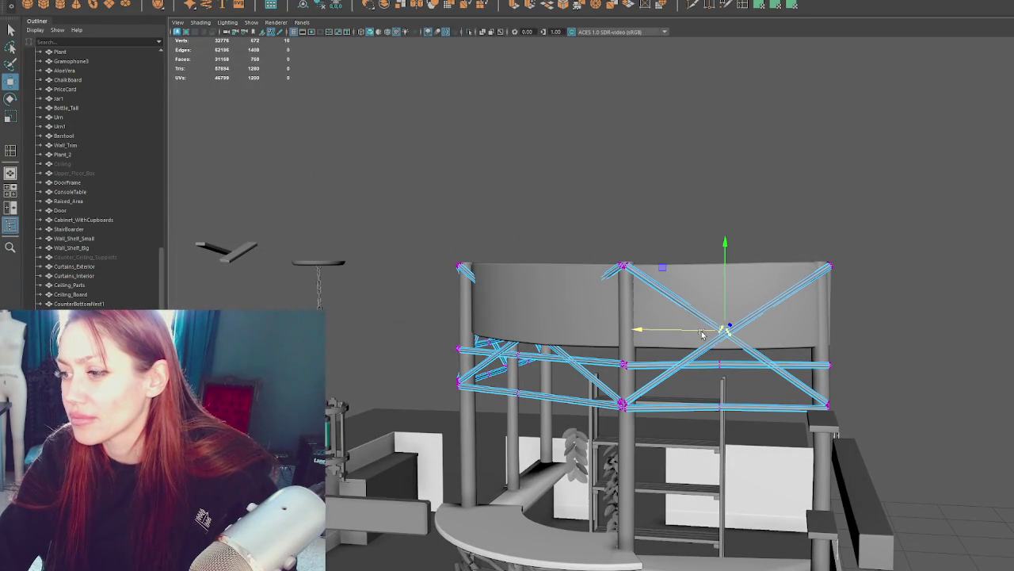
mouse_move(725, 309)
alt+mouse_down()
mouse_move(801, 309)
mouse_move(737, 337)
alt+mouse_up()
drag(716, 384, 717, 386)
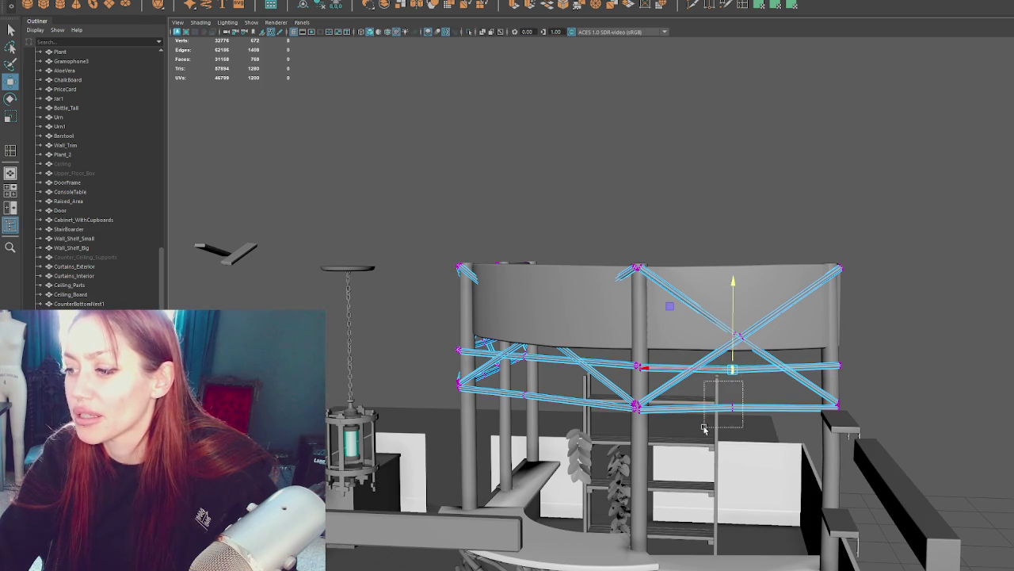
alt+right_drag(704, 429, 617, 349)
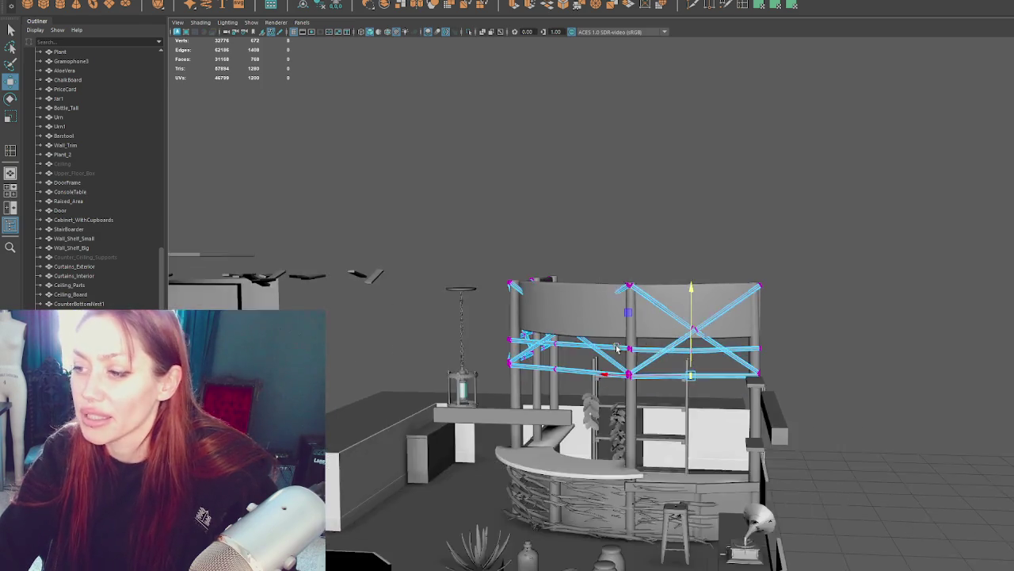
alt+middle_drag(617, 349, 734, 344)
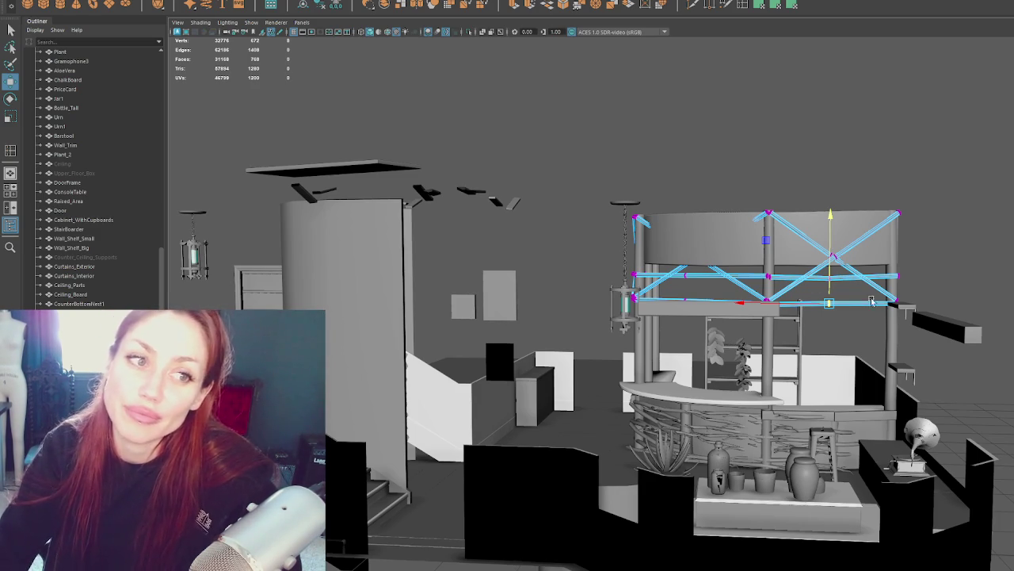
click(708, 136)
mouse_move(708, 136)
alt+mouse_down()
mouse_move(748, 287)
mouse_move(858, 291)
alt+mouse_up()
click(748, 287)
scroll(793, 286, up, 3)
scroll(861, 286, up, 3)
scroll(721, 284, up, 3)
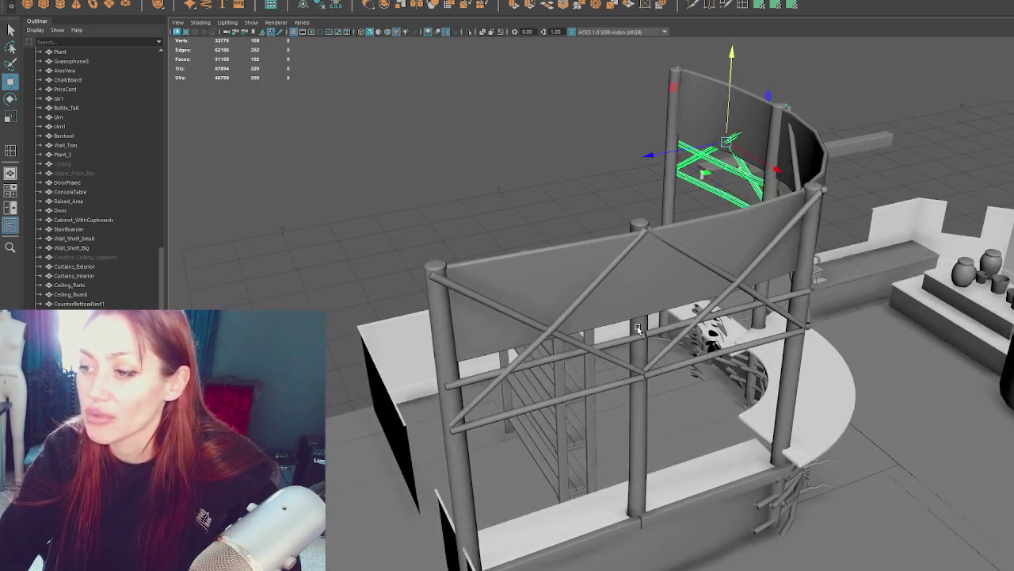
click(597, 341)
mouse_move(597, 341)
alt+mouse_down()
mouse_move(601, 331)
mouse_move(562, 331)
mouse_move(647, 320)
mouse_move(700, 277)
mouse_move(656, 279)
mouse_move(662, 297)
mouse_move(690, 298)
alt+mouse_up()
click(582, 325)
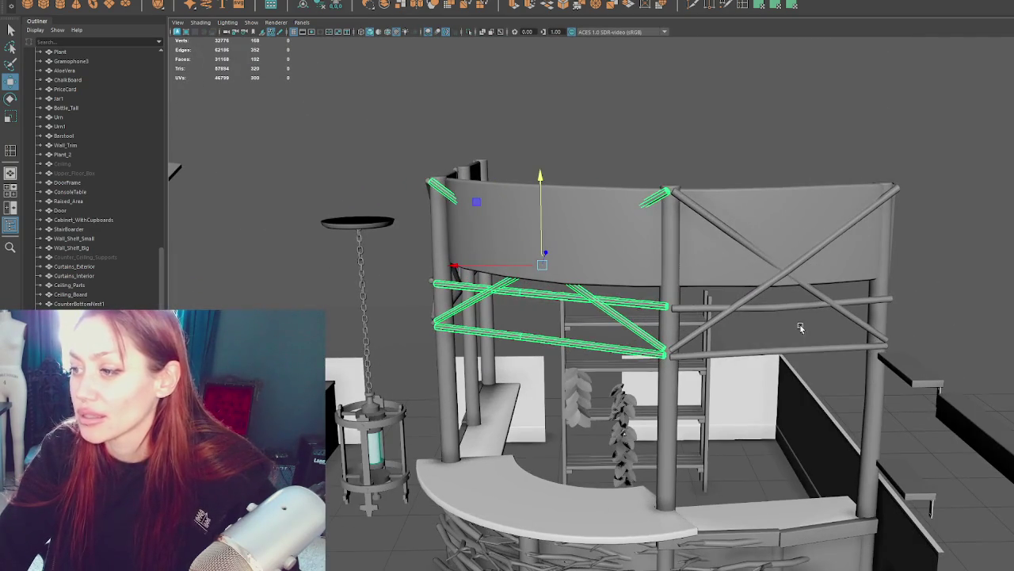
Step: Select the left railing beams and upper braces beneath the curved wall panel, checking them from several angles
alt+drag(801, 327, 987, 300)
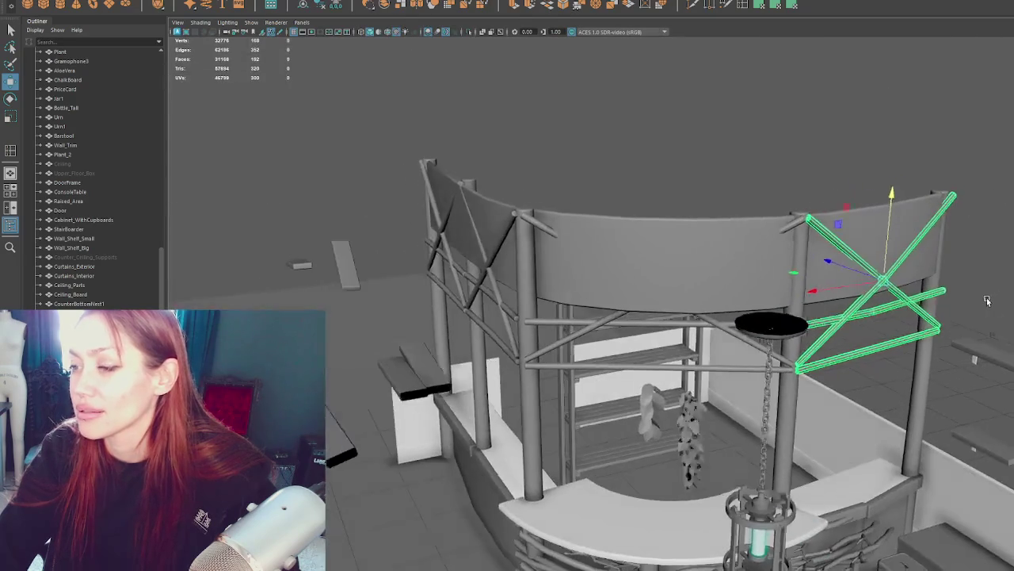
click(698, 262)
mouse_move(698, 262)
alt+mouse_down()
mouse_move(815, 294)
mouse_move(753, 325)
alt+mouse_up()
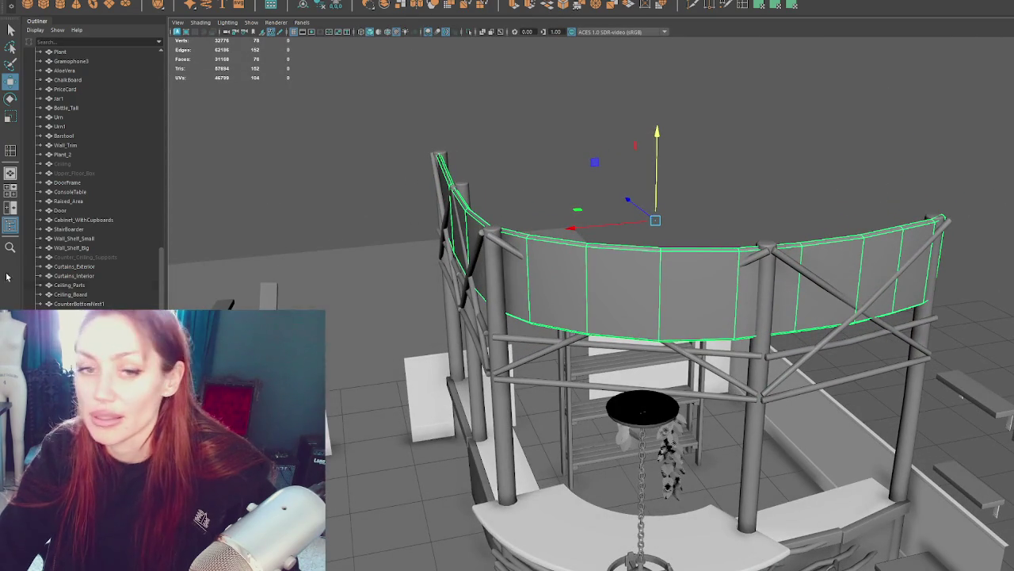
click(374, 161)
mouse_move(584, 229)
alt+mouse_down()
mouse_move(634, 199)
mouse_move(595, 290)
mouse_move(694, 323)
mouse_move(681, 350)
mouse_move(789, 370)
mouse_move(732, 324)
mouse_move(783, 294)
mouse_move(732, 302)
alt+mouse_up()
click(634, 199)
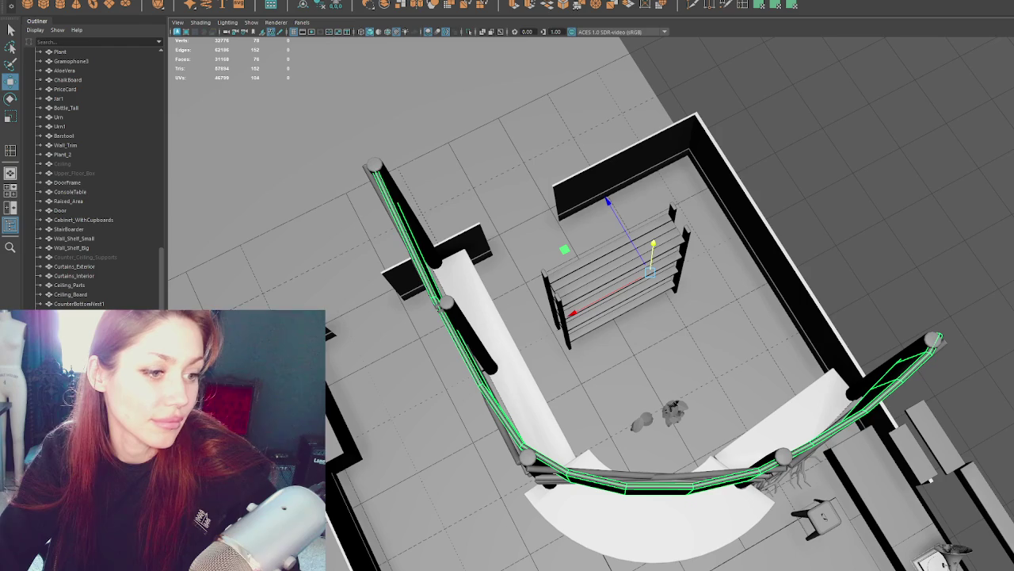
mouse_move(602, 317)
alt+mouse_down()
mouse_move(577, 242)
mouse_move(666, 303)
alt+mouse_up()
scroll(577, 243, up, 3)
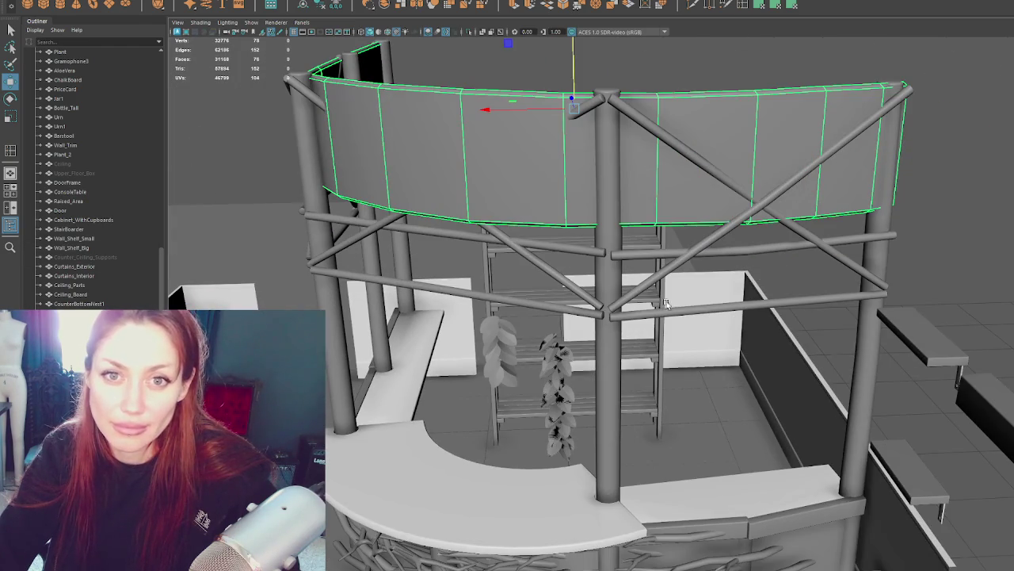
click(572, 311)
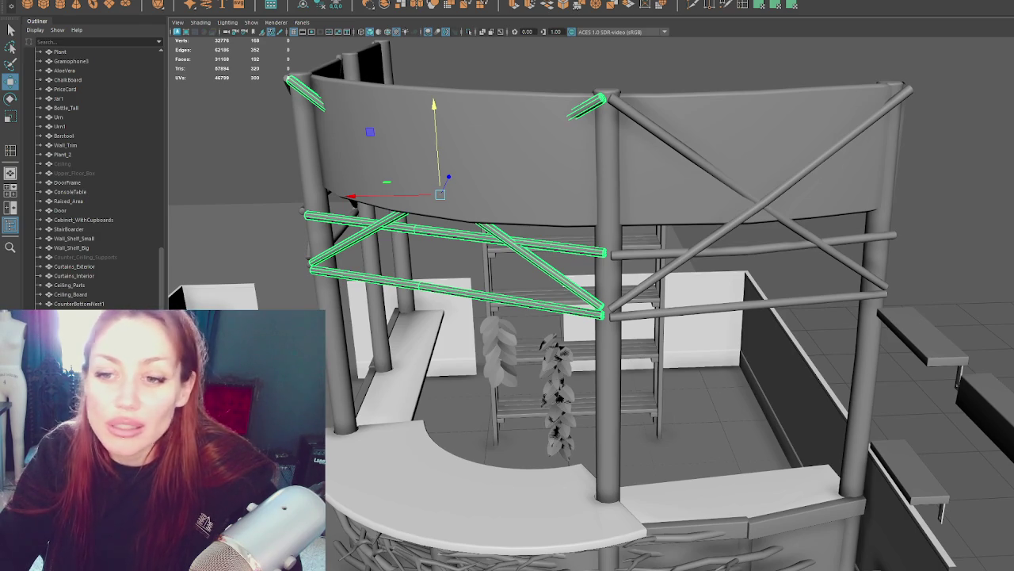
scroll(573, 171, up, 3)
mouse_move(572, 171)
alt+mouse_down()
mouse_move(585, 168)
mouse_move(580, 202)
alt+mouse_up()
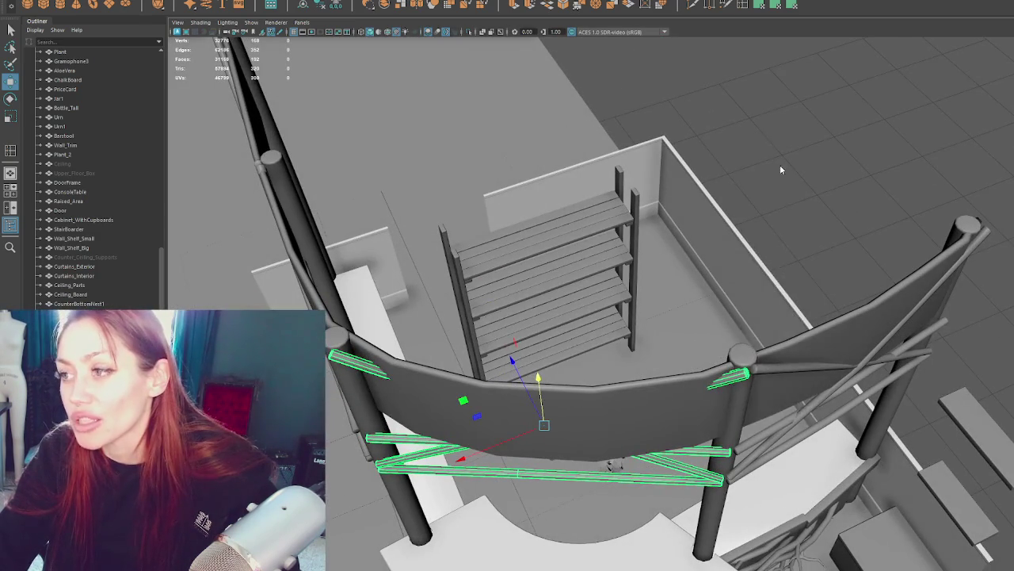
Step: Nudge the selected bracing beam vertices slightly lower
key(q)
key(F9)
key(w)
drag(534, 426, 531, 432)
click(515, 461)
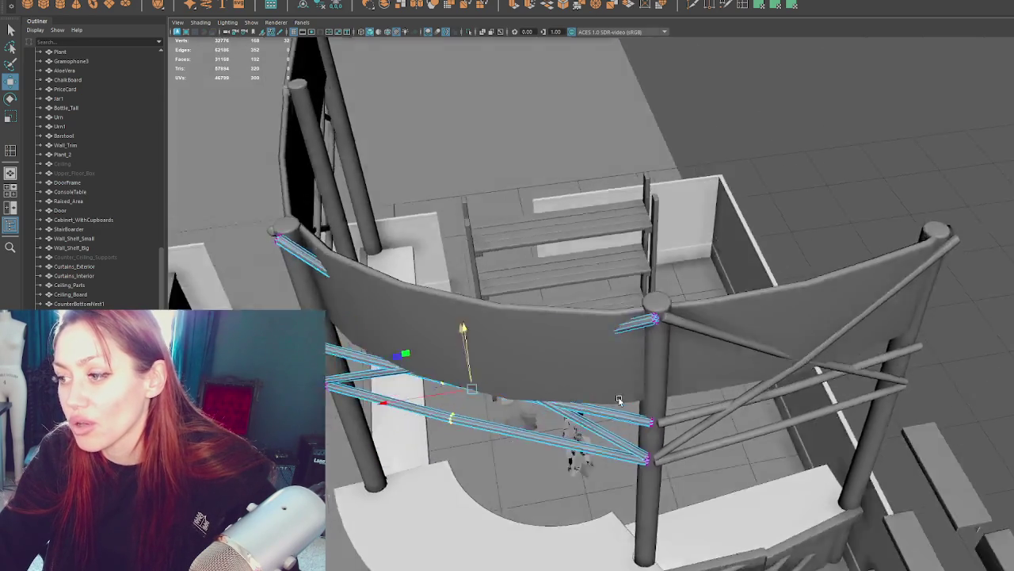
mouse_move(524, 420)
alt+mouse_down()
mouse_move(592, 402)
mouse_move(882, 241)
alt+mouse_up()
key(F8)
Step: Pull the curved railing panel's end vertex out toward the pillar using wireframe view
click(783, 311)
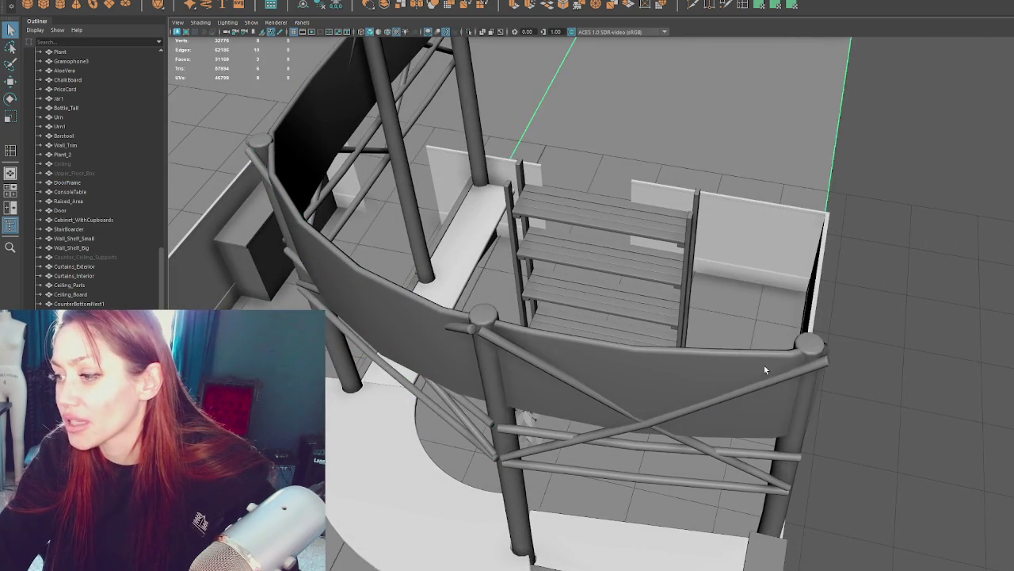
key(f)
key(F9)
drag(753, 237, 634, 426)
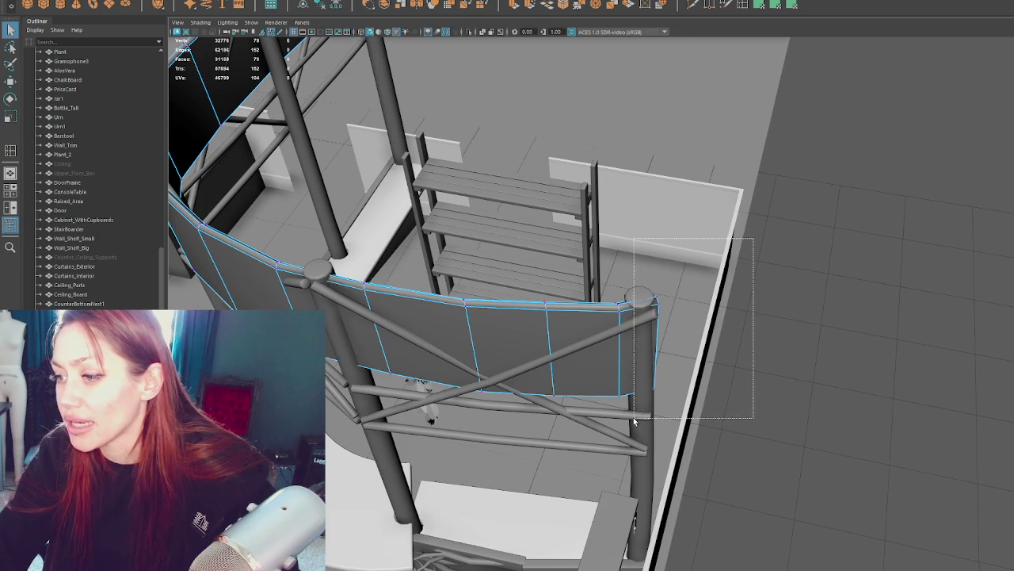
key(4)
key(w)
mouse_move(664, 393)
alt+mouse_down()
mouse_move(693, 394)
mouse_move(553, 400)
alt+mouse_up()
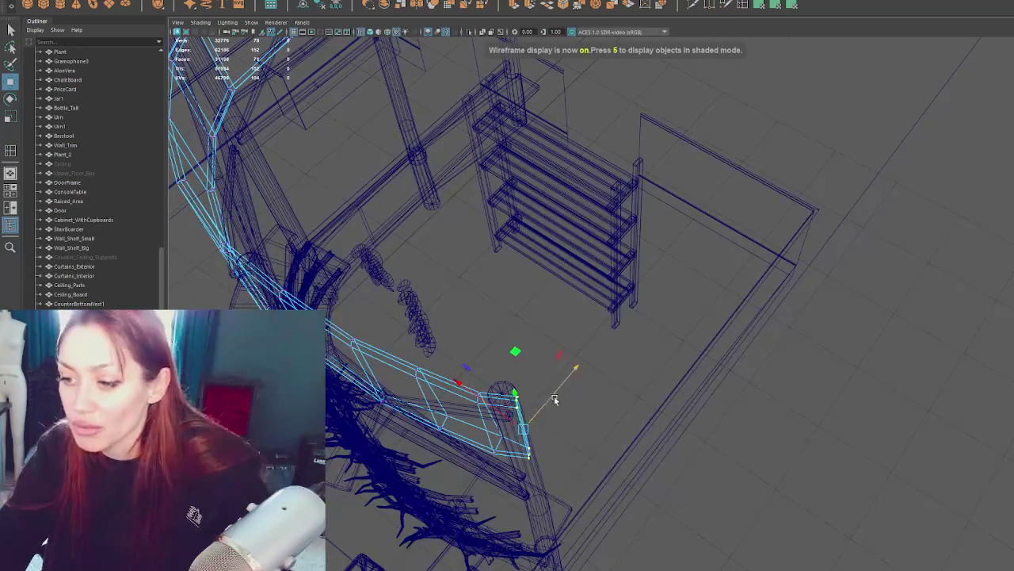
key(q)
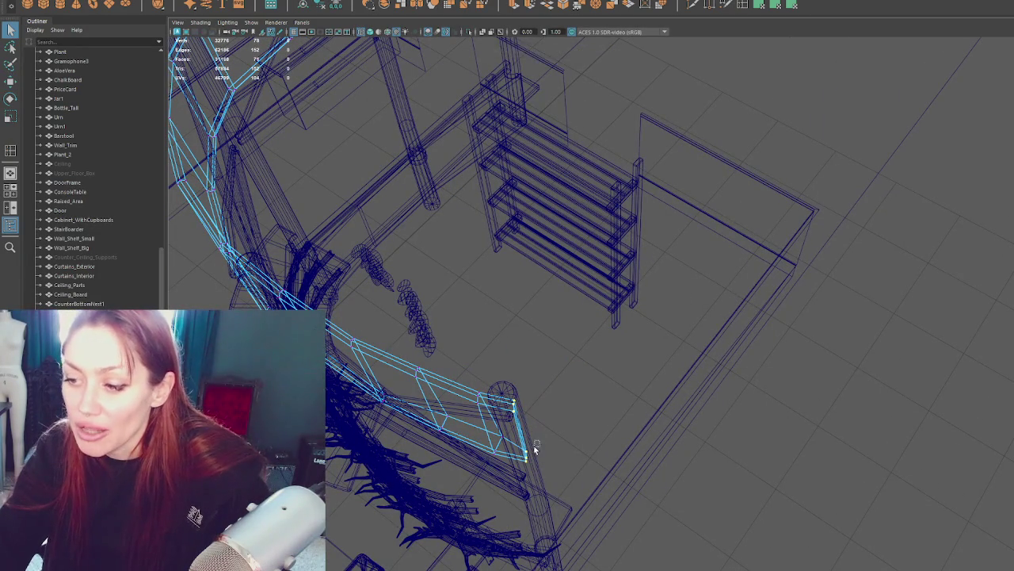
alt+drag(525, 454, 657, 375)
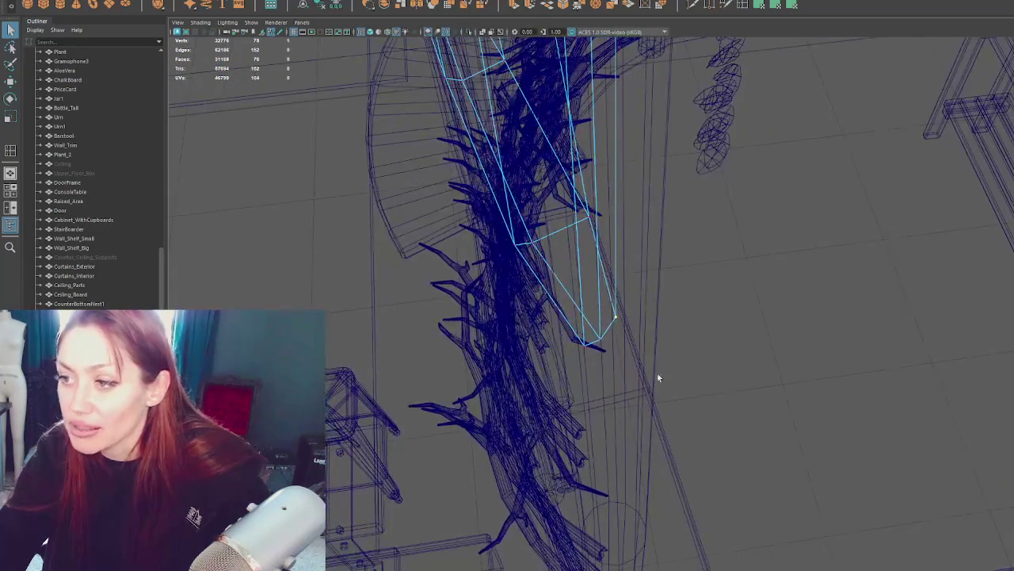
key(w)
mouse_move(640, 314)
mouse_down()
mouse_move(652, 318)
mouse_move(629, 344)
mouse_move(650, 321)
mouse_move(694, 309)
mouse_move(668, 195)
mouse_move(625, 211)
mouse_up()
key(6)
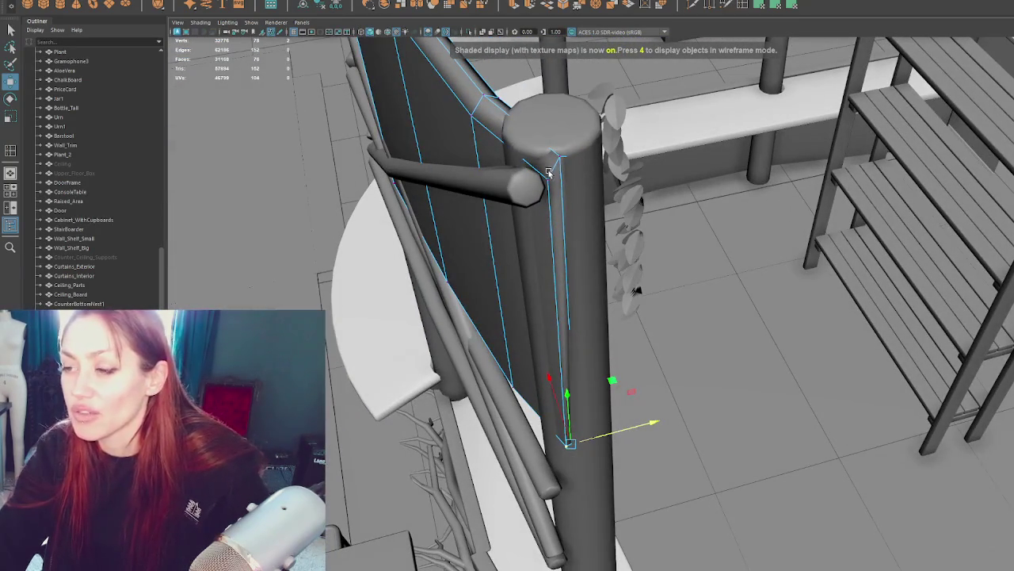
key(F8)
Step: Slide the panel's end edge sideways onto the pillar and select its vertical edges
alt+drag(370, 187, 554, 203)
right_drag(865, 198, 662, 279)
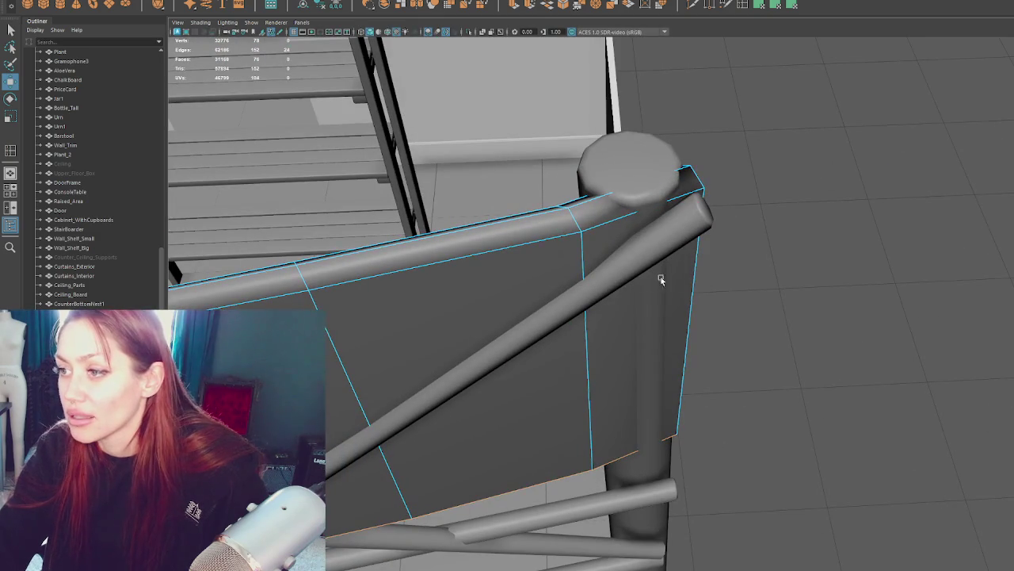
mouse_move(654, 334)
mouse_down()
mouse_move(660, 320)
mouse_move(610, 329)
mouse_move(464, 304)
mouse_move(690, 298)
mouse_move(737, 229)
mouse_up()
key(4)
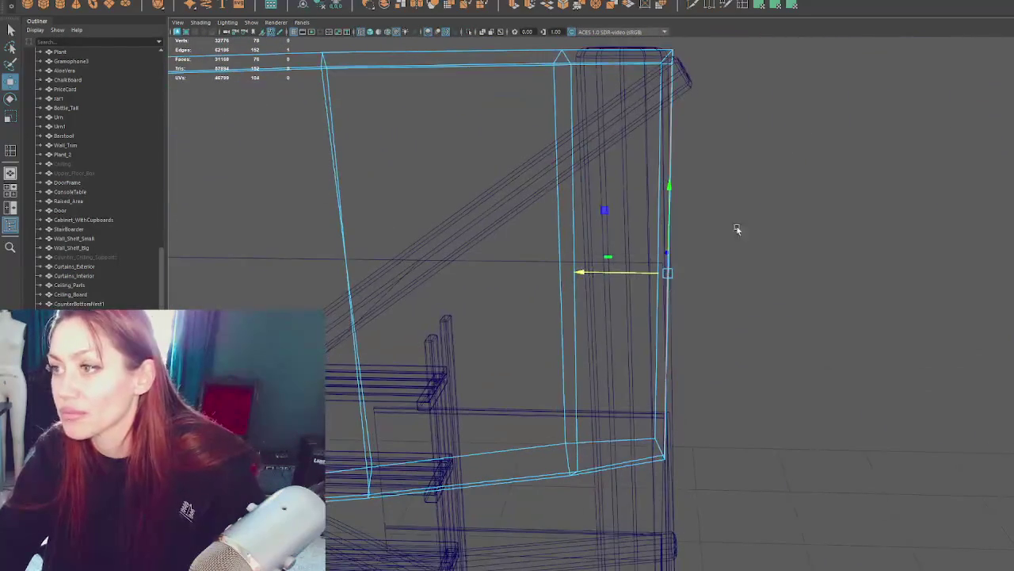
key(4)
click(661, 63)
mouse_move(661, 63)
alt+mouse_down()
mouse_move(646, 113)
mouse_move(635, 108)
alt+mouse_up()
drag(760, 63, 611, 534)
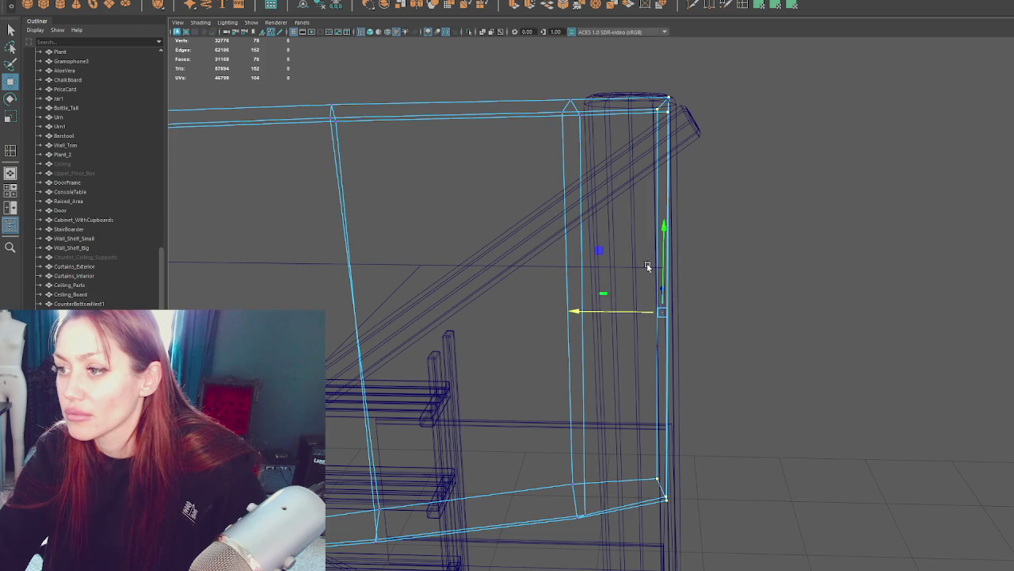
key(5)
Step: Select the curved wall's left corner vertex and inspect the wall from other angles
mouse_move(785, 214)
alt+mouse_down()
mouse_move(480, 251)
mouse_move(801, 248)
mouse_move(546, 281)
mouse_move(639, 287)
mouse_move(758, 267)
mouse_move(769, 279)
mouse_move(400, 279)
mouse_move(306, 245)
mouse_move(400, 150)
alt+mouse_up()
scroll(576, 282, up, 3)
click(782, 266)
key(F9)
drag(335, 139, 237, 428)
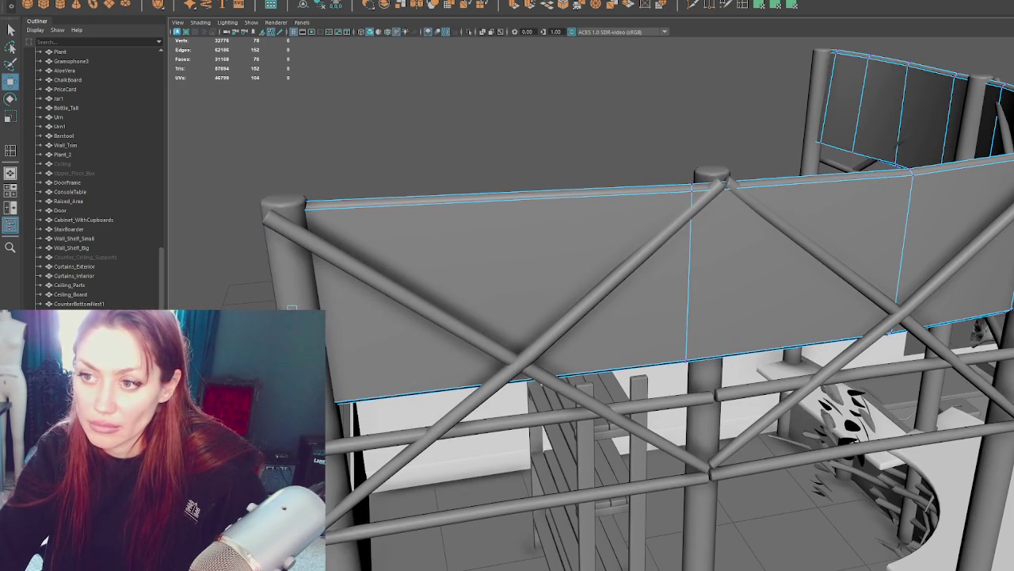
alt+drag(507, 286, 564, 294)
right_drag(657, 154, 702, 129)
alt+drag(783, 120, 573, 109)
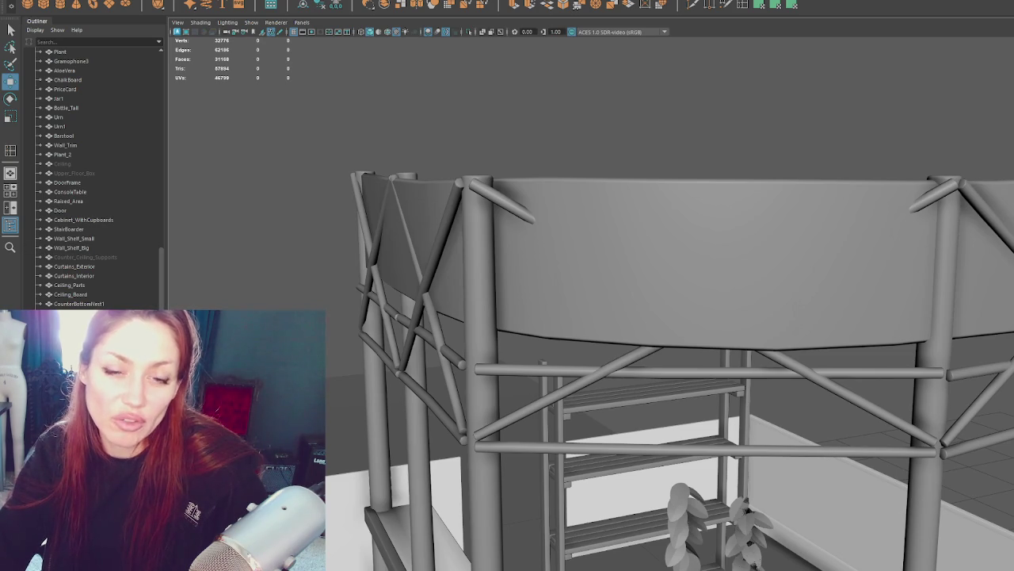
click(753, 238)
mouse_move(753, 238)
alt+mouse_down()
mouse_move(467, 203)
mouse_move(493, 199)
mouse_move(542, 253)
mouse_move(440, 195)
mouse_move(550, 169)
mouse_move(689, 216)
alt+mouse_up()
click(550, 169)
alt+drag(643, 211, 623, 299)
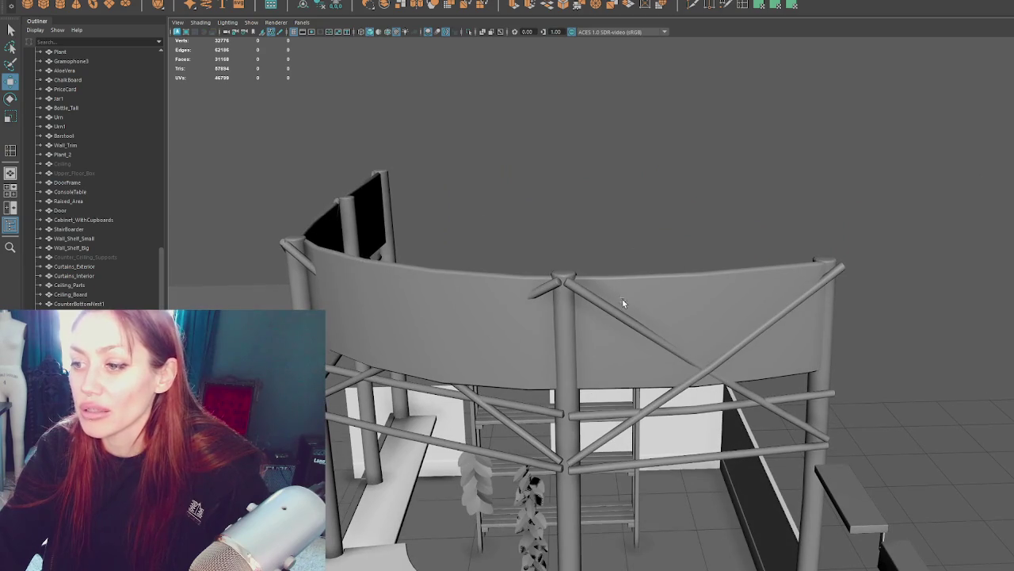
mouse_move(750, 188)
alt+mouse_down()
mouse_move(657, 272)
mouse_move(738, 272)
alt+mouse_up()
click(677, 266)
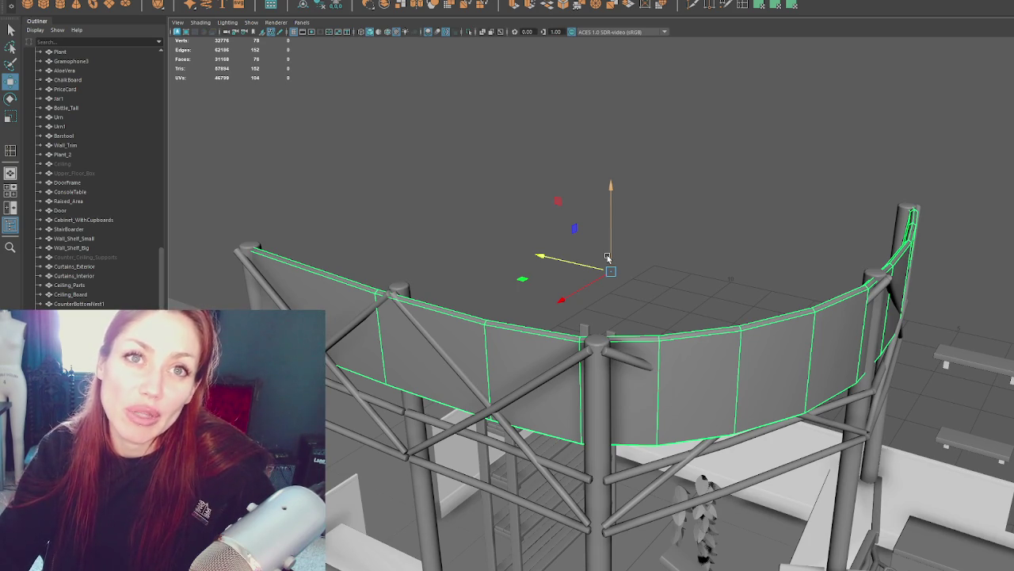
click(747, 283)
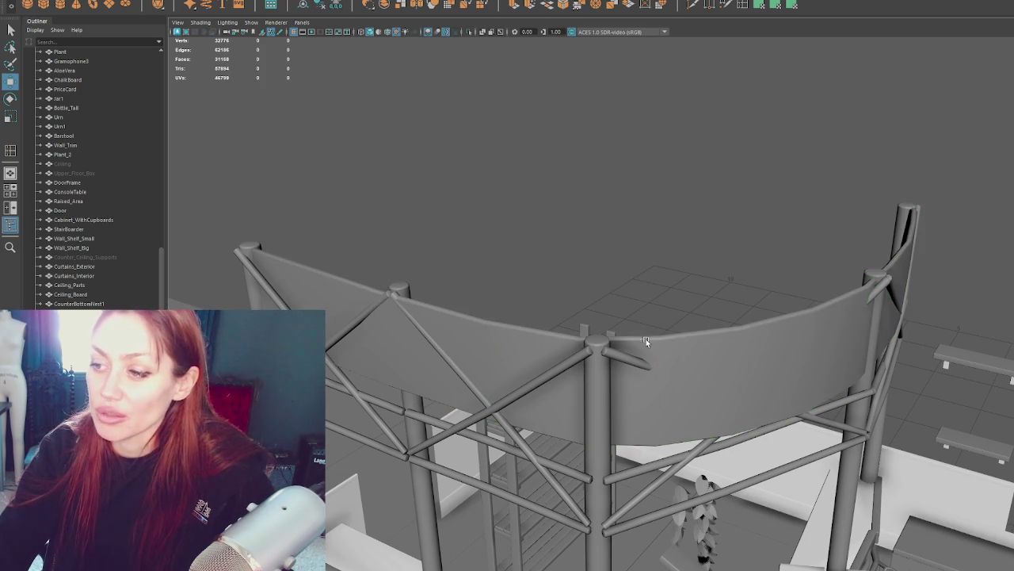
click(646, 338)
key(f)
alt+drag(685, 306, 419, 294)
alt+right_drag(419, 294, 701, 293)
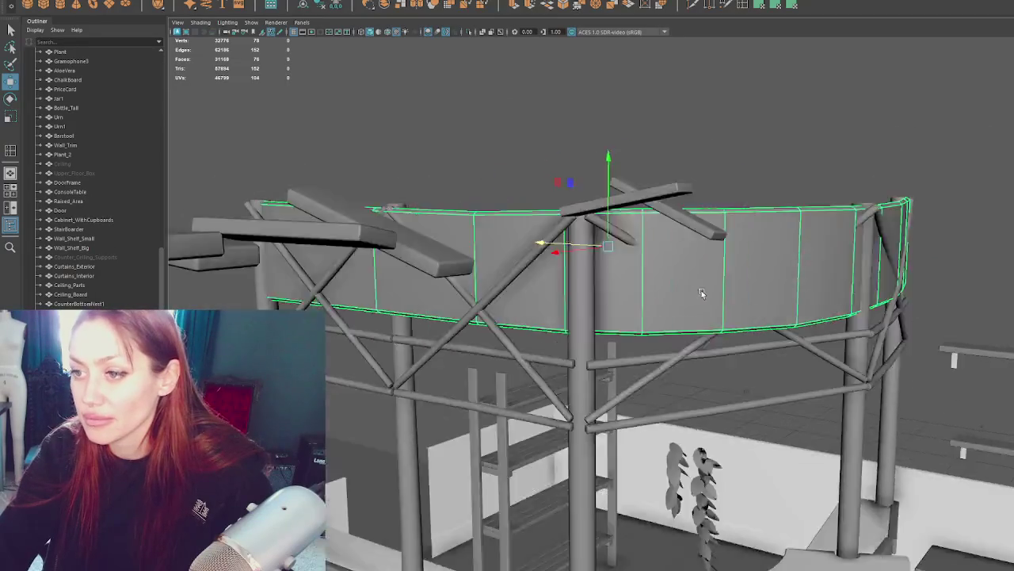
scroll(701, 294, down, 5)
click(686, 277)
mouse_move(688, 255)
alt+mouse_down()
mouse_move(792, 334)
mouse_move(667, 330)
alt+mouse_up()
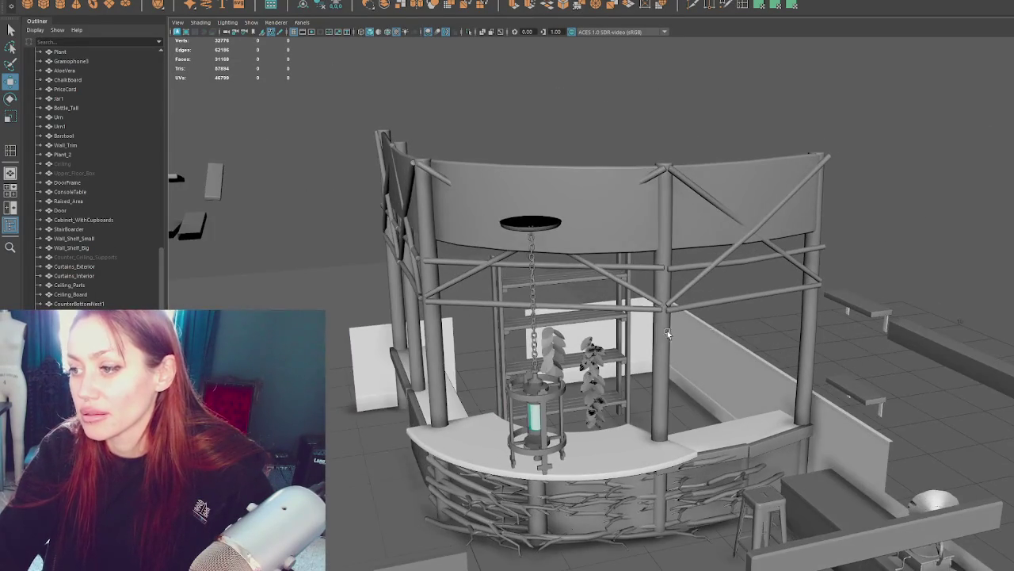
click(695, 288)
right_click(864, 226)
Step: Frame the selected beams and set pivots at the lower and upper beam ends
key(f)
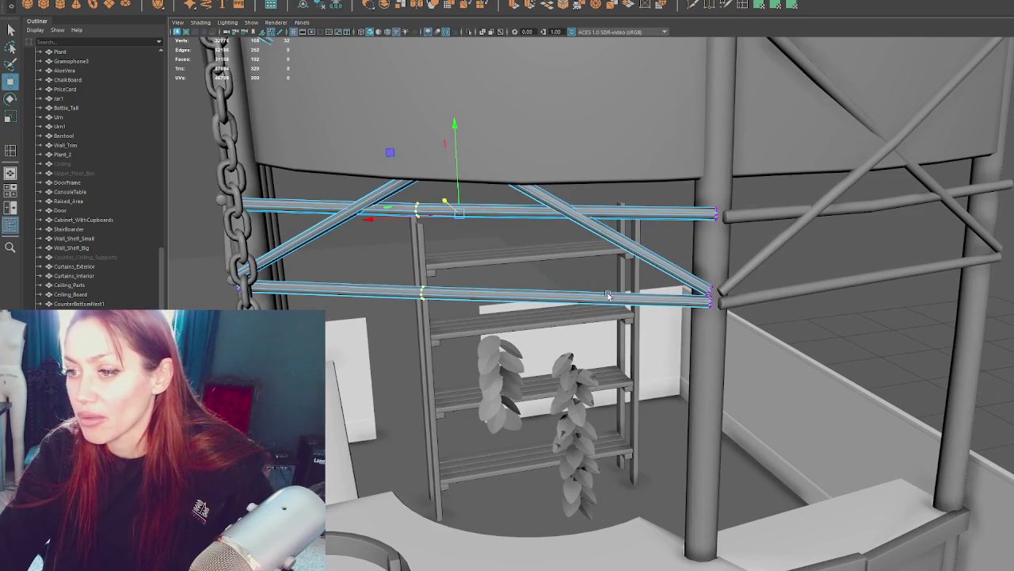
click(421, 292)
key(r)
drag(424, 294, 425, 296)
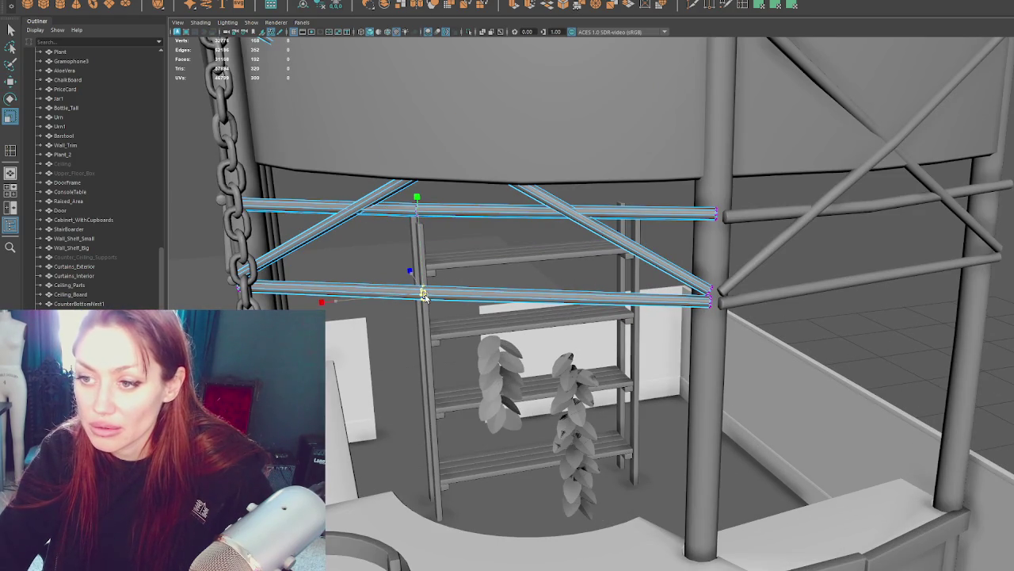
click(709, 297)
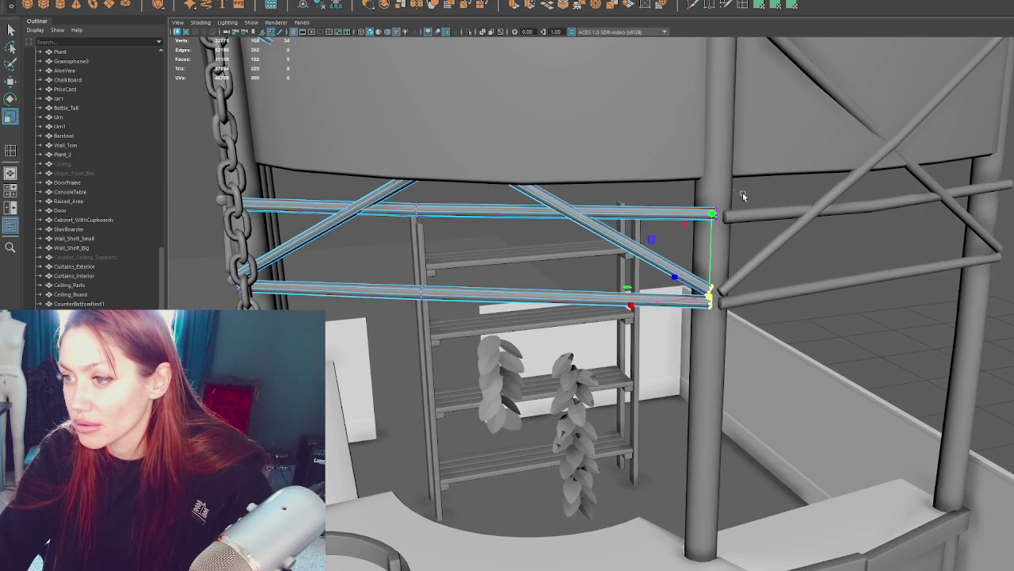
click(718, 214)
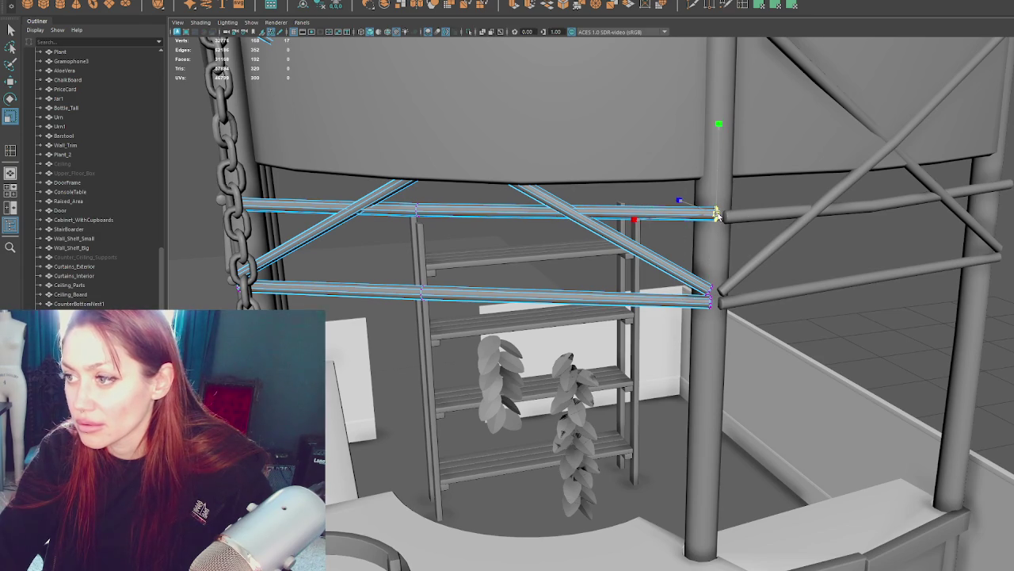
Step: In wireframe, select the upper-left and upper-right beam end vertices
key(4)
mouse_move(598, 219)
alt+mouse_down()
mouse_move(357, 199)
mouse_move(333, 113)
alt+mouse_up()
click(293, 147)
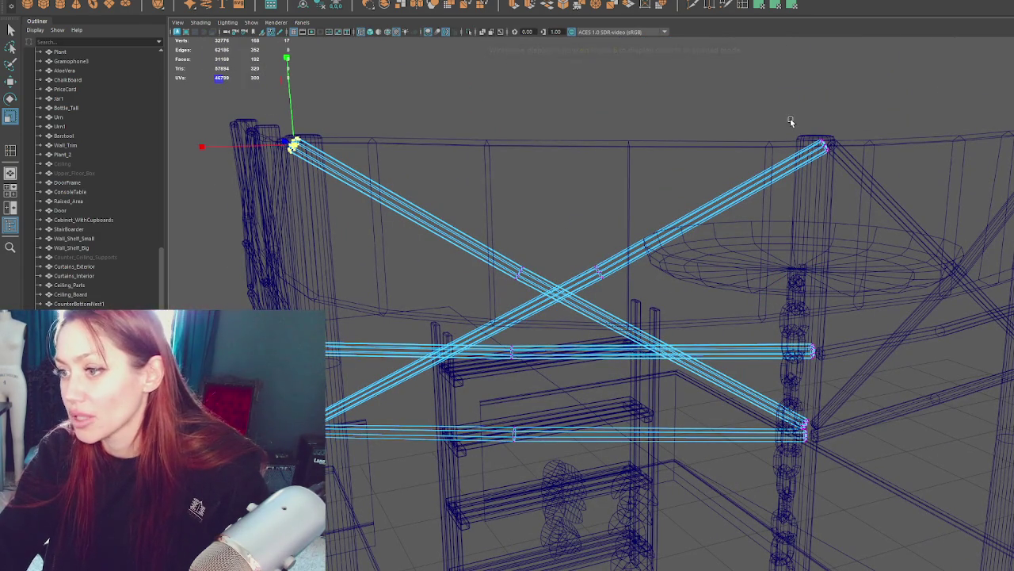
drag(790, 122, 856, 161)
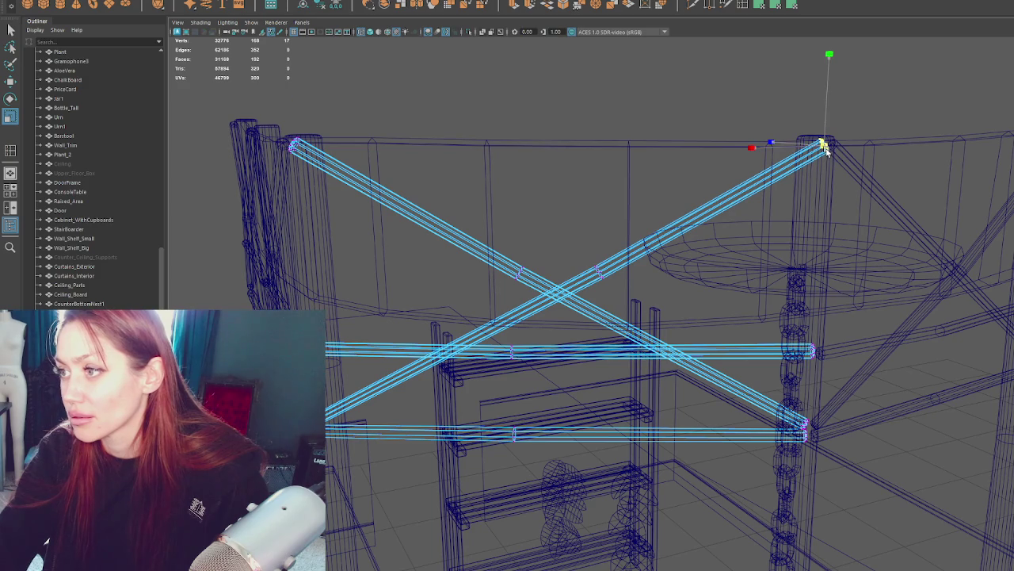
key(6)
mouse_move(824, 147)
alt+mouse_down()
mouse_move(723, 176)
mouse_move(634, 186)
alt+mouse_up()
Step: Select and frame the X crossbars, then switch them to vertex editing
key(w)
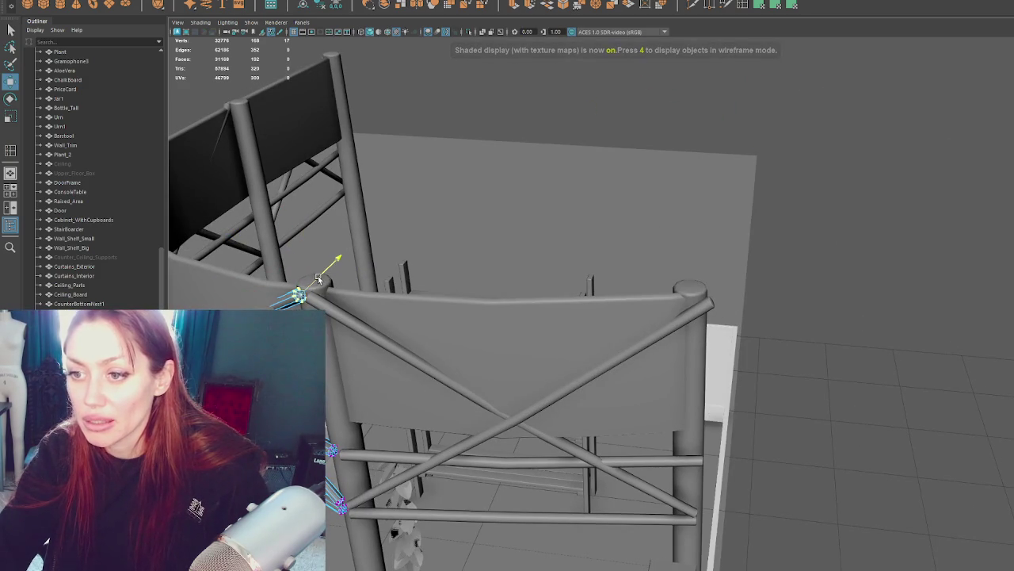
click(318, 279)
click(412, 346)
key(f)
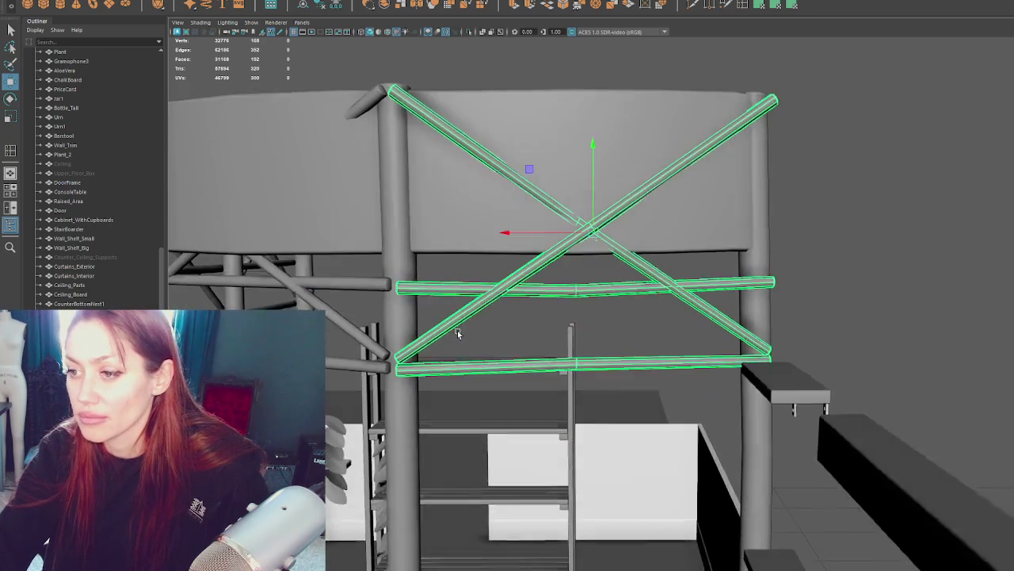
right_drag(876, 169, 798, 250)
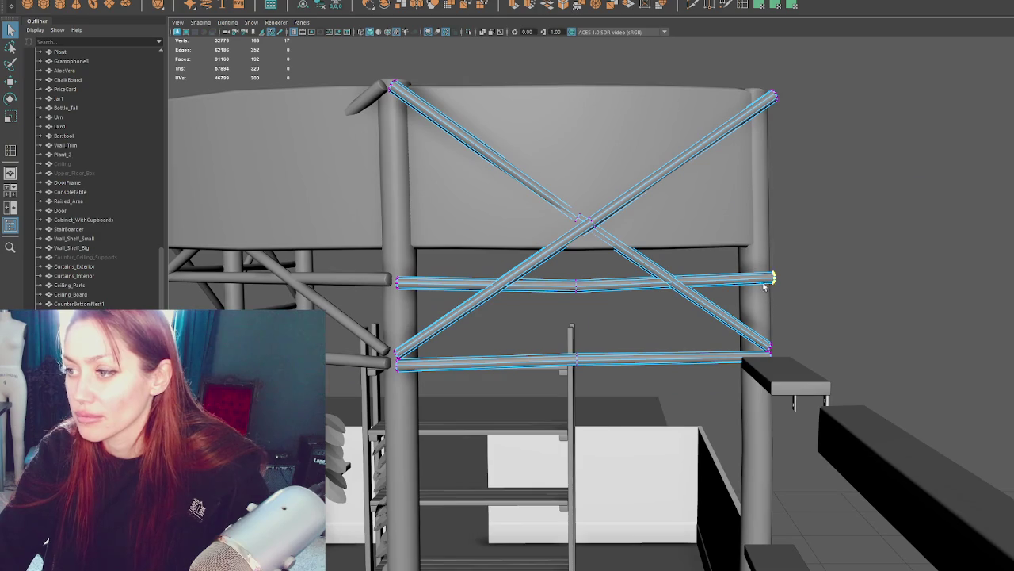
Step: Reposition the brace's top-right and top-left end vertices toward the pillars
key(r)
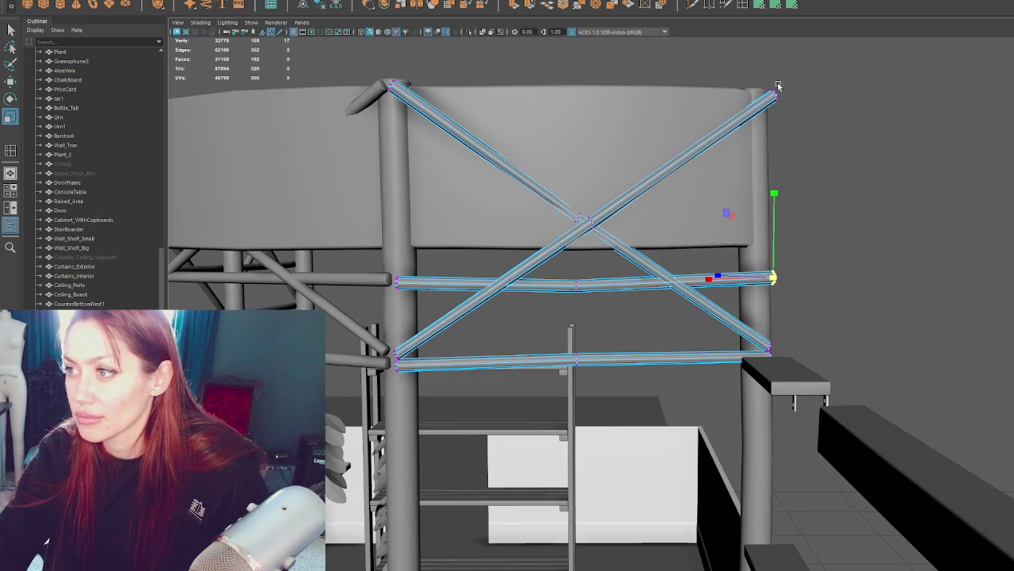
click(772, 96)
key(w)
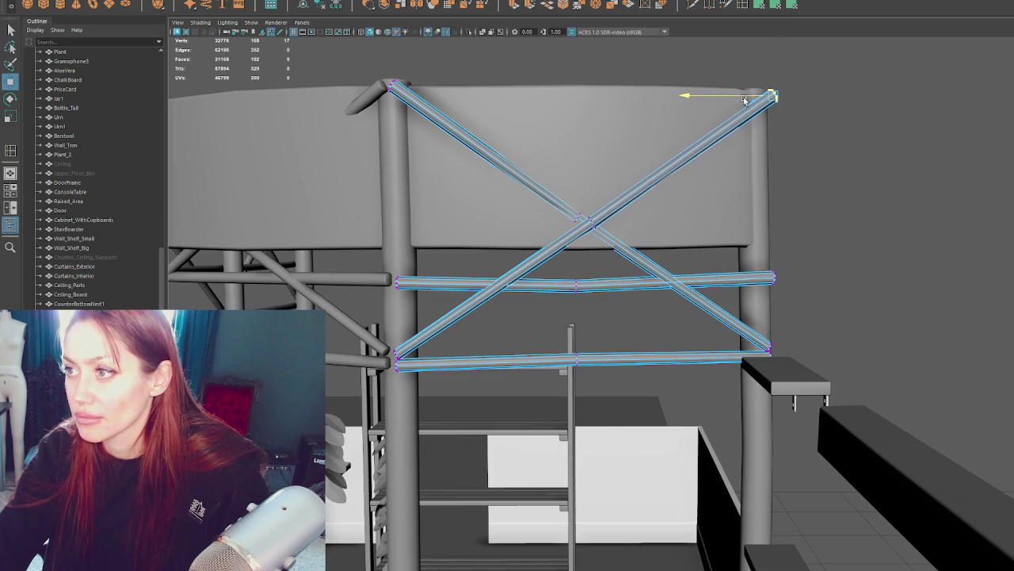
alt+drag(855, 95, 592, 171)
key(e)
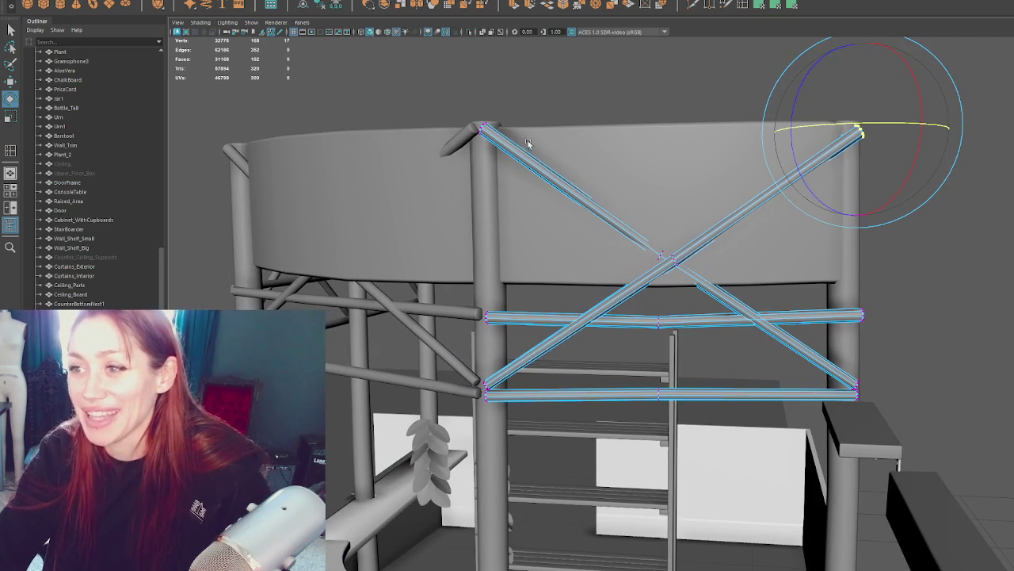
click(481, 126)
key(w)
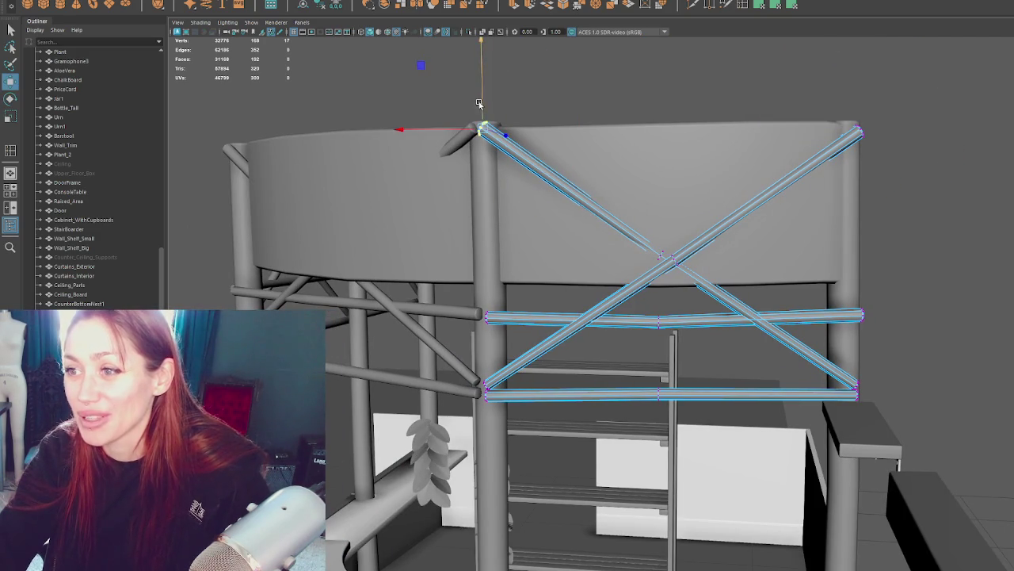
Step: Select the vertices where the braces cross and inspect the beam ends from several angles
key(4)
drag(633, 223, 664, 269)
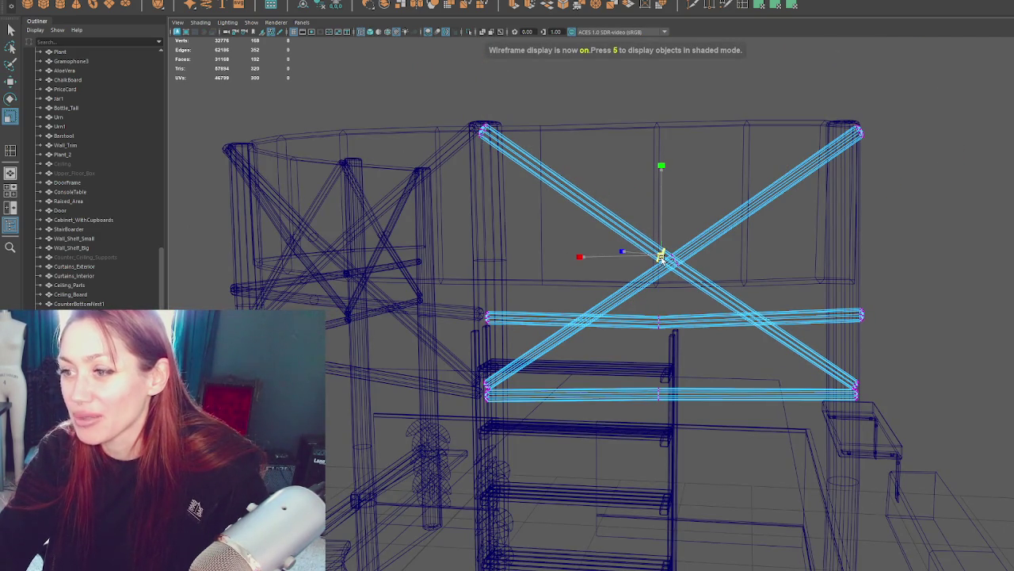
key(6)
key(f)
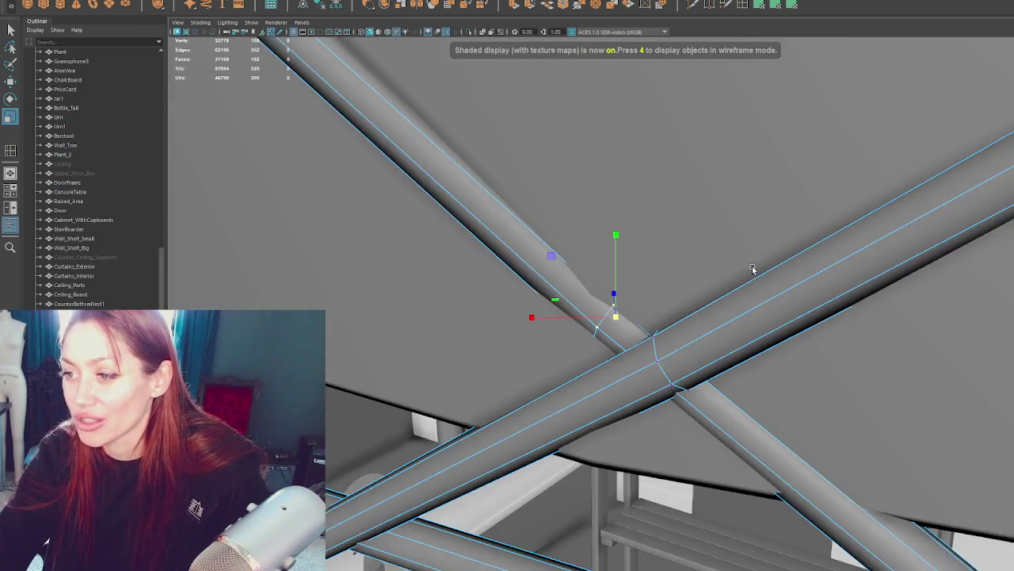
key(w)
mouse_move(655, 302)
alt+mouse_down()
mouse_move(884, 327)
mouse_move(729, 265)
alt+mouse_up()
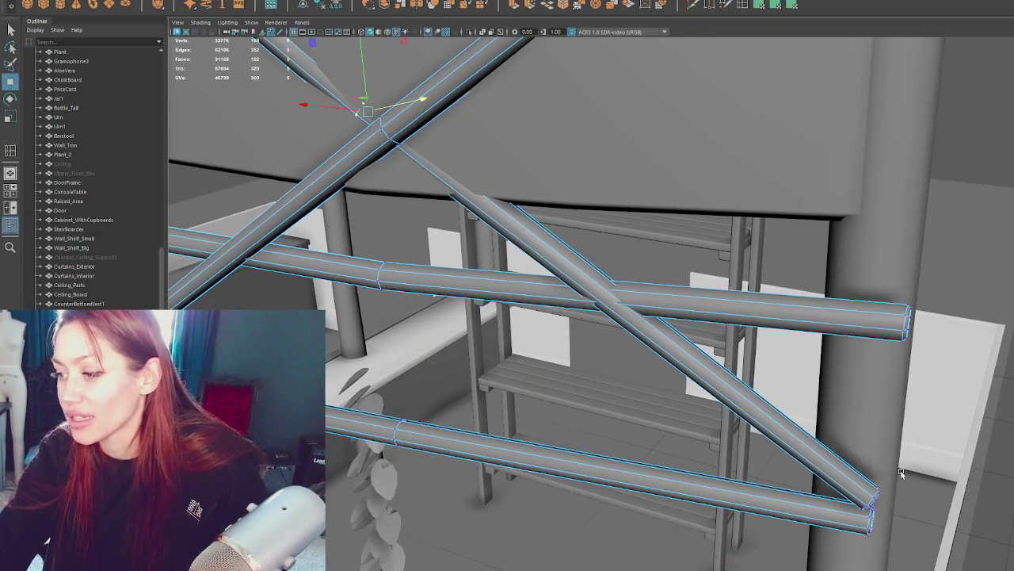
scroll(900, 468, up, 5)
alt+drag(967, 416, 767, 424)
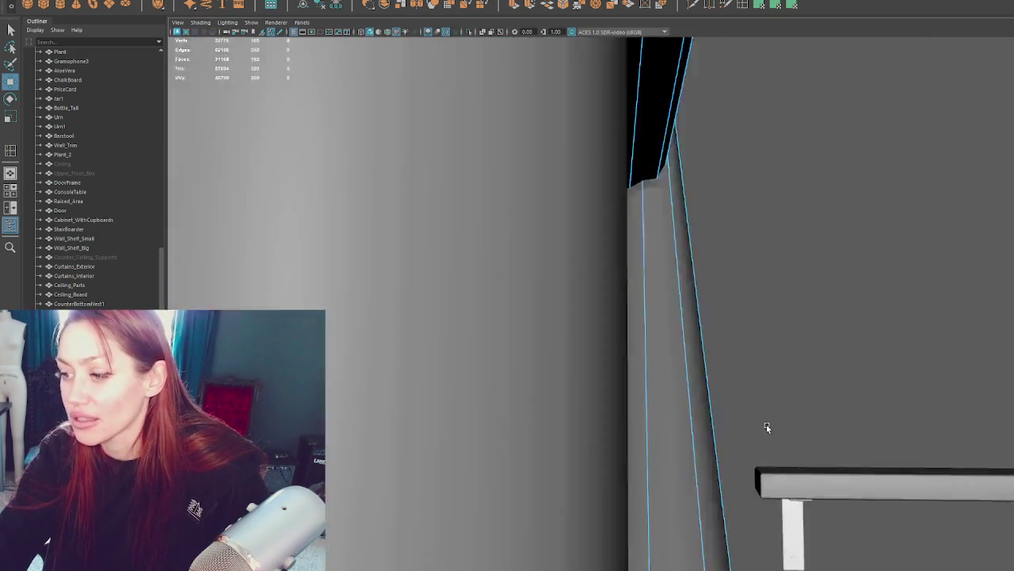
scroll(769, 425, down, 3)
alt+drag(744, 278, 657, 283)
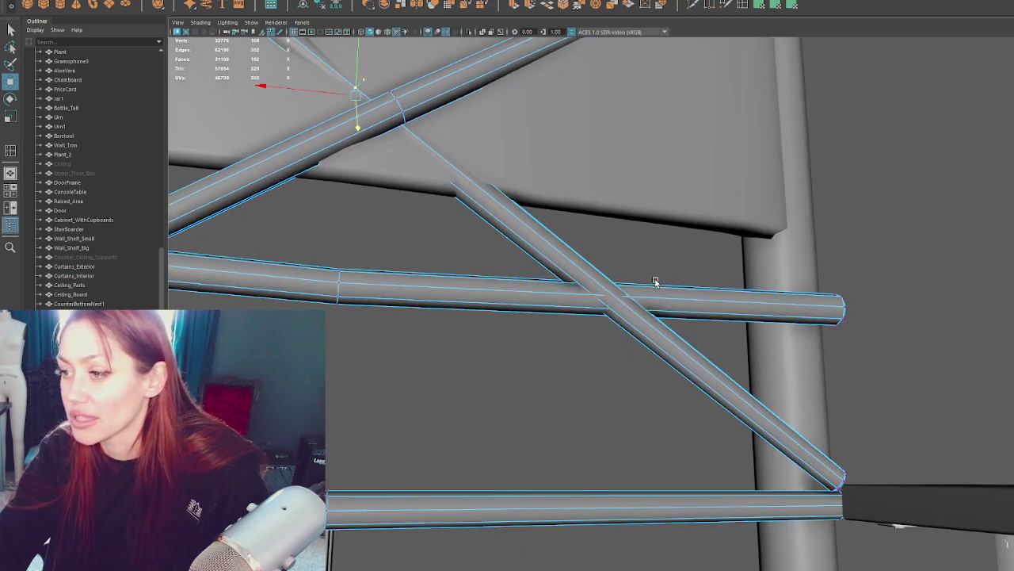
mouse_move(922, 367)
alt+mouse_down()
mouse_move(879, 361)
mouse_move(924, 336)
mouse_move(783, 275)
mouse_move(649, 317)
mouse_move(584, 281)
mouse_move(618, 291)
mouse_move(642, 321)
mouse_move(751, 351)
mouse_move(748, 477)
mouse_move(672, 433)
mouse_move(677, 410)
mouse_move(666, 415)
mouse_move(548, 334)
mouse_move(543, 361)
mouse_move(634, 320)
mouse_move(627, 398)
alt+mouse_up()
Step: Check the beam-end vertices in wireframe and shaded views and move them into the pillar
key(4)
mouse_move(943, 361)
alt+mouse_down()
mouse_move(928, 396)
mouse_move(566, 248)
mouse_move(611, 254)
mouse_move(614, 266)
alt+mouse_up()
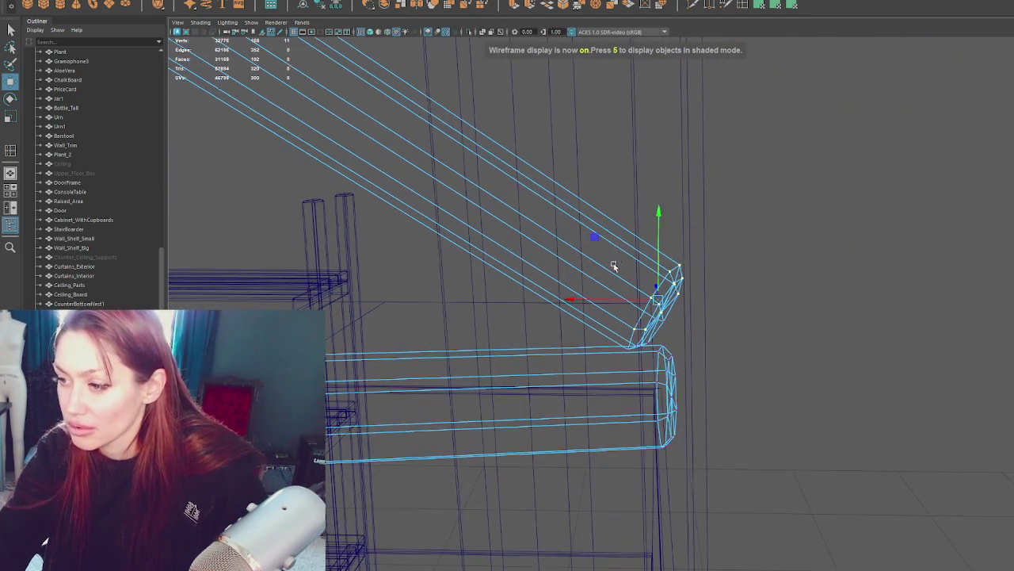
key(q)
mouse_move(663, 324)
alt+mouse_down()
mouse_move(737, 339)
mouse_move(481, 312)
alt+mouse_up()
key(5)
key(w)
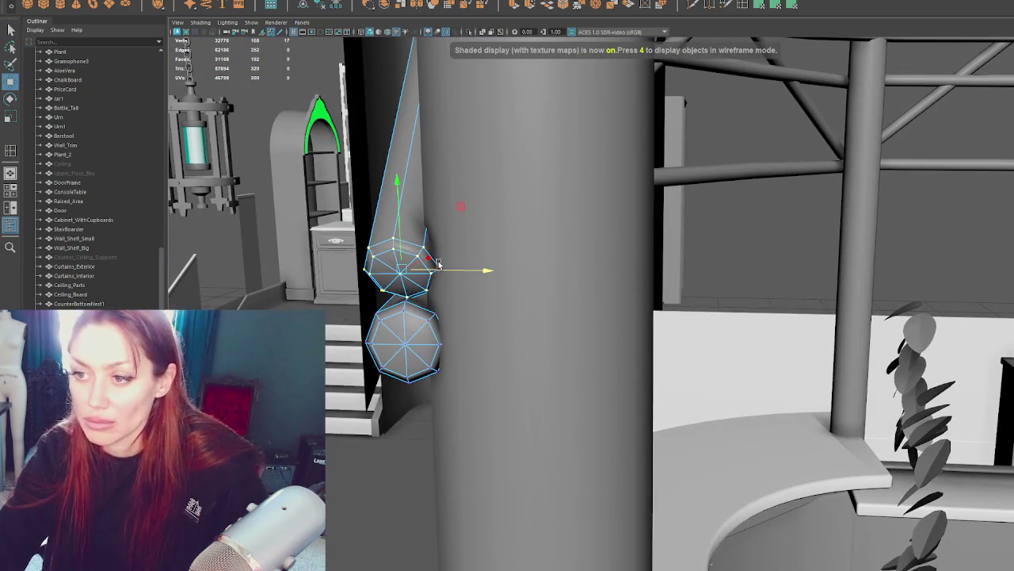
mouse_move(401, 227)
alt+mouse_down()
mouse_move(811, 161)
mouse_move(869, 118)
mouse_move(373, 190)
mouse_move(477, 232)
mouse_move(373, 243)
mouse_move(434, 249)
mouse_move(414, 253)
alt+mouse_up()
Step: Select the curved ring band, then clear the selection by clicking empty space
click(414, 233)
click(434, 250)
click(441, 119)
alt+drag(440, 119, 515, 159)
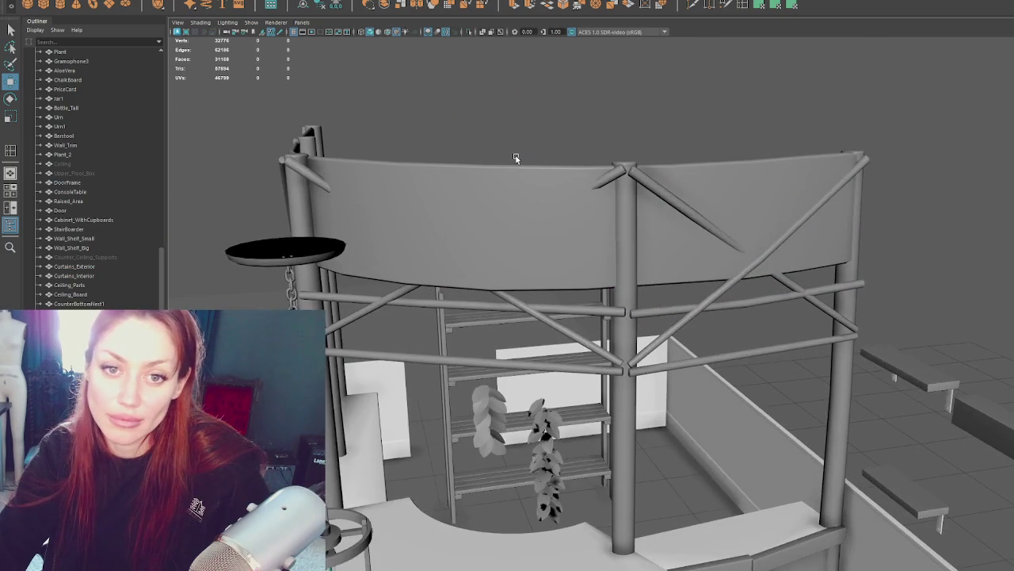
Step: Select the curved fascia band at the top of the counter tower
click(547, 233)
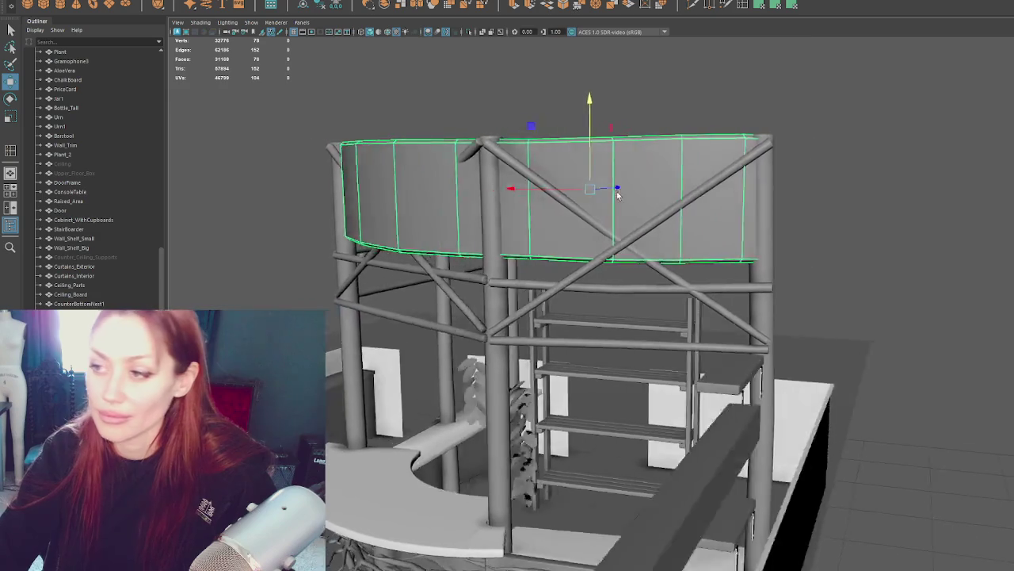
Step: Move a corner vertex of the left X-brace onto the post
alt+drag(617, 191, 690, 181)
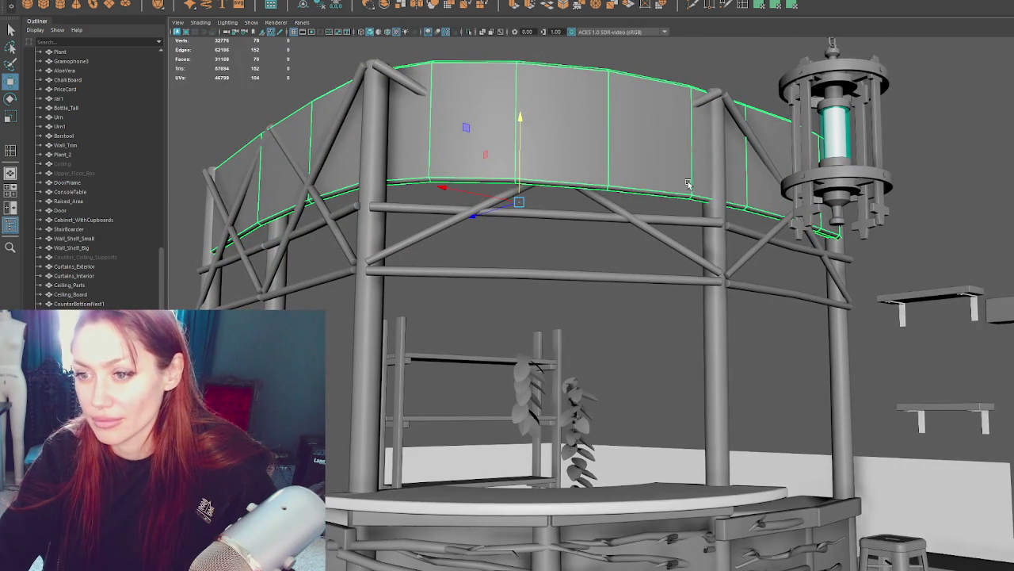
click(328, 252)
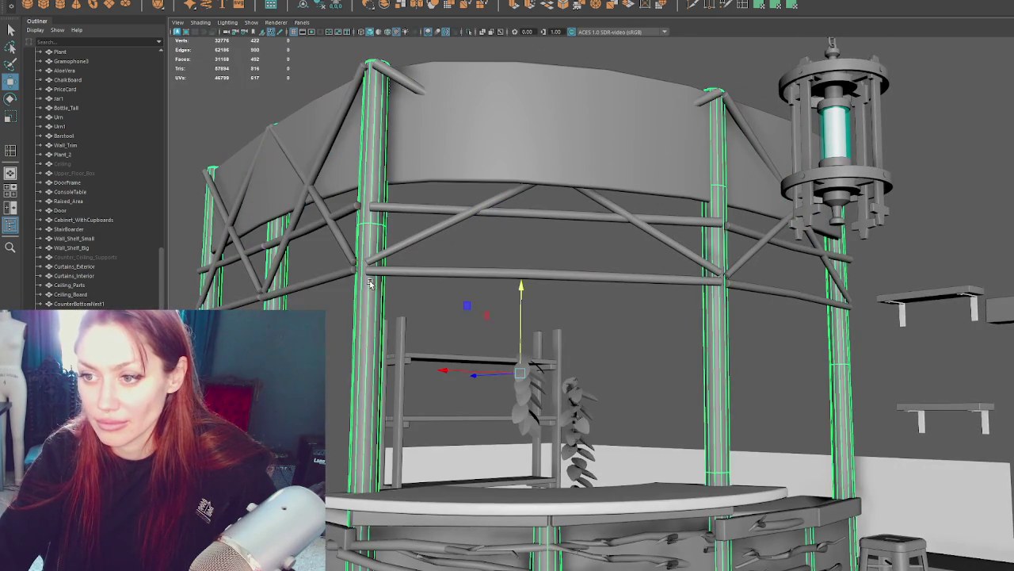
key(F9)
click(352, 267)
key(q)
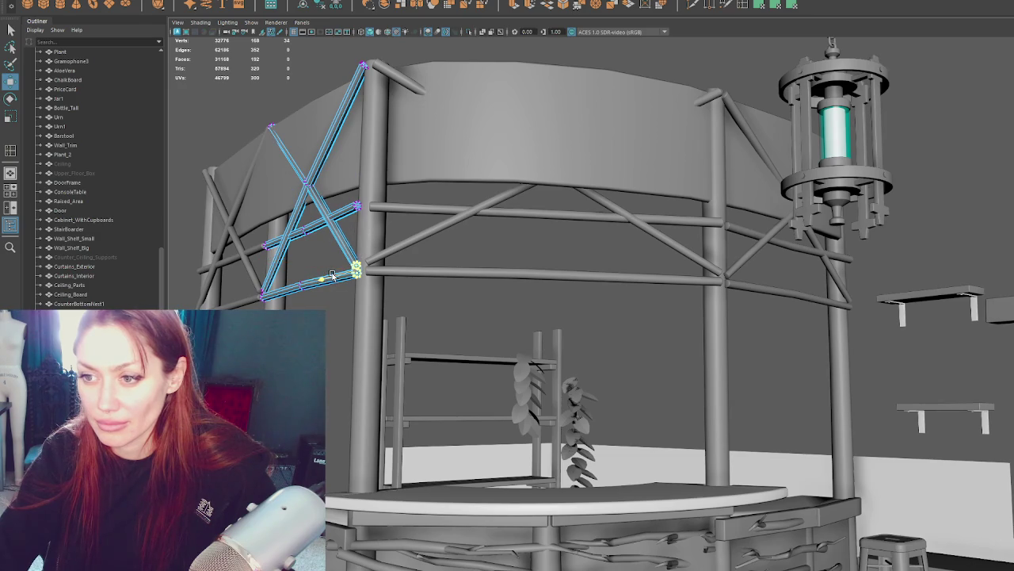
key(w)
key(F8)
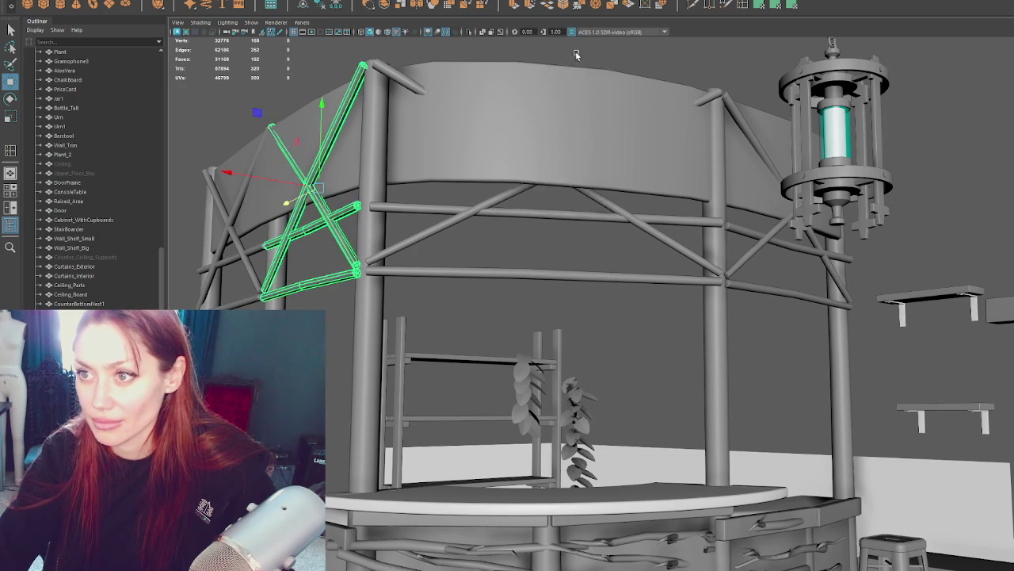
Step: Select the front bay brace's left end vertices and check their alignment in wireframe
scroll(578, 56, down, 5)
click(587, 296)
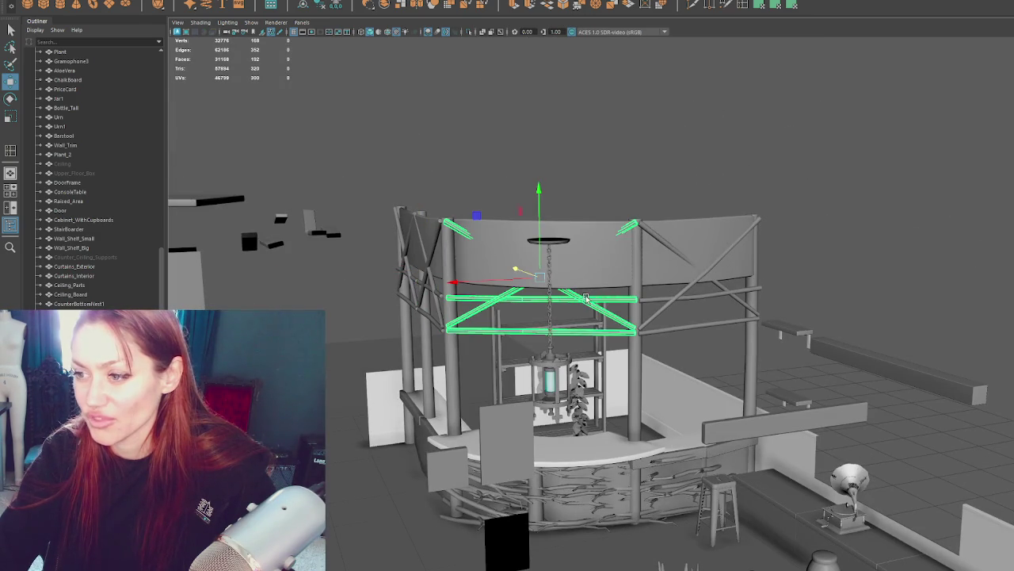
right_drag(634, 147, 590, 153)
scroll(461, 304, up, 3)
key(w)
click(466, 288)
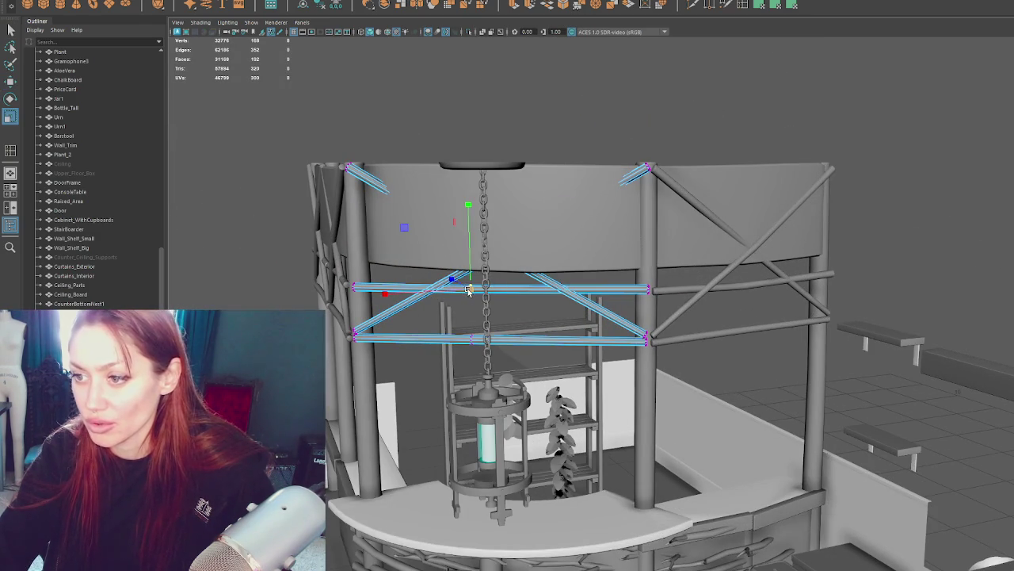
drag(346, 301, 347, 302)
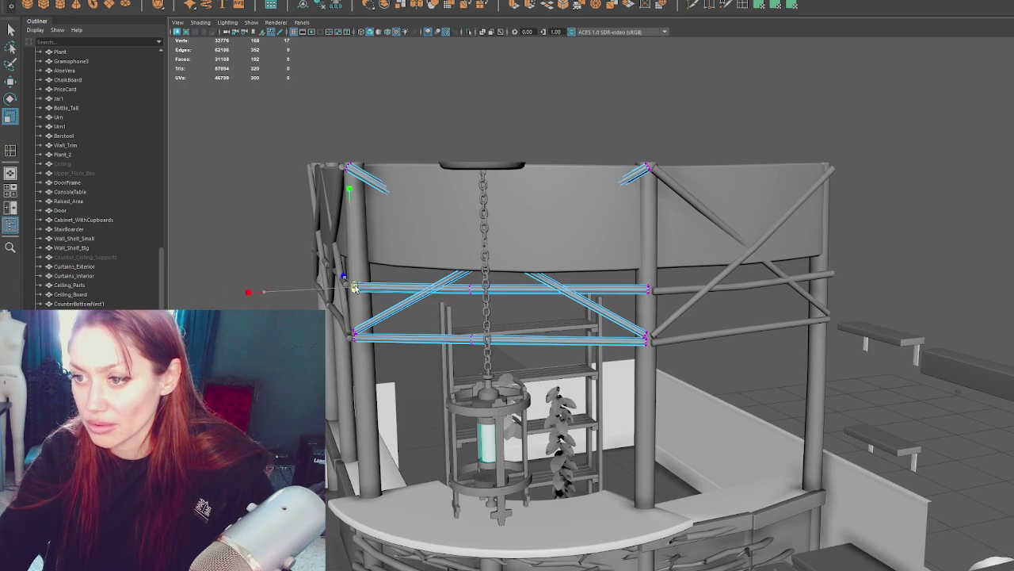
key(4)
key(5)
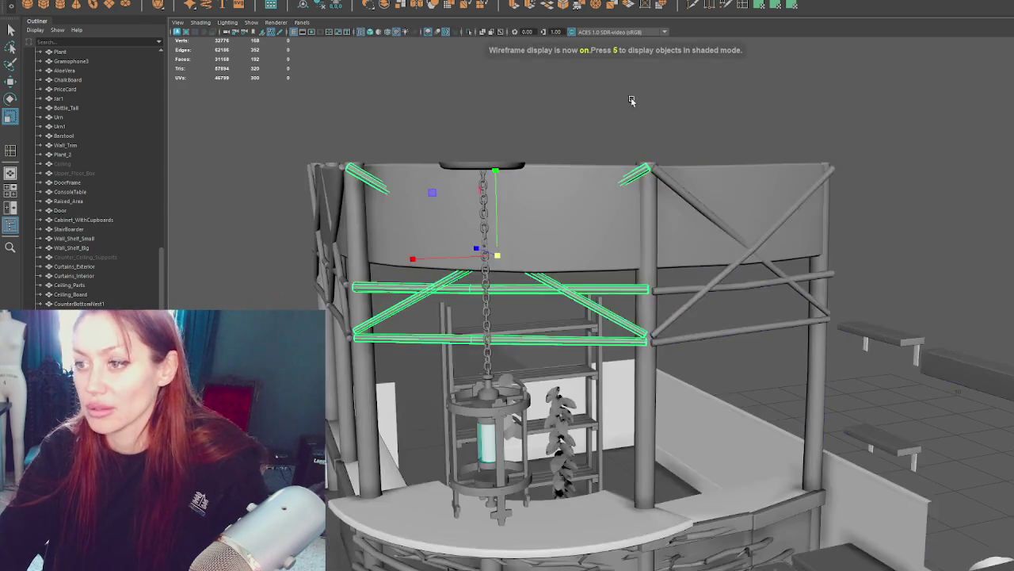
scroll(756, 129, down, 2)
scroll(750, 148, down, 3)
scroll(750, 148, down, 2)
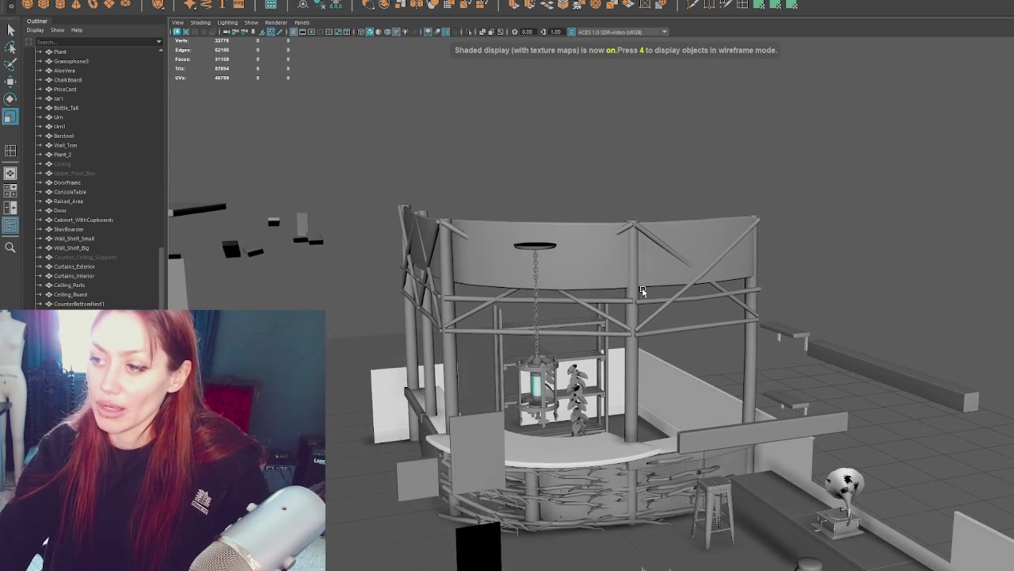
Step: Select the front and left braces, posts, lower counter and ring fascia pieces
click(634, 306)
key(q)
shift+click(460, 301)
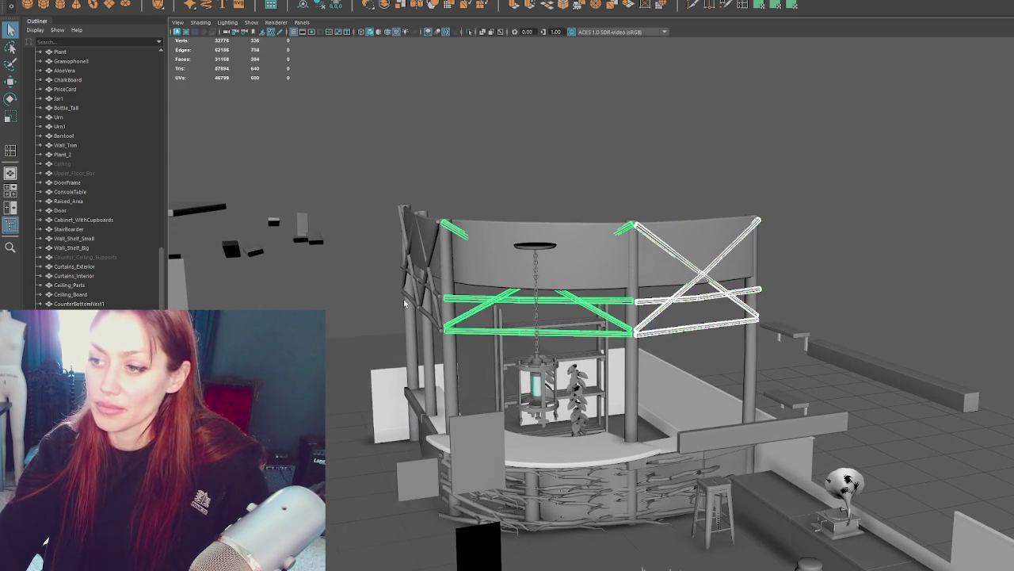
shift+click(417, 290)
shift+click(432, 254)
mouse_move(858, 225)
alt+mouse_down()
mouse_move(863, 261)
mouse_move(564, 138)
alt+mouse_up()
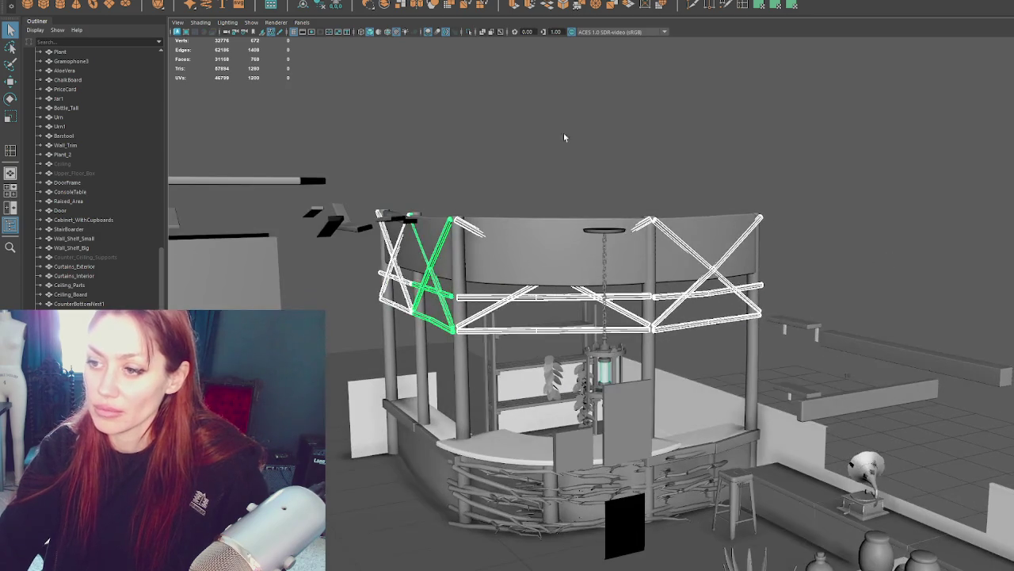
shift+click(458, 341)
shift+click(436, 474)
shift+click(507, 253)
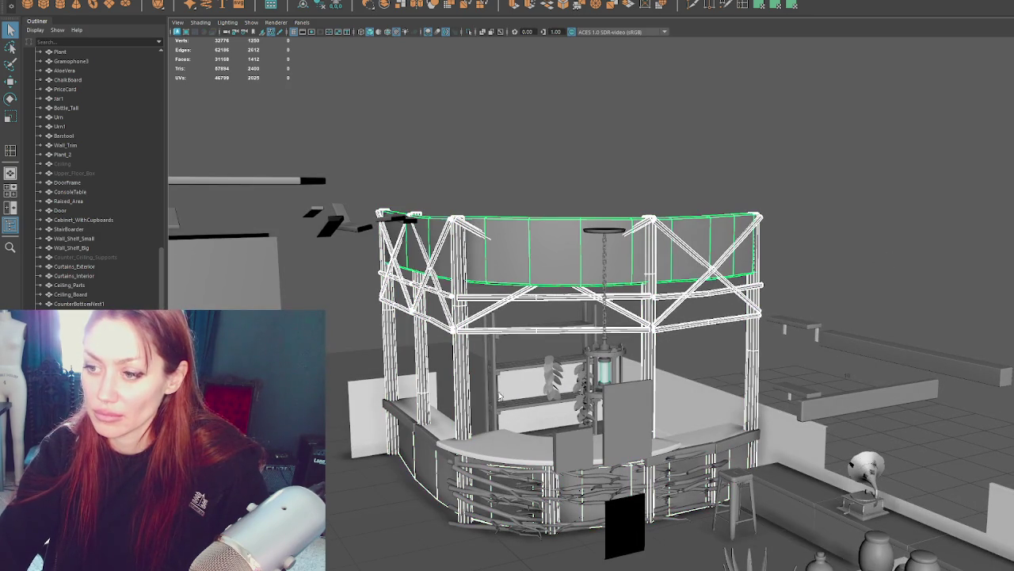
shift+click(433, 441)
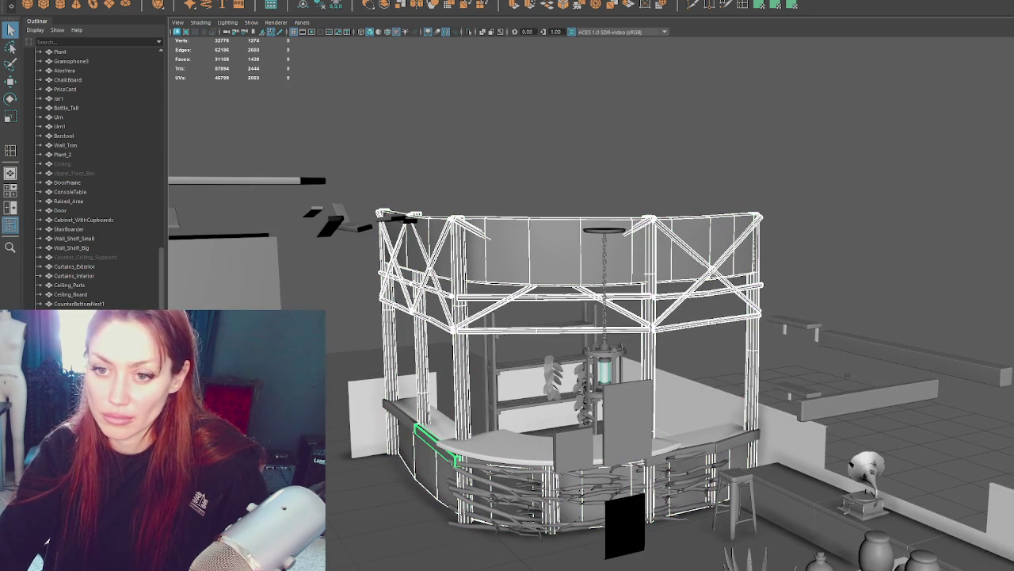
click(435, 438)
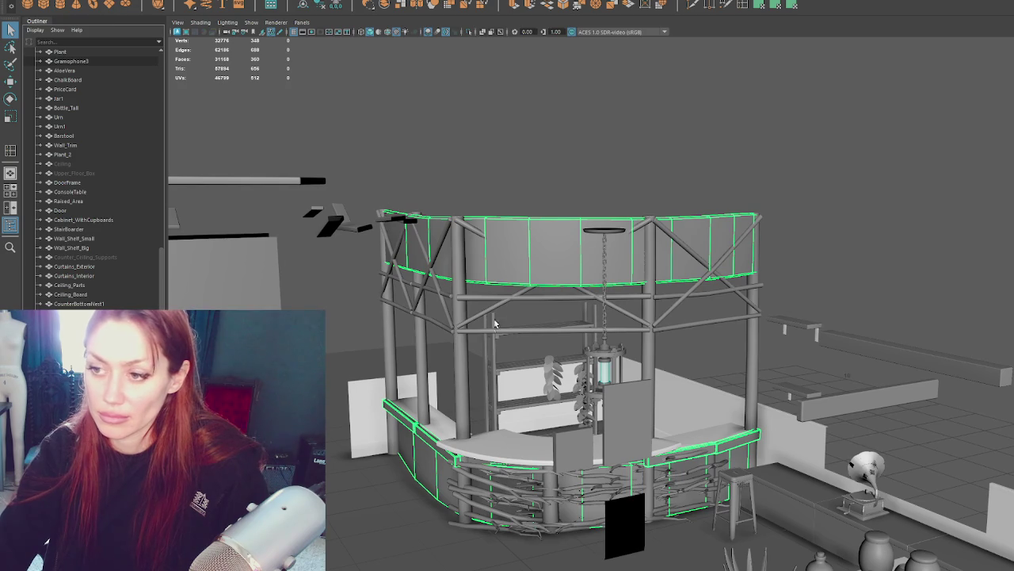
Step: Add the horizontal beams, both X-braces and posts, then apply Mesh > Combine
shift+click(470, 328)
shift+click(447, 325)
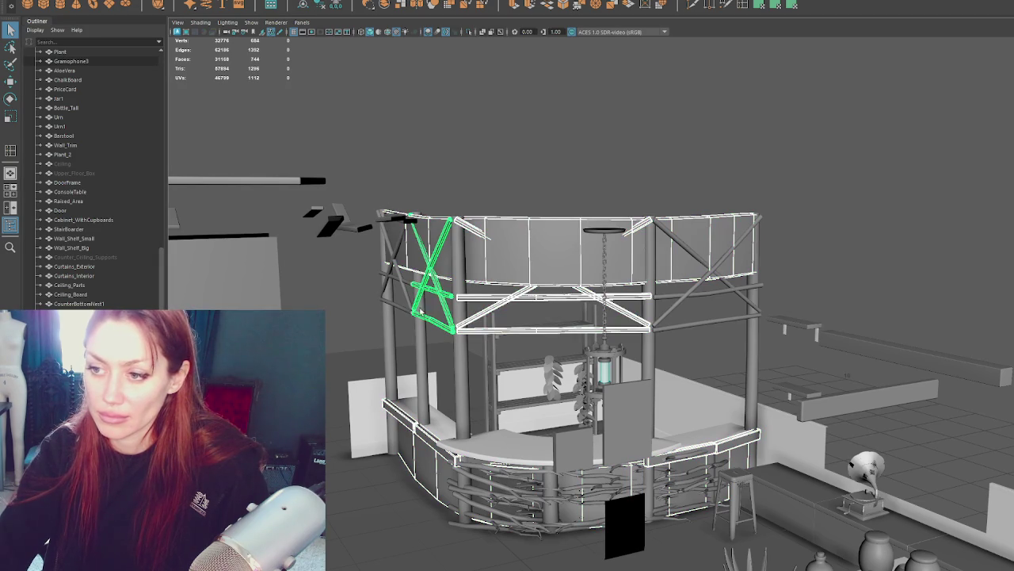
shift+click(412, 333)
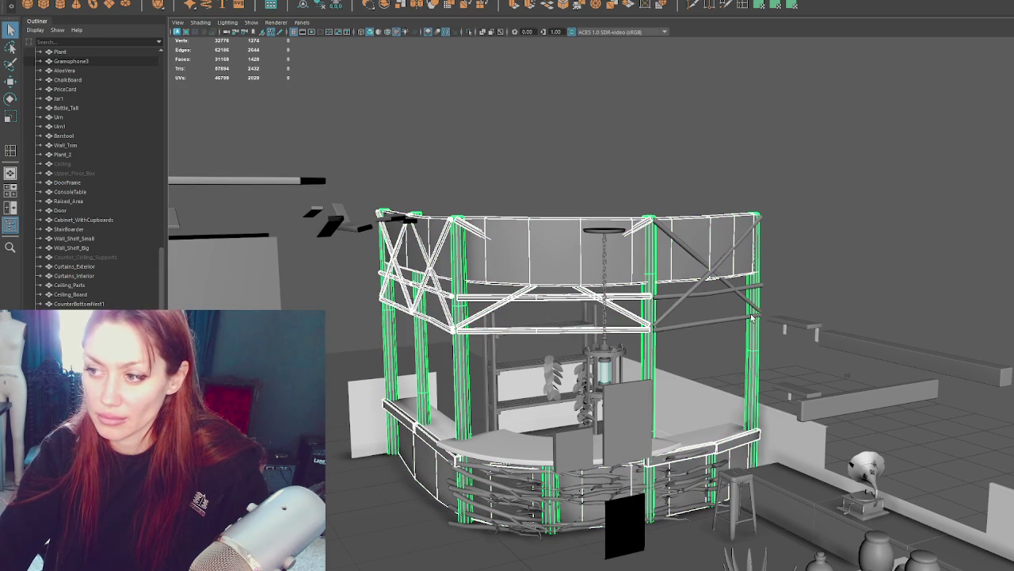
shift+click(688, 293)
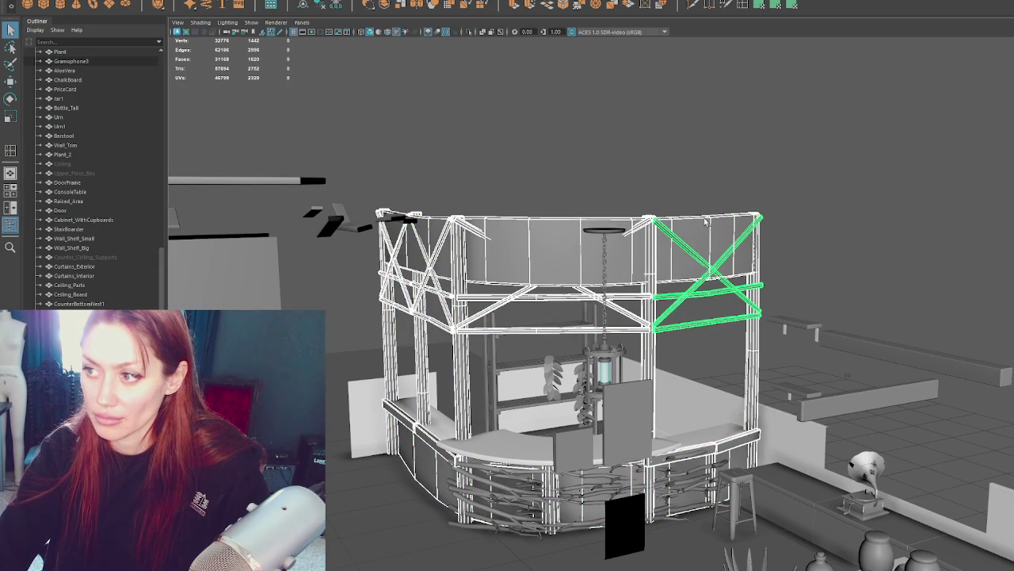
click(191, 2)
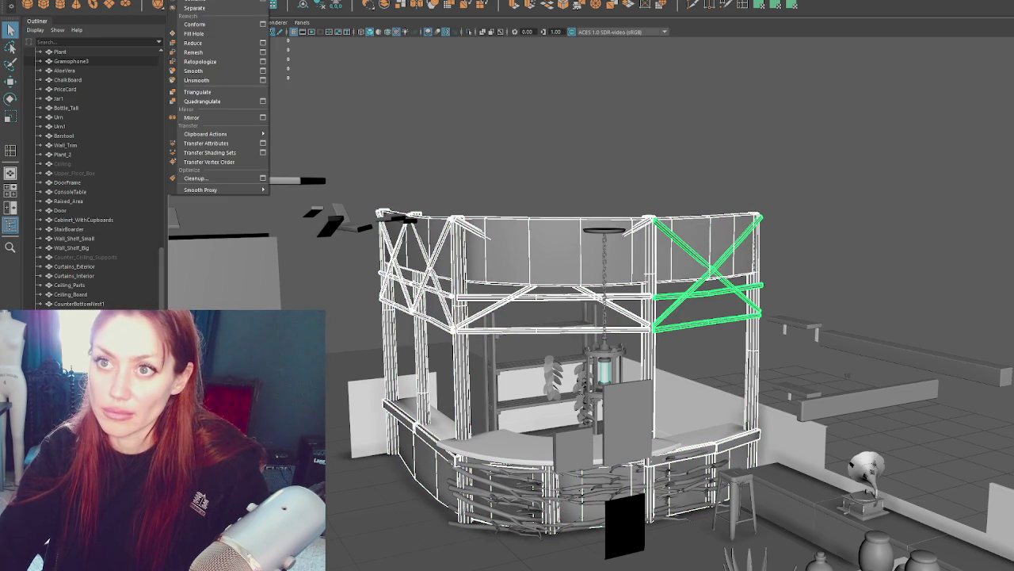
click(187, 3)
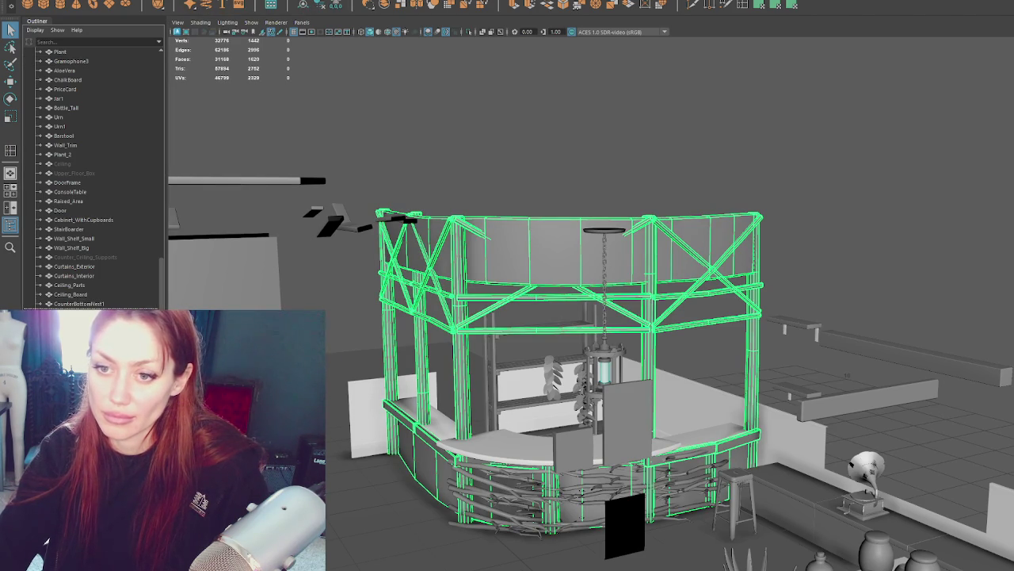
Step: Check the selections of the curved countertop, branch nest and frame
click(515, 444)
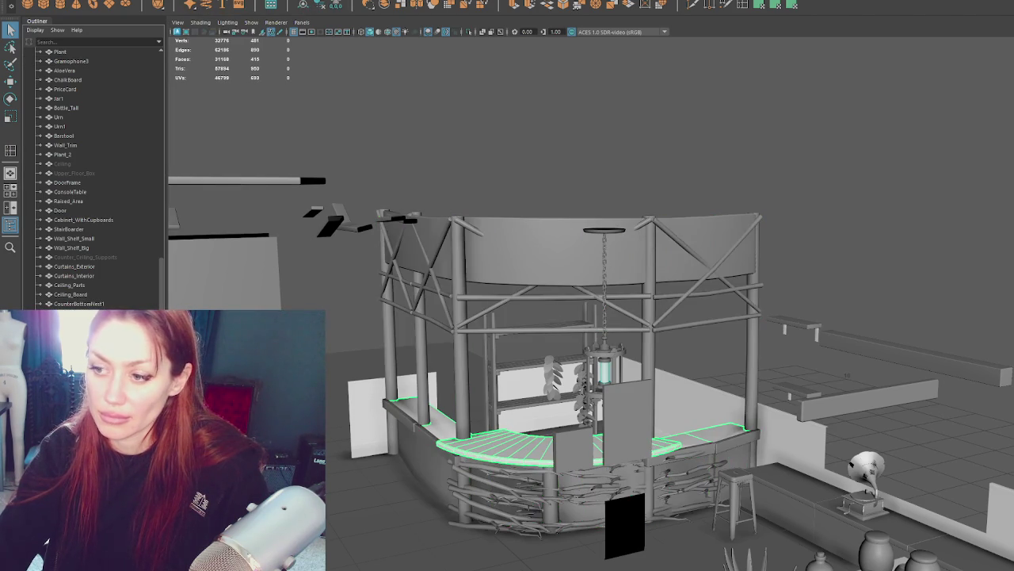
shift+click(470, 486)
click(458, 478)
click(469, 454)
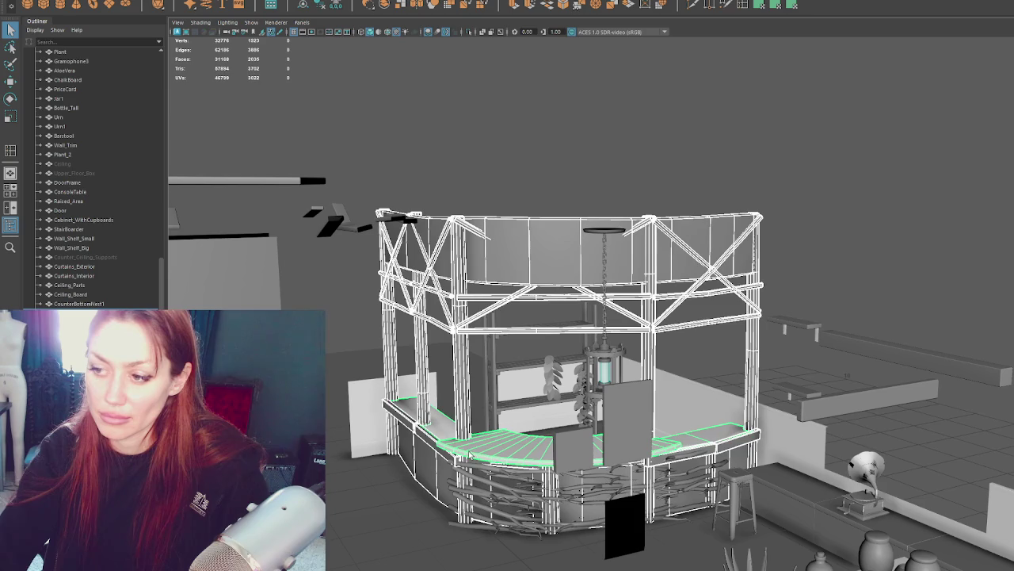
click(159, 1)
click(309, 7)
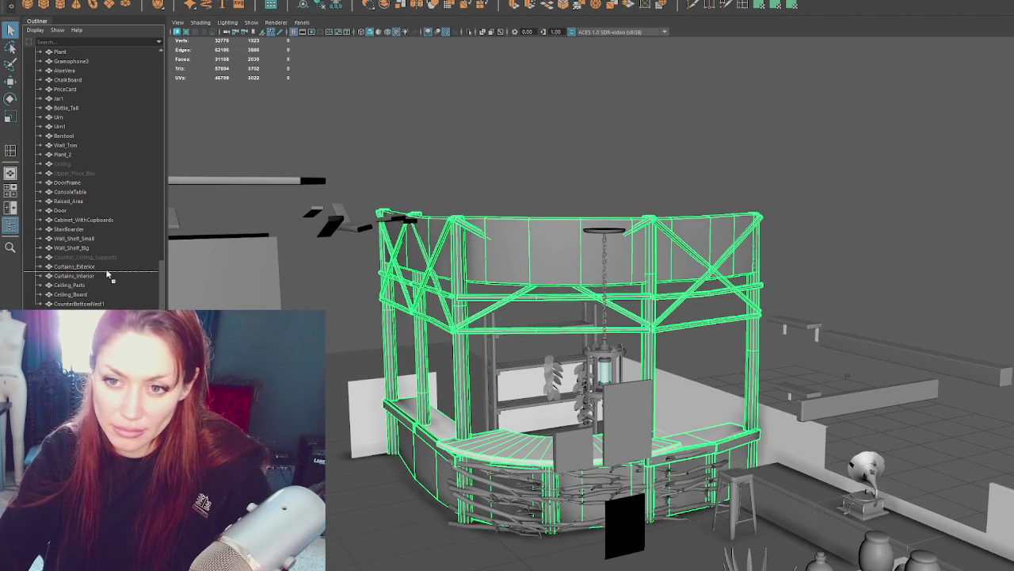
Step: Select the whole Apothecary group in the Outliner
scroll(116, 221, up, 10)
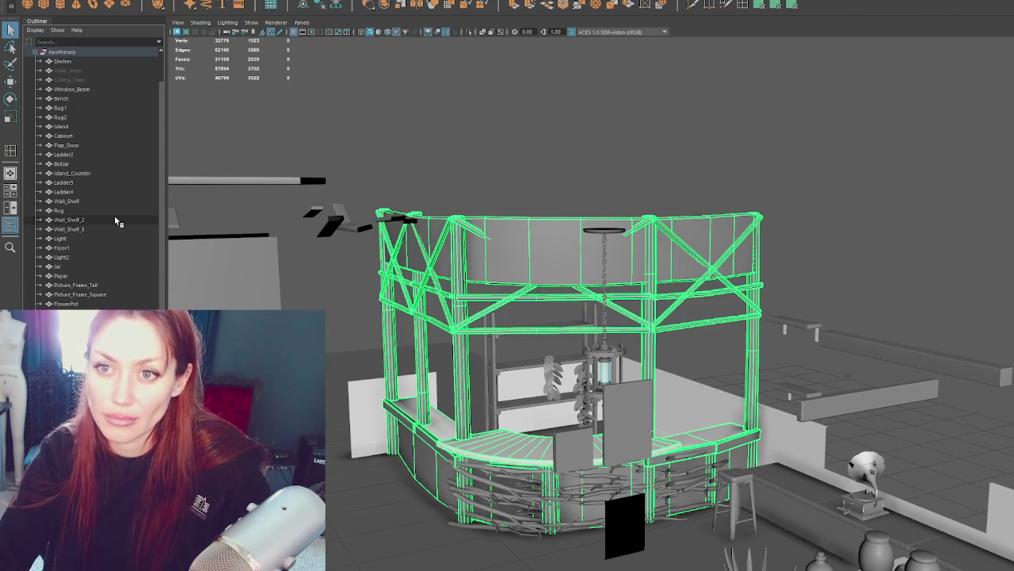
click(114, 100)
right_click(114, 99)
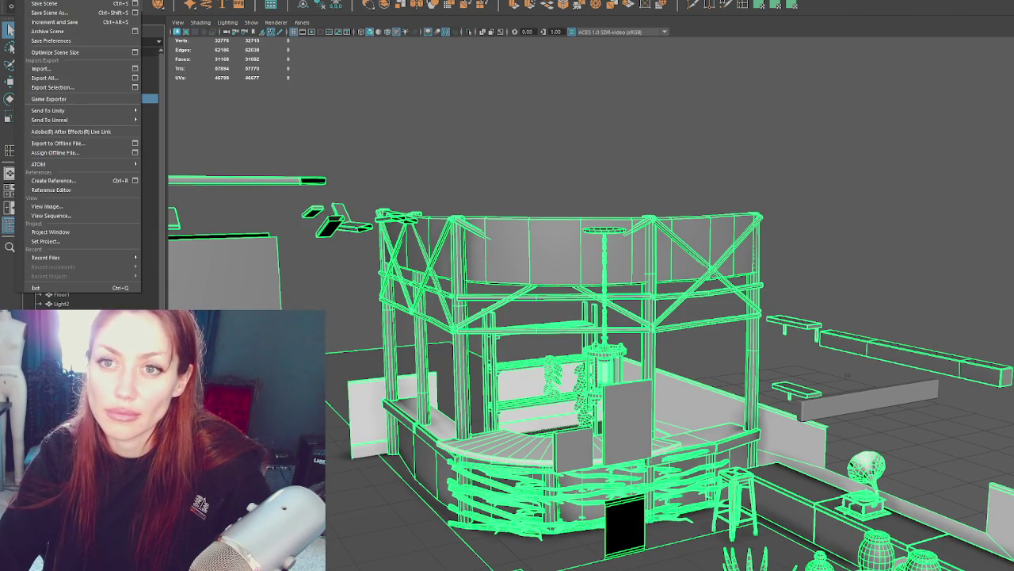
Step: Export the selection over Apothacary.fbx in the 1-3D folder, confirming the overwrite
click(85, 89)
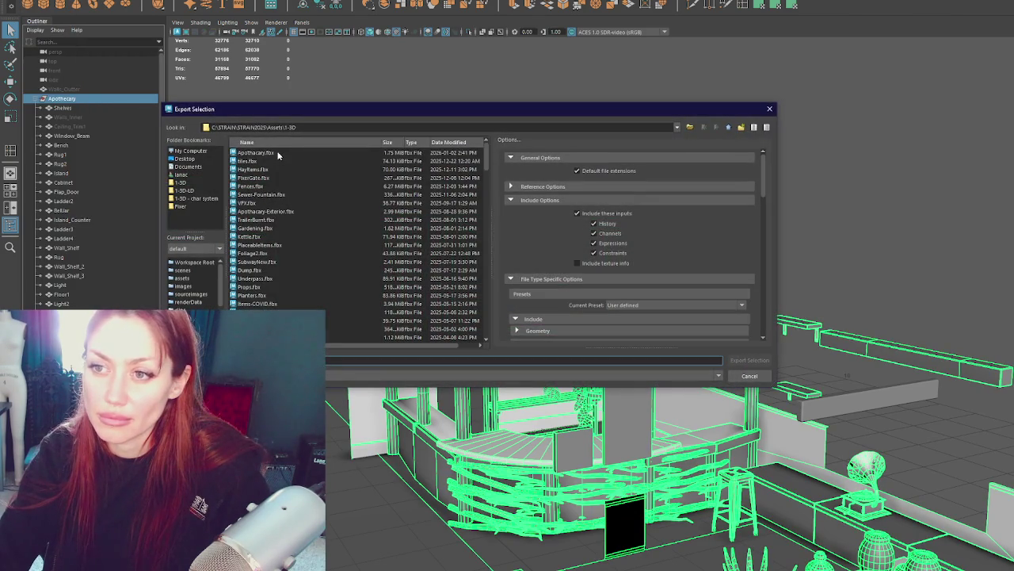
double_click(278, 155)
click(441, 256)
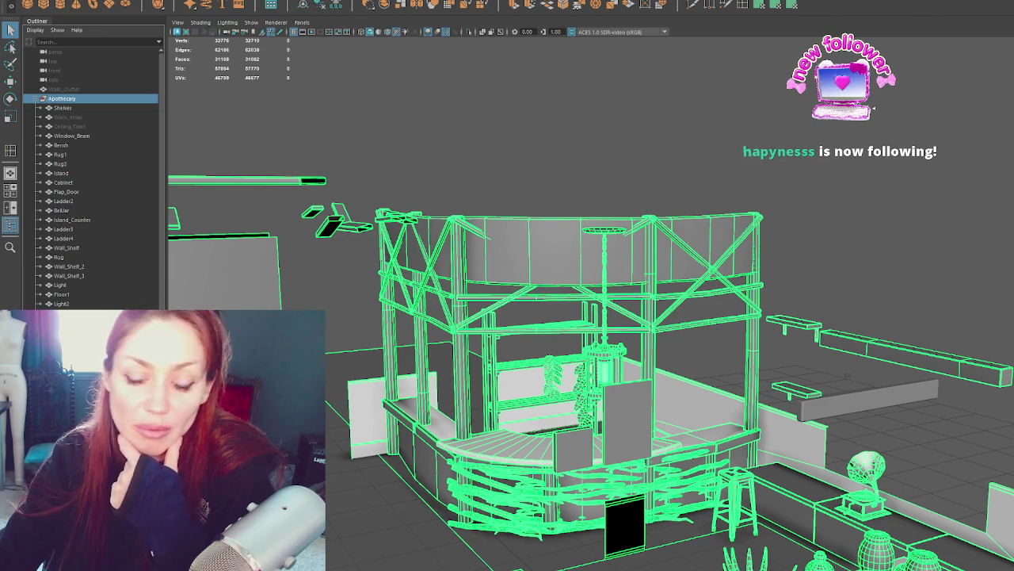
click(395, 146)
mouse_move(395, 147)
alt+mouse_down()
mouse_move(774, 203)
mouse_move(765, 272)
alt+mouse_up()
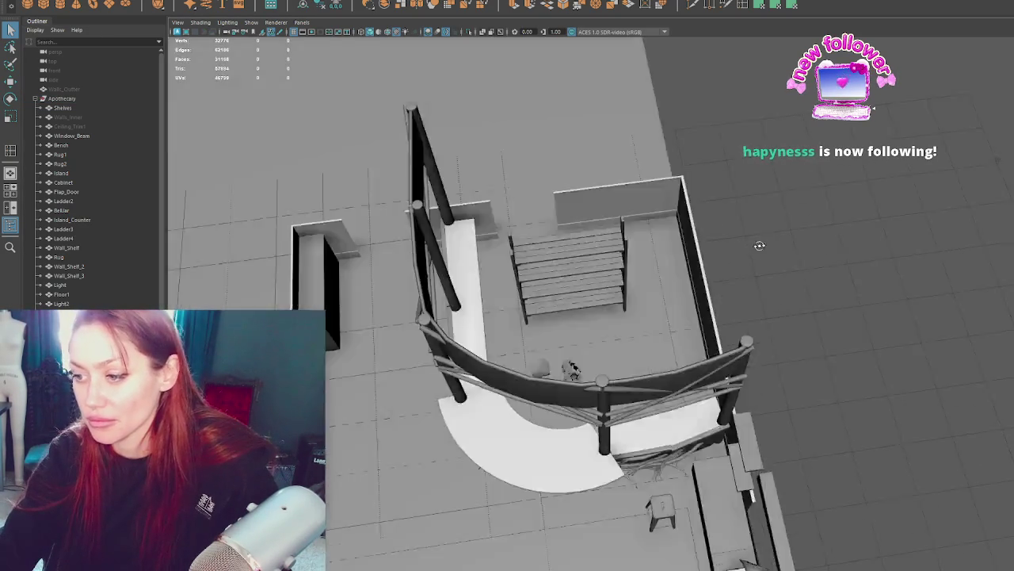
scroll(764, 273, down, 3)
mouse_move(764, 272)
alt+mouse_down()
mouse_move(628, 208)
mouse_move(270, 113)
alt+mouse_up()
scroll(123, 131, down, 5)
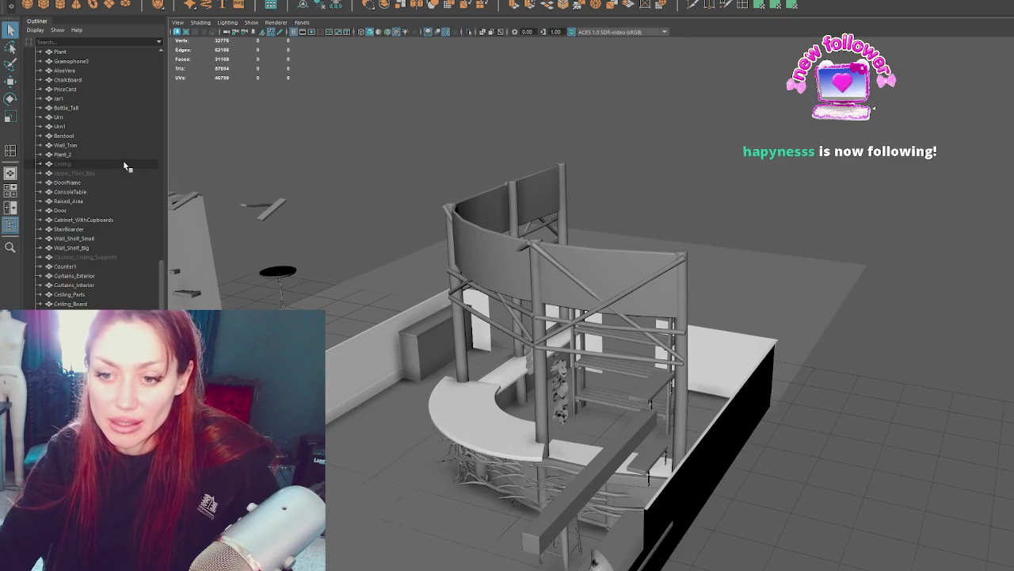
scroll(119, 151, up, 10)
click(96, 99)
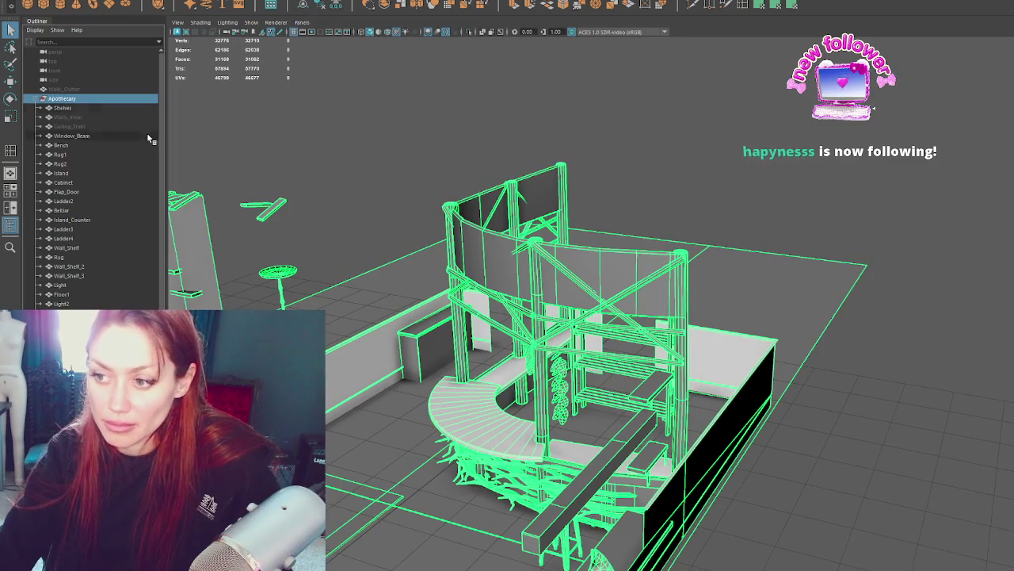
key(alt+Tab)
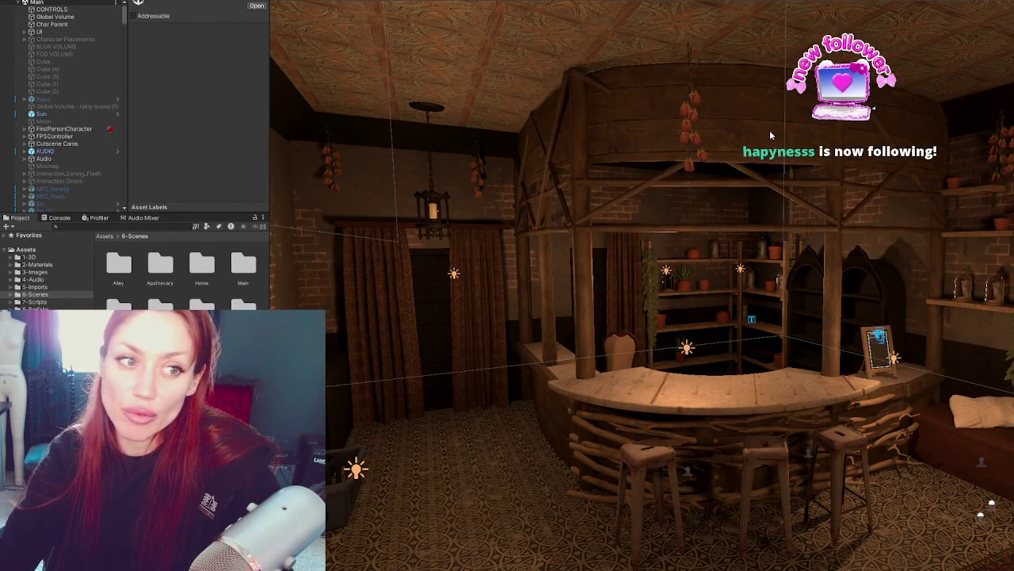
Step: Select the updated bar counter and fly the view above it
click(628, 137)
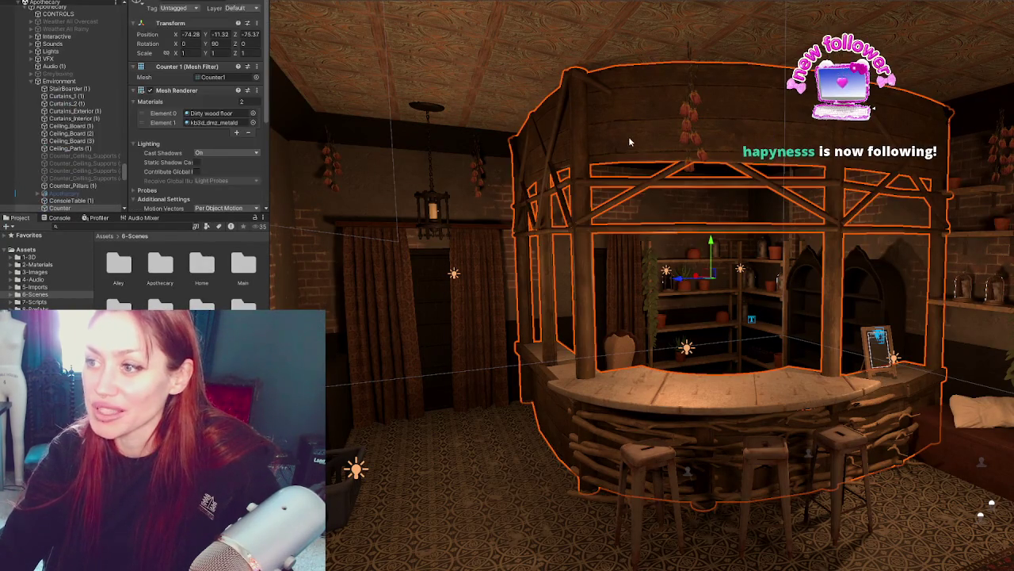
mouse_move(664, 189)
right_down()
mouse_move(716, 311)
mouse_move(745, 333)
right_up()
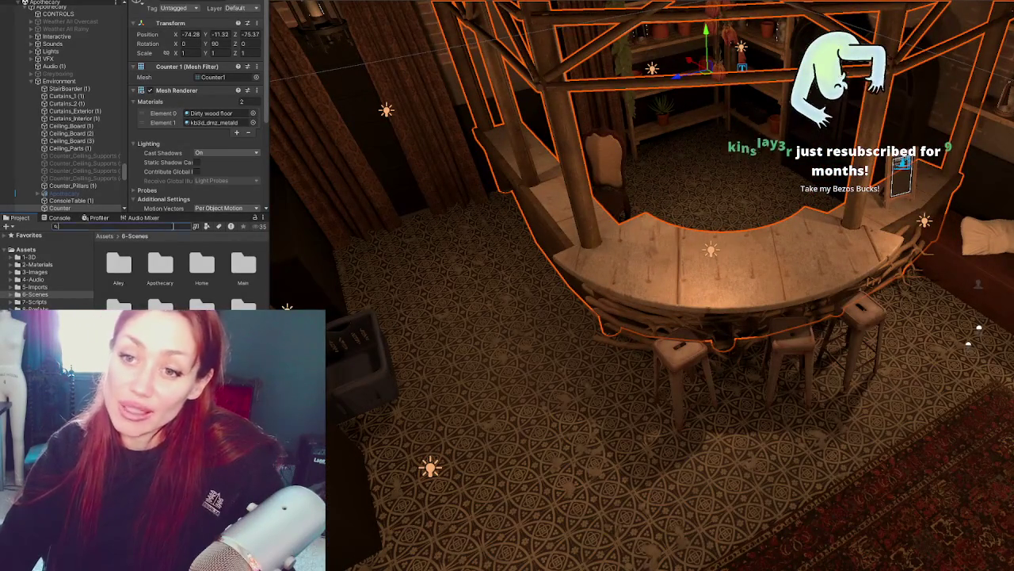
scroll(642, 286, up, 2)
right_drag(939, 336, 924, 343)
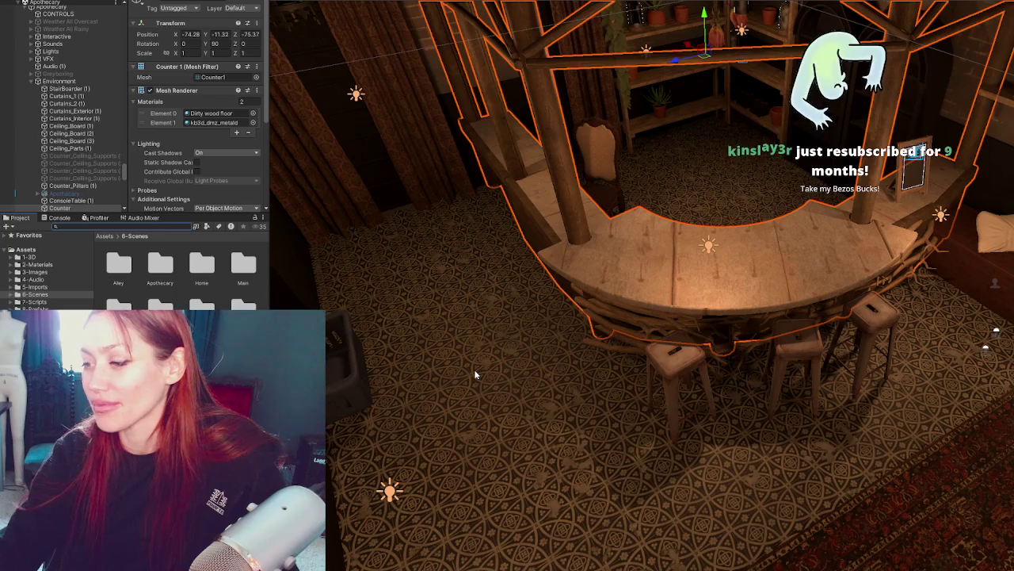
Step: Slide and rotate the front barstool, then move its neighbour to the left
click(686, 381)
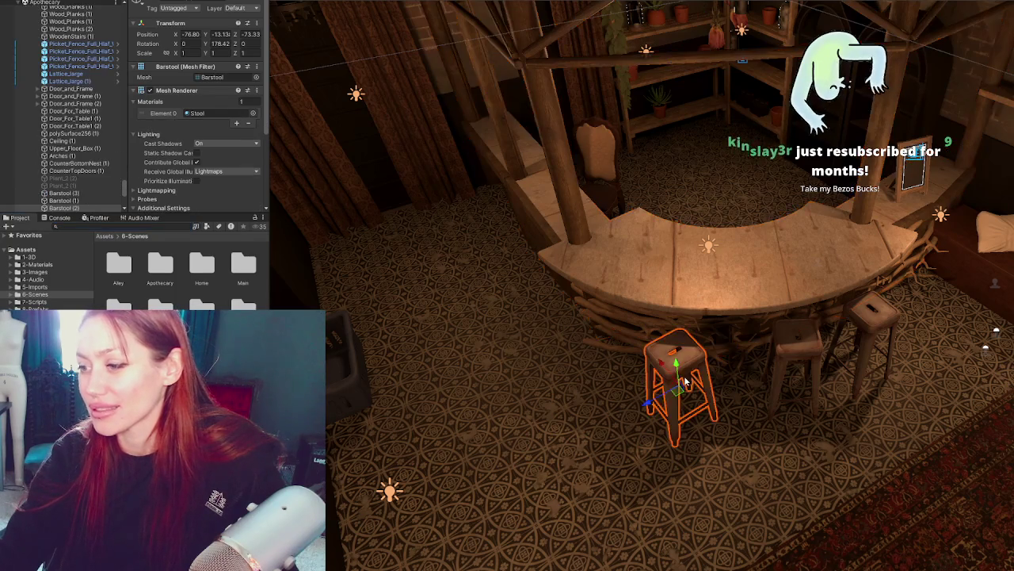
drag(677, 377, 659, 357)
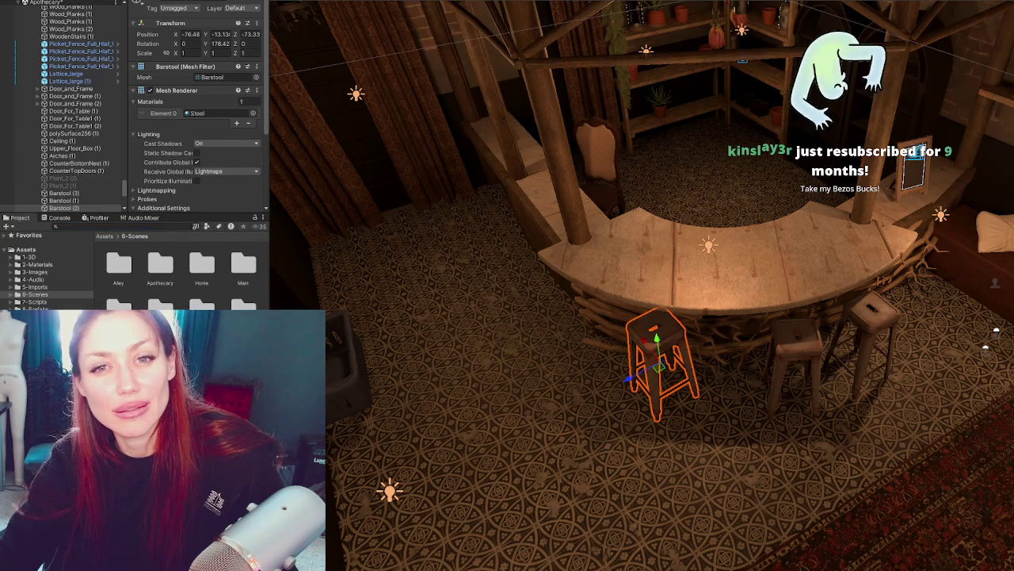
key(e)
mouse_move(629, 385)
mouse_down()
mouse_move(597, 369)
mouse_move(618, 371)
mouse_up()
key(w)
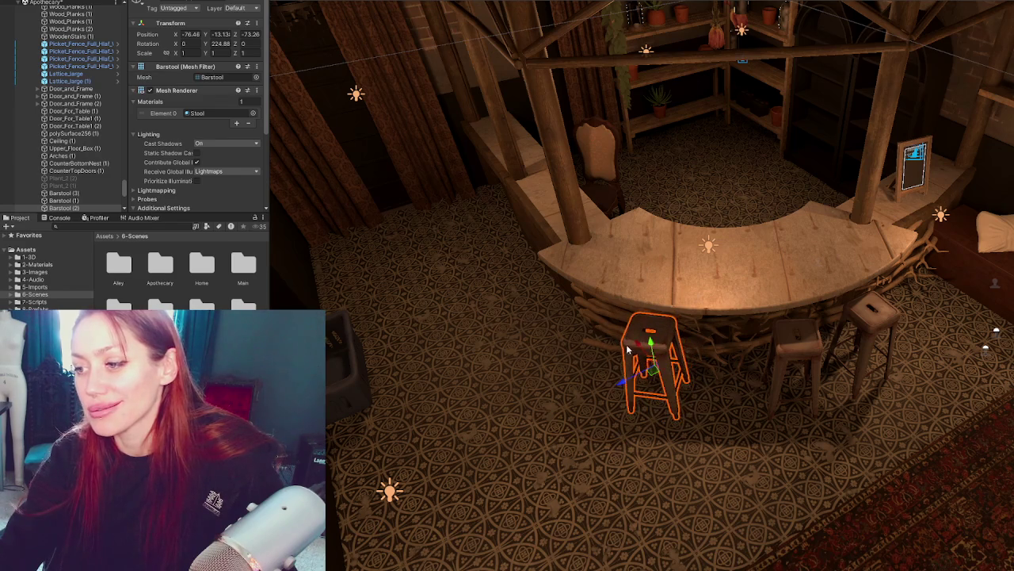
click(790, 350)
mouse_move(790, 351)
mouse_down()
mouse_move(743, 353)
mouse_move(736, 372)
mouse_move(694, 347)
mouse_move(711, 346)
mouse_move(638, 344)
mouse_move(605, 370)
mouse_up()
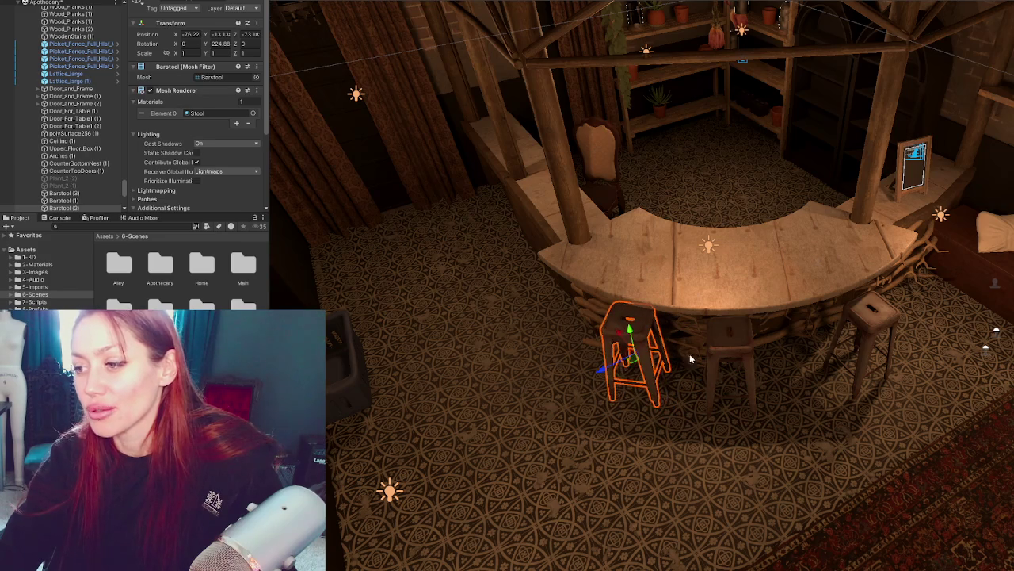
click(866, 336)
Step: Push the right barstool slightly toward the counter and frame it
click(836, 358)
click(848, 357)
drag(836, 359, 831, 327)
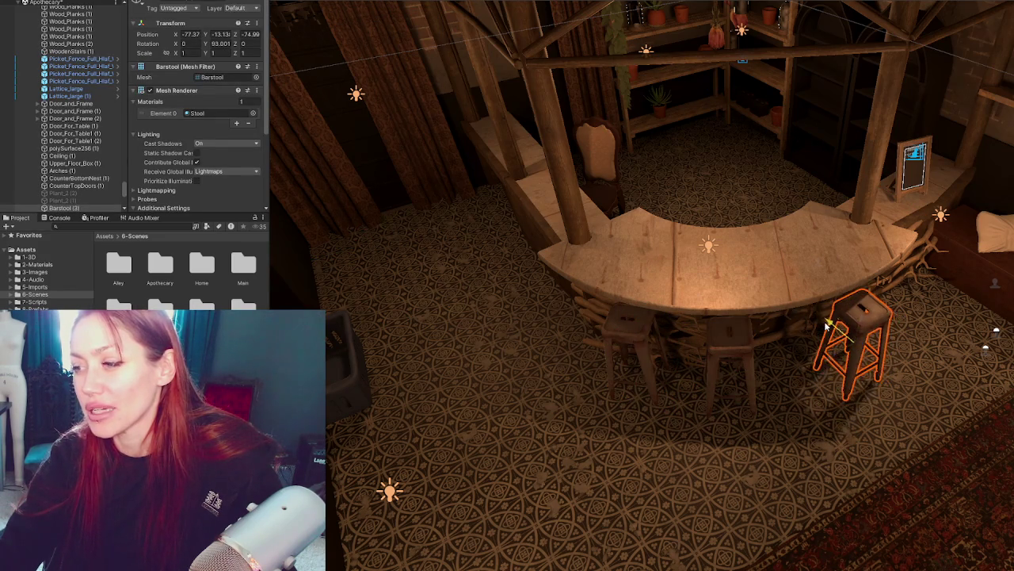
key(f)
alt+drag(768, 310, 599, 370)
middle_drag(599, 370, 884, 382)
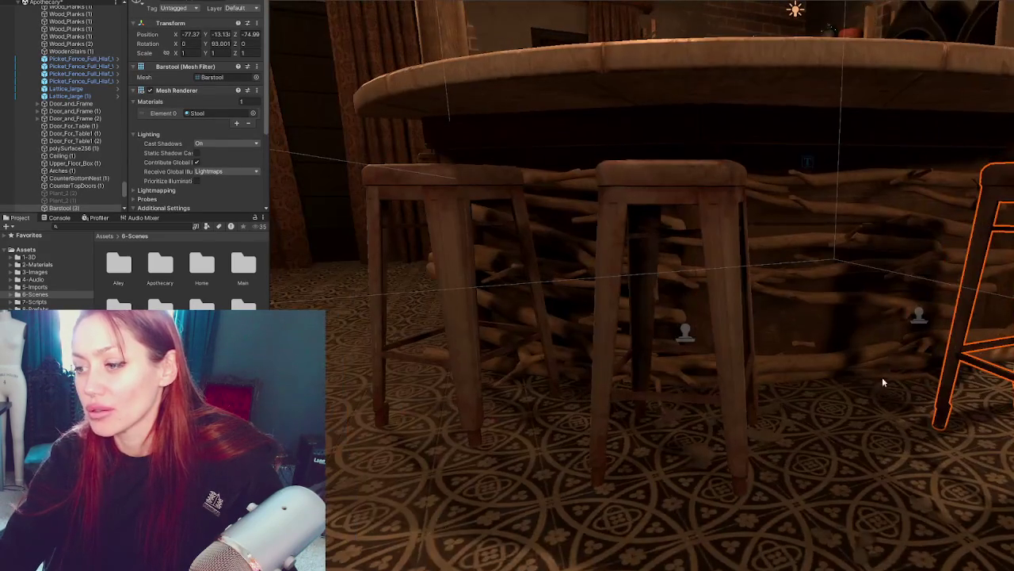
Step: Select the middle and left stools and orbit to check how they sit against the counter
click(728, 259)
click(442, 241)
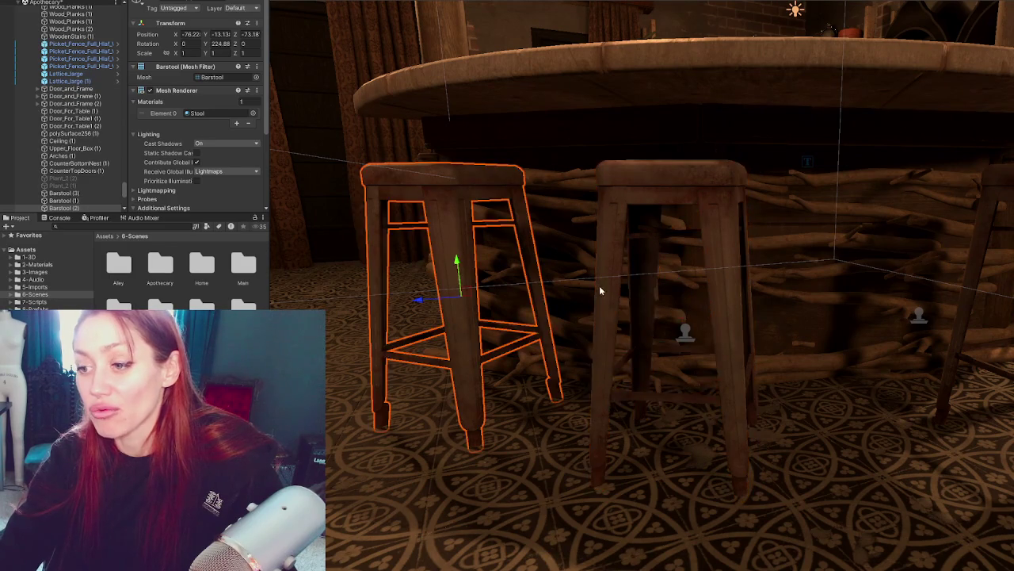
scroll(639, 229, down, 3)
middle_drag(715, 96, 651, 325)
click(652, 325)
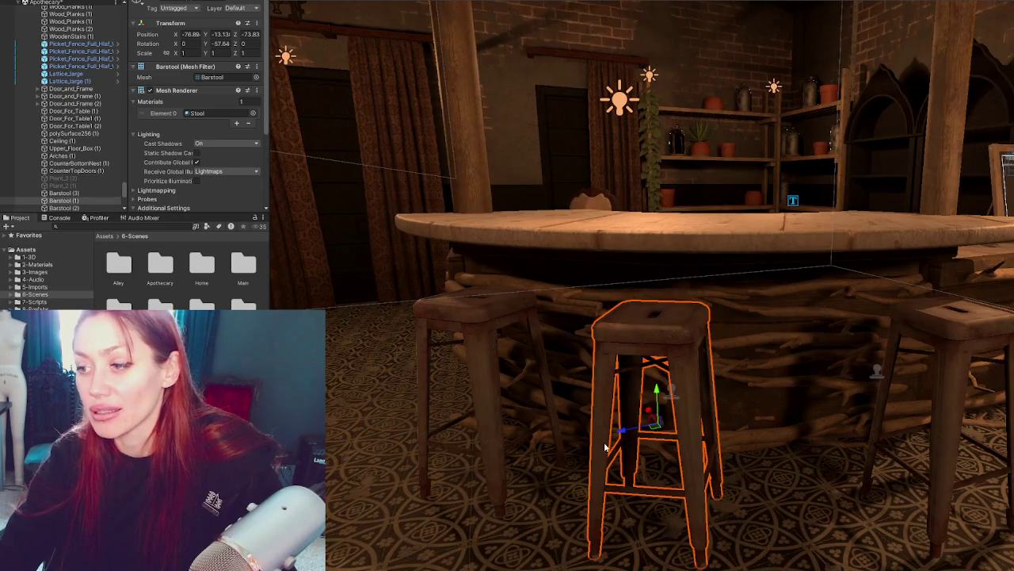
alt+drag(632, 428, 618, 367)
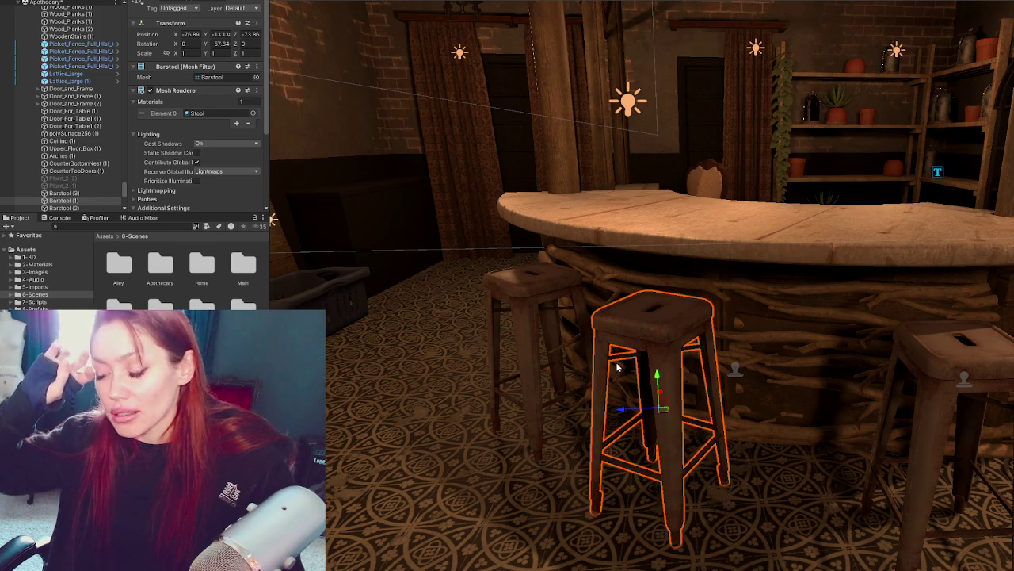
mouse_move(572, 188)
alt+mouse_down()
mouse_move(702, 174)
mouse_move(672, 324)
mouse_move(716, 377)
mouse_move(639, 415)
mouse_move(690, 380)
mouse_move(744, 365)
mouse_move(410, 464)
mouse_move(743, 341)
alt+mouse_up()
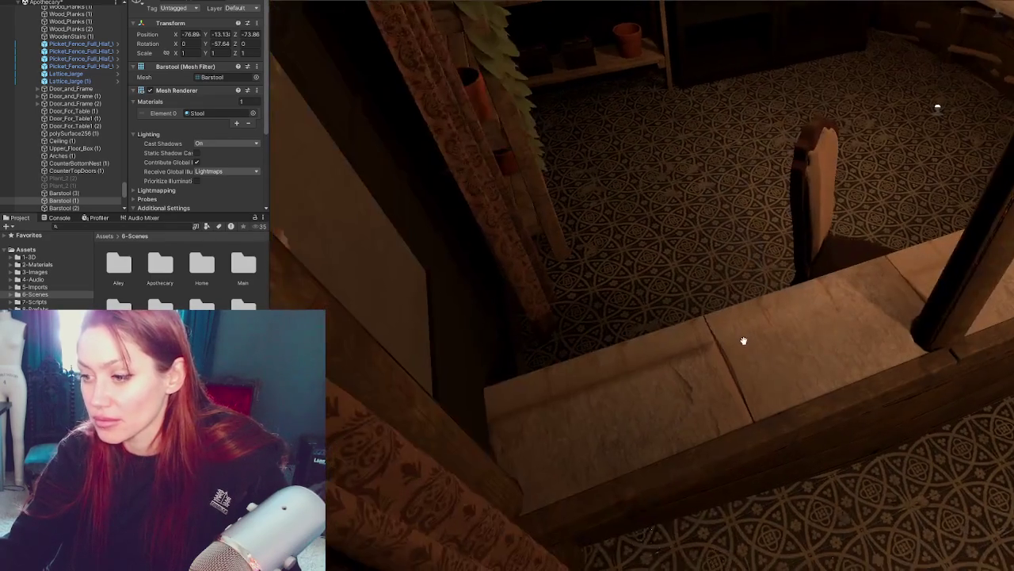
mouse_move(938, 107)
alt+mouse_down()
mouse_move(541, 385)
mouse_move(702, 335)
mouse_move(814, 392)
mouse_move(750, 361)
mouse_move(760, 339)
mouse_move(957, 347)
mouse_move(763, 374)
mouse_move(709, 351)
mouse_move(754, 311)
mouse_move(761, 221)
alt+mouse_up()
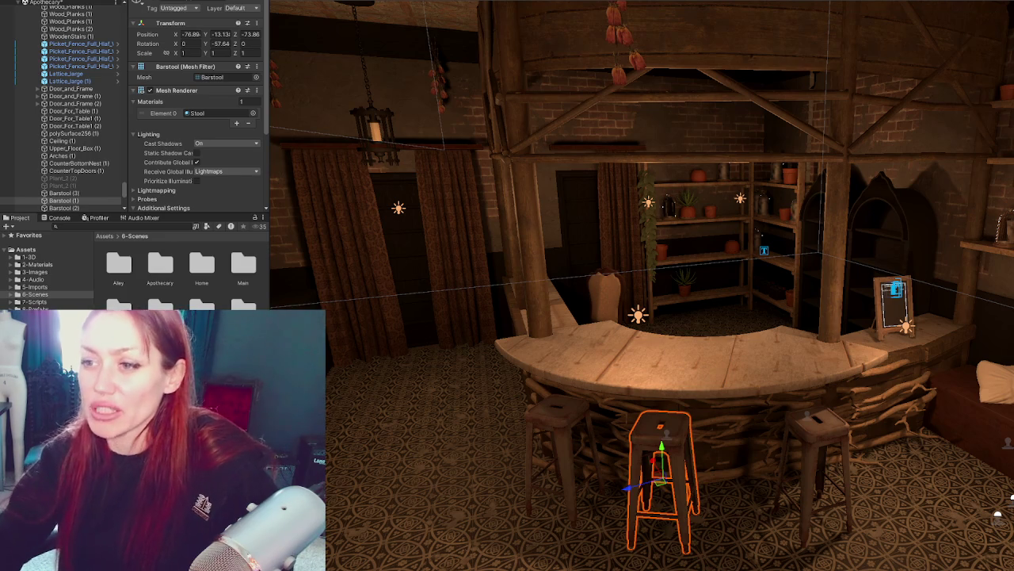
Step: Search the project for 't:rock' and filter the results to materials only
click(474, 305)
mouse_move(474, 305)
right_down()
mouse_move(696, 414)
mouse_move(710, 442)
right_up()
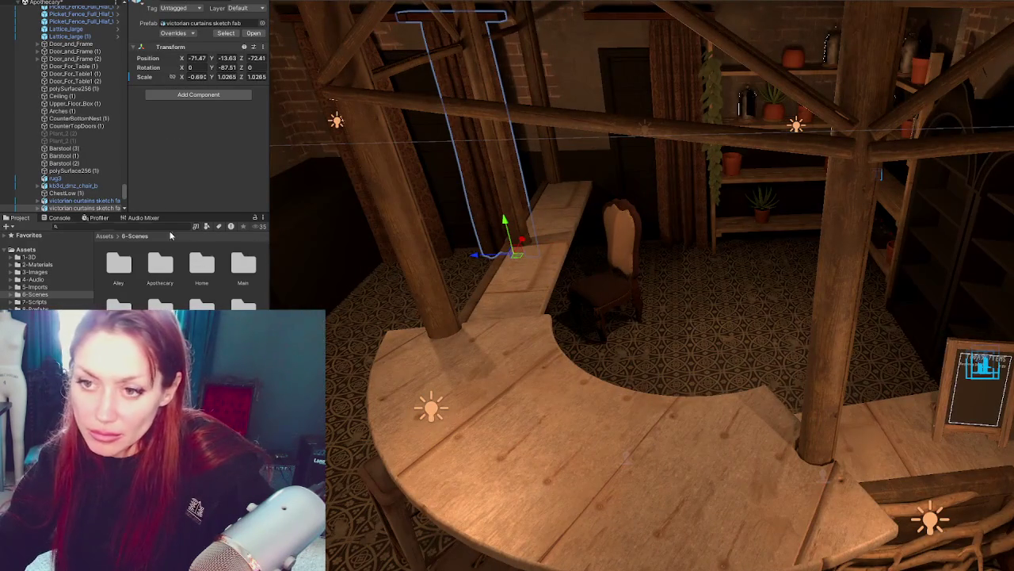
click(163, 227)
text(t:rock)
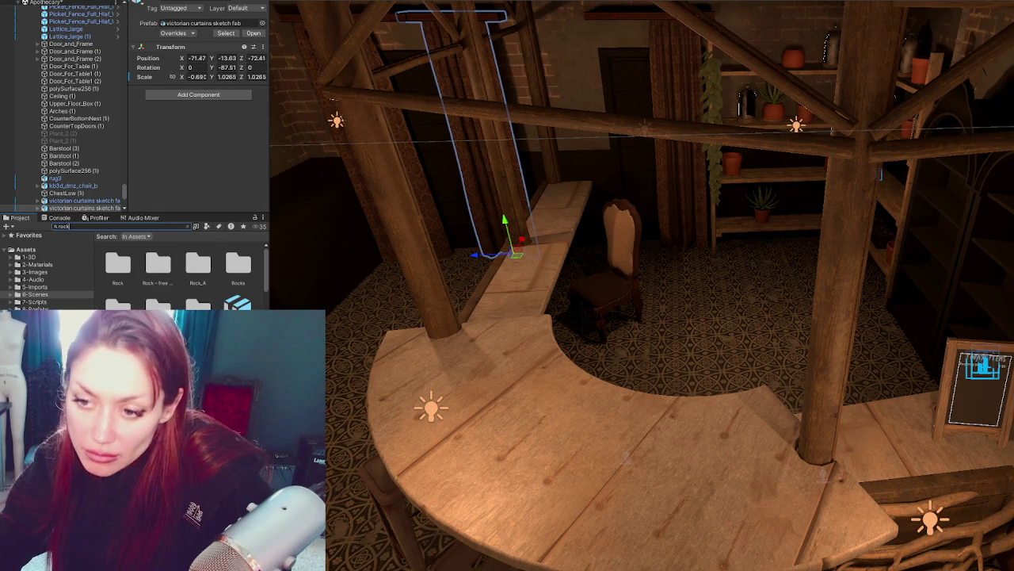
click(207, 227)
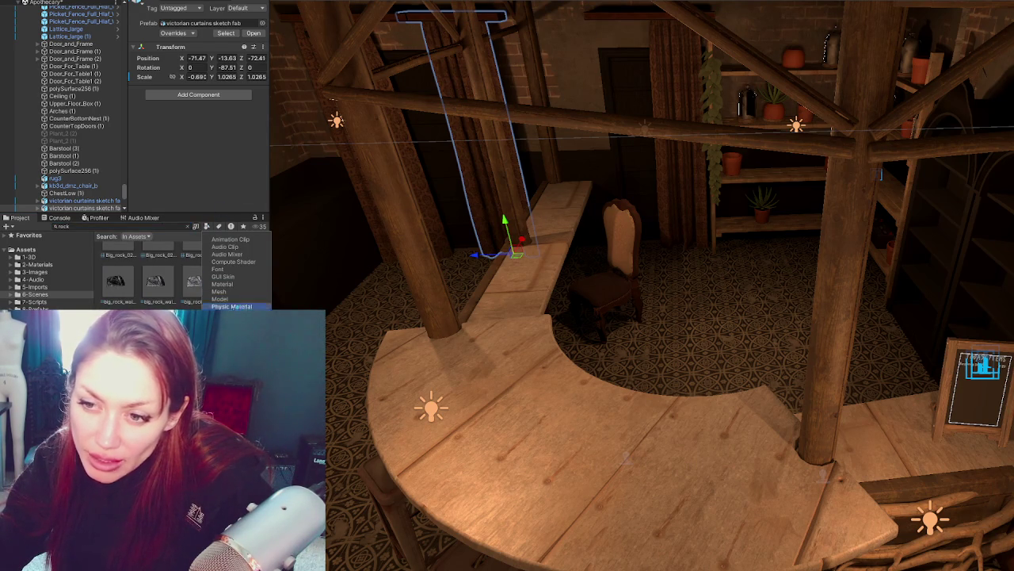
click(222, 283)
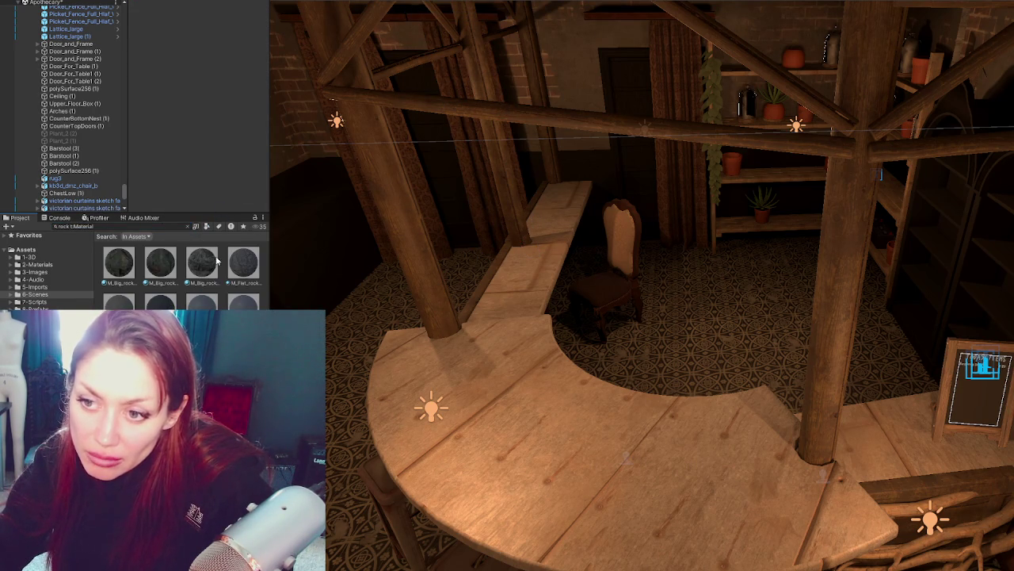
Step: Preview a rock material on the counter top, then cancel to keep the wood planks
mouse_move(217, 261)
mouse_down()
mouse_move(537, 449)
mouse_move(561, 446)
mouse_move(608, 380)
mouse_move(606, 408)
mouse_up()
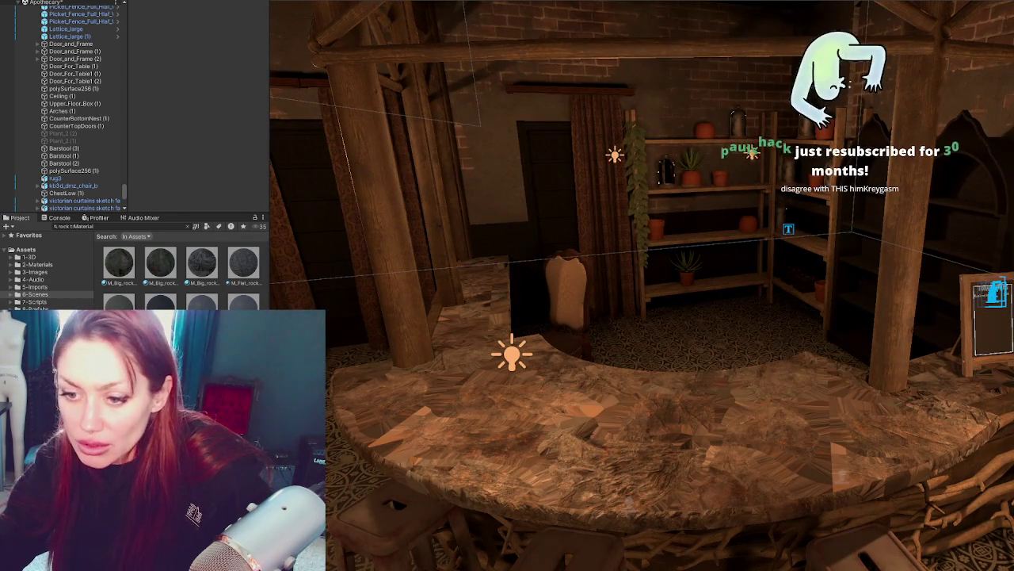
drag(202, 262, 593, 459)
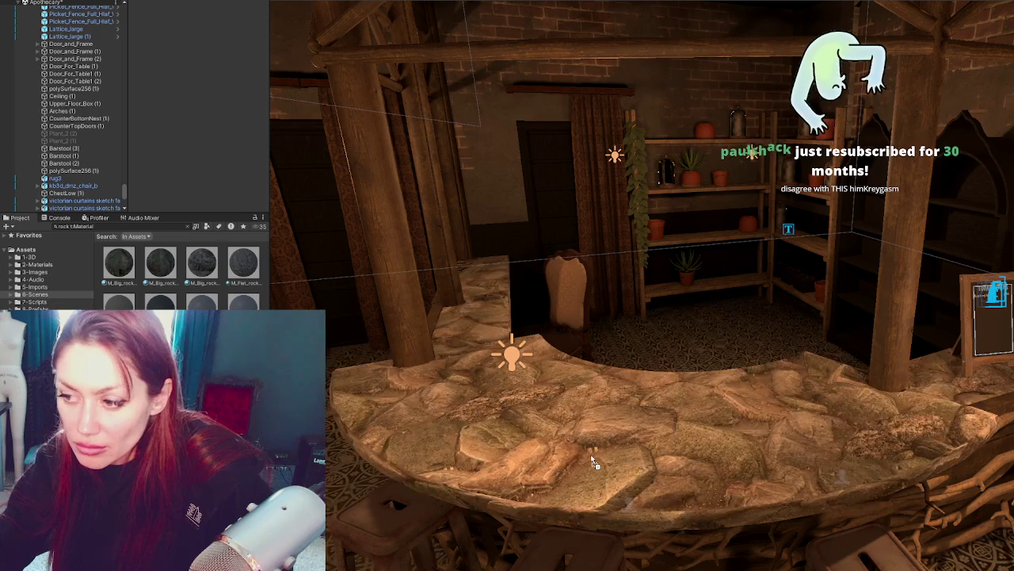
drag(414, 447, 321, 443)
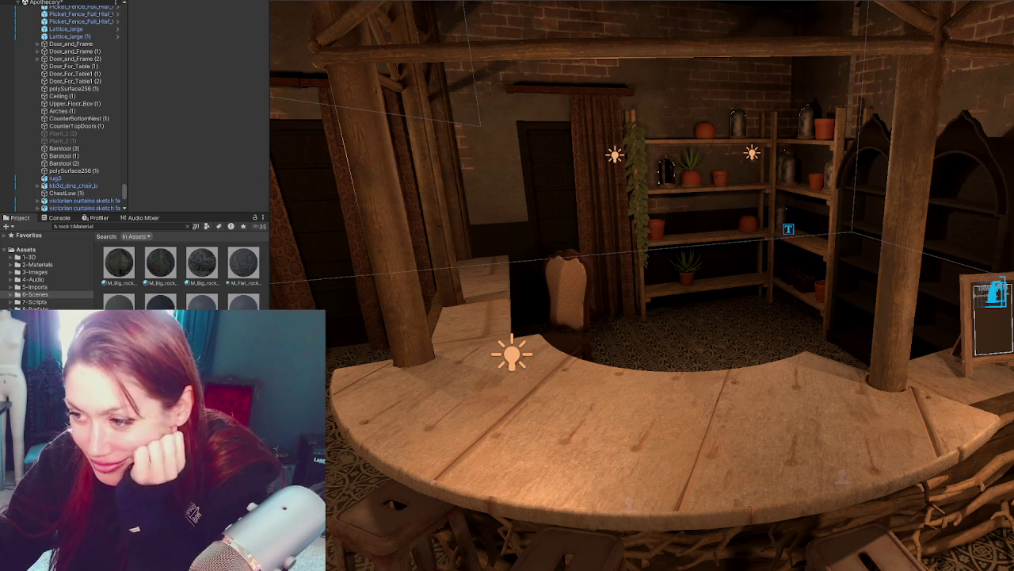
scroll(287, 161, down, 5)
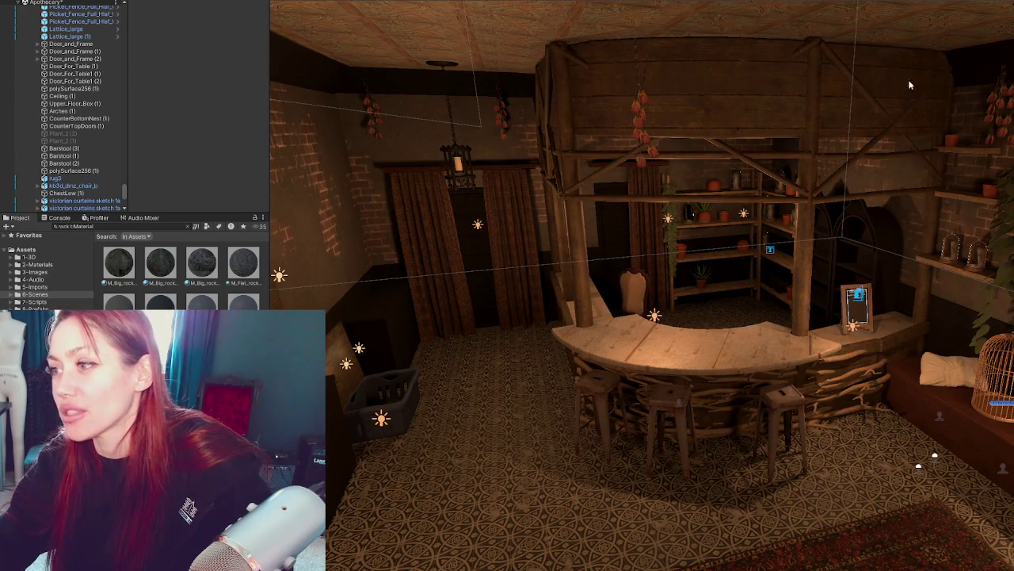
click(677, 423)
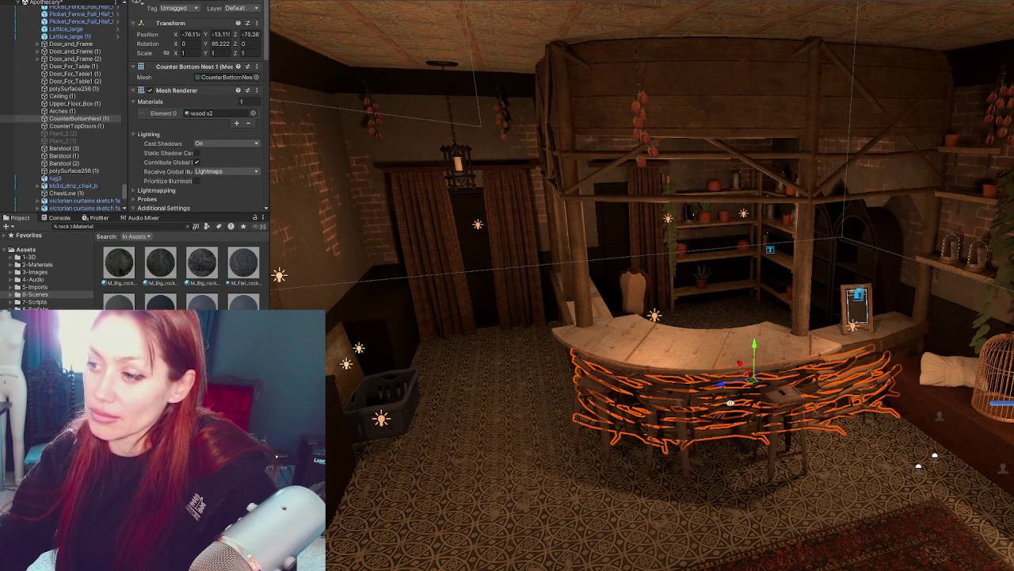
right_drag(642, 356, 603, 372)
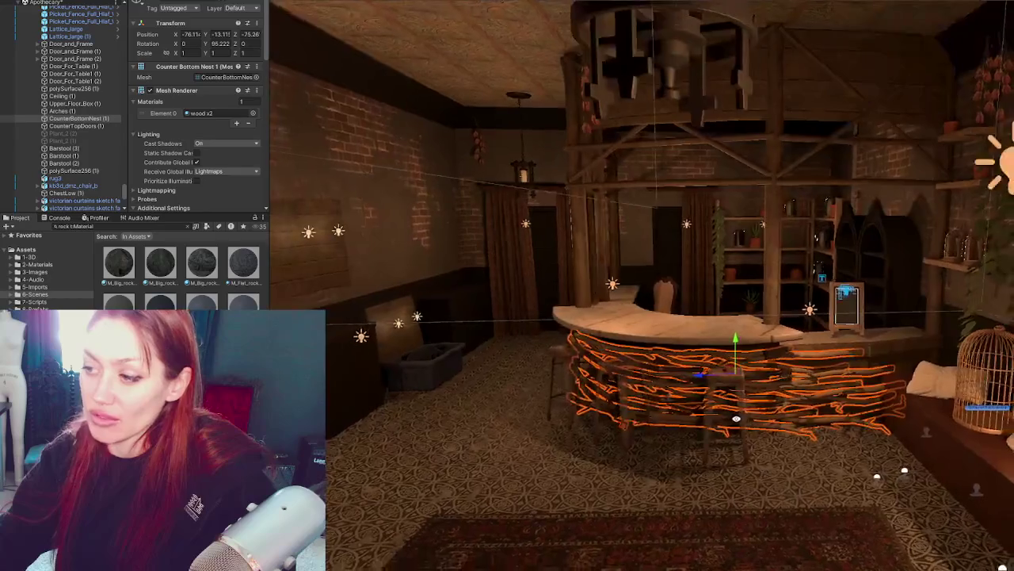
right_drag(737, 418, 903, 350)
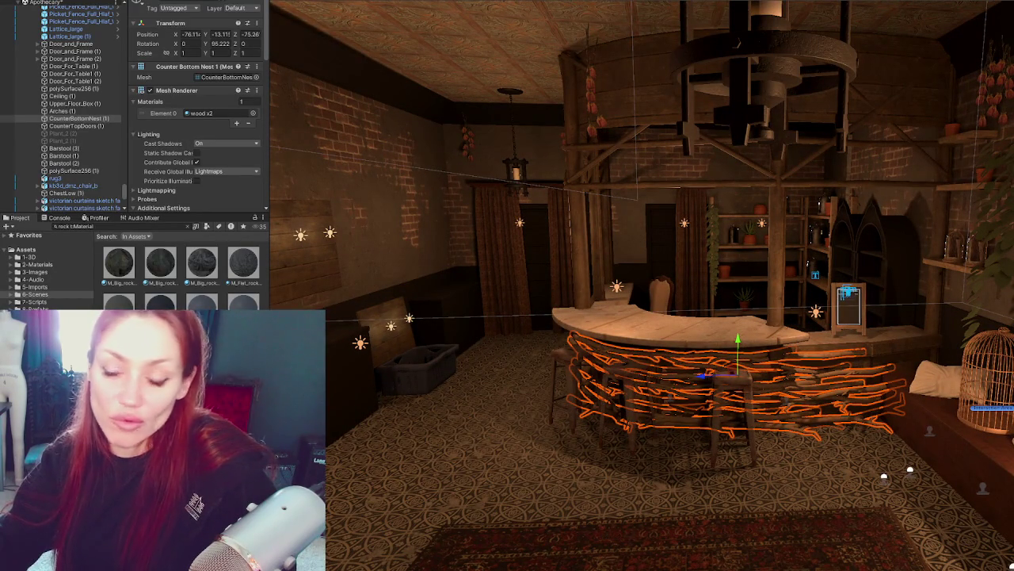
click(856, 378)
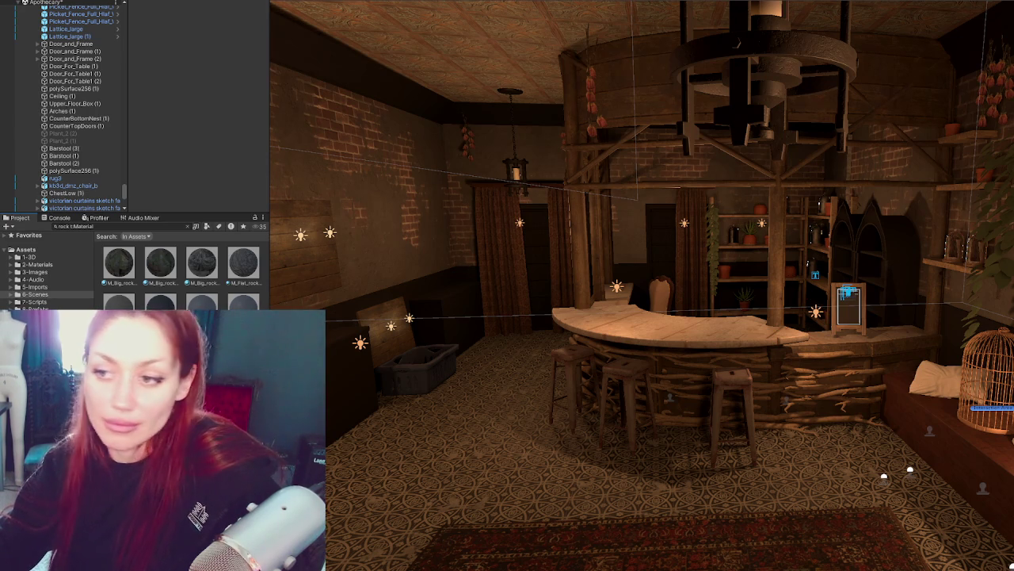
mouse_move(731, 316)
right_down()
mouse_move(722, 327)
mouse_move(750, 336)
right_up()
click(744, 210)
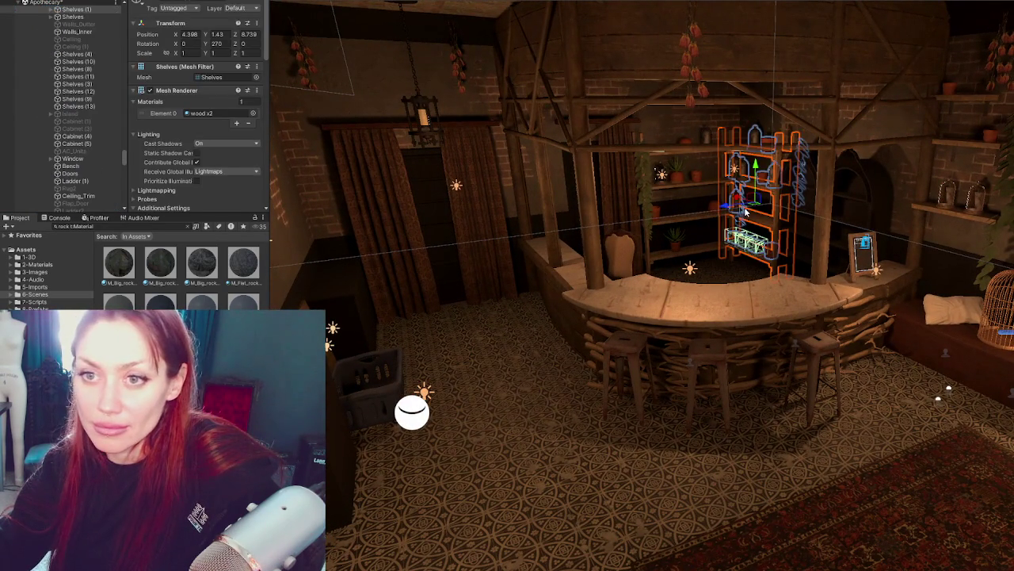
right_drag(745, 210, 745, 199)
click(745, 198)
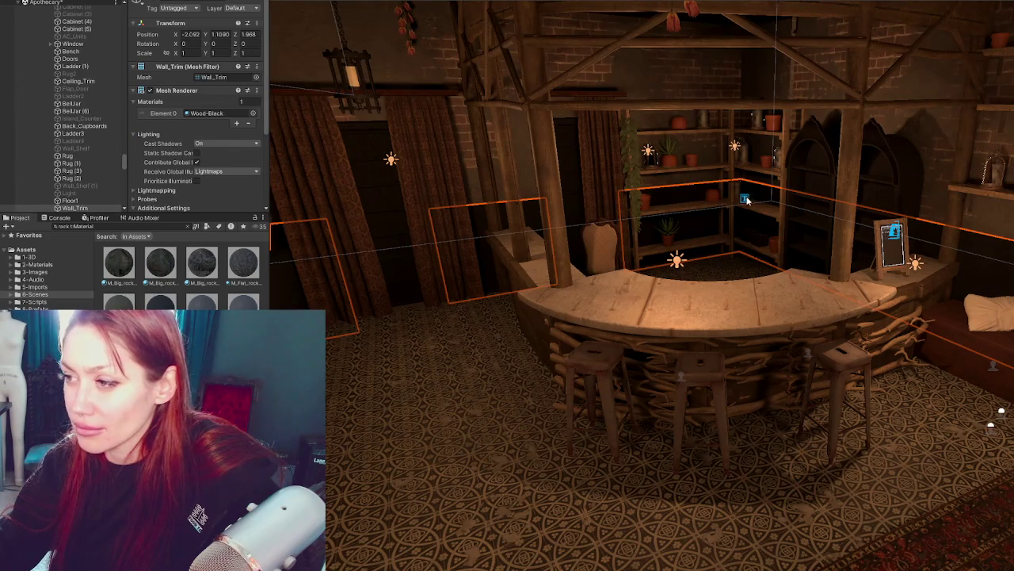
click(744, 198)
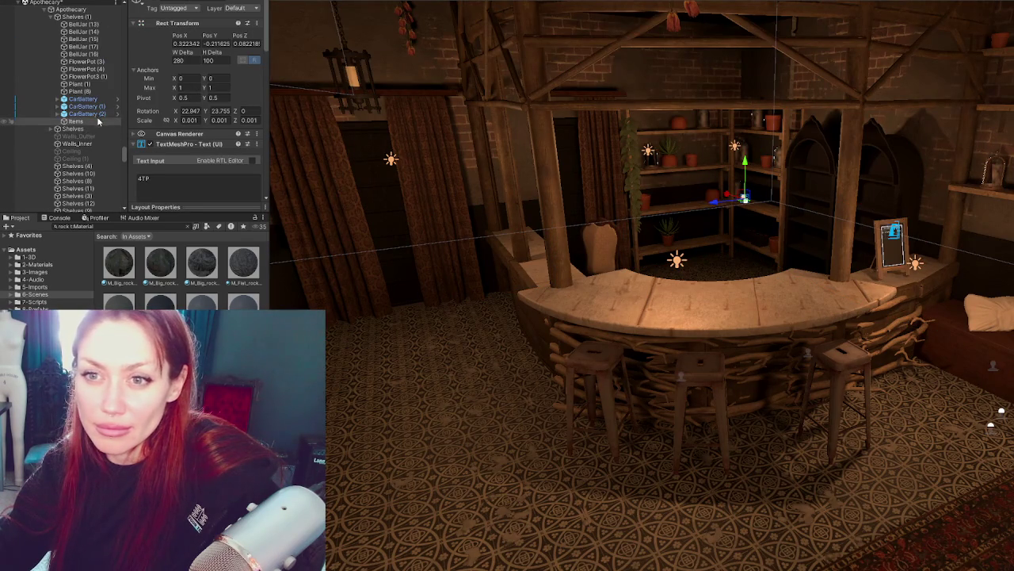
click(98, 121)
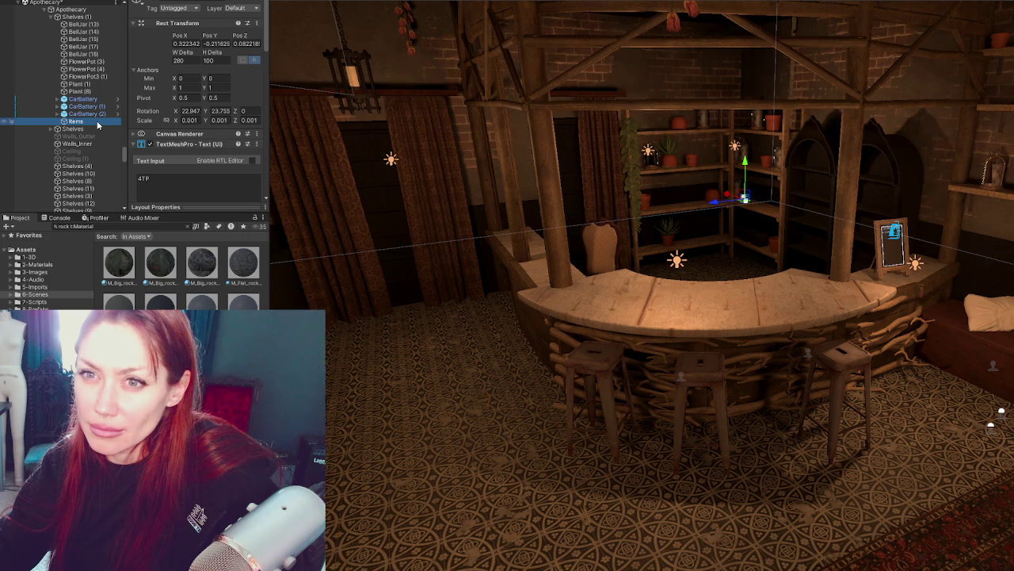
scroll(99, 125, up, 3)
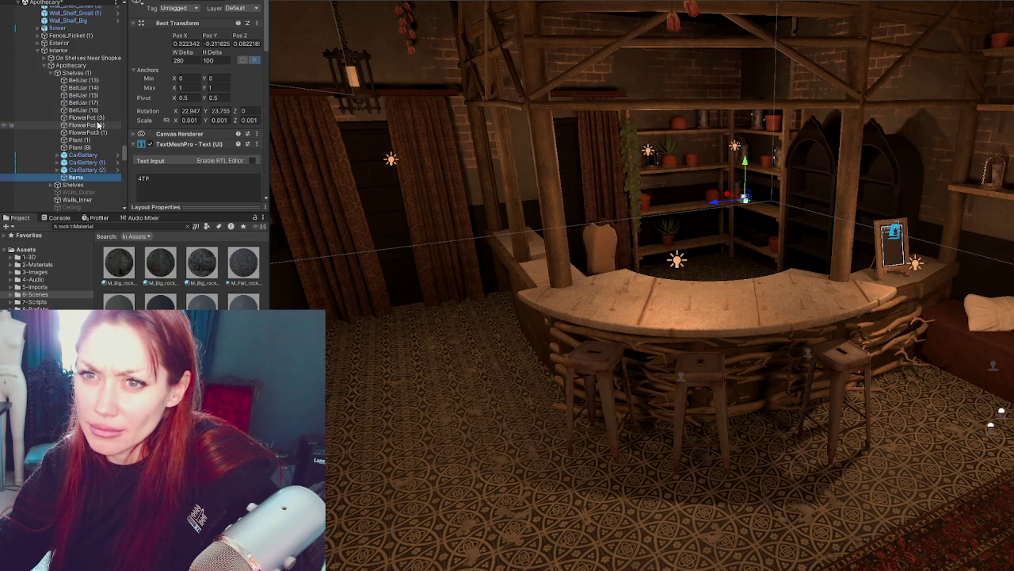
click(99, 126)
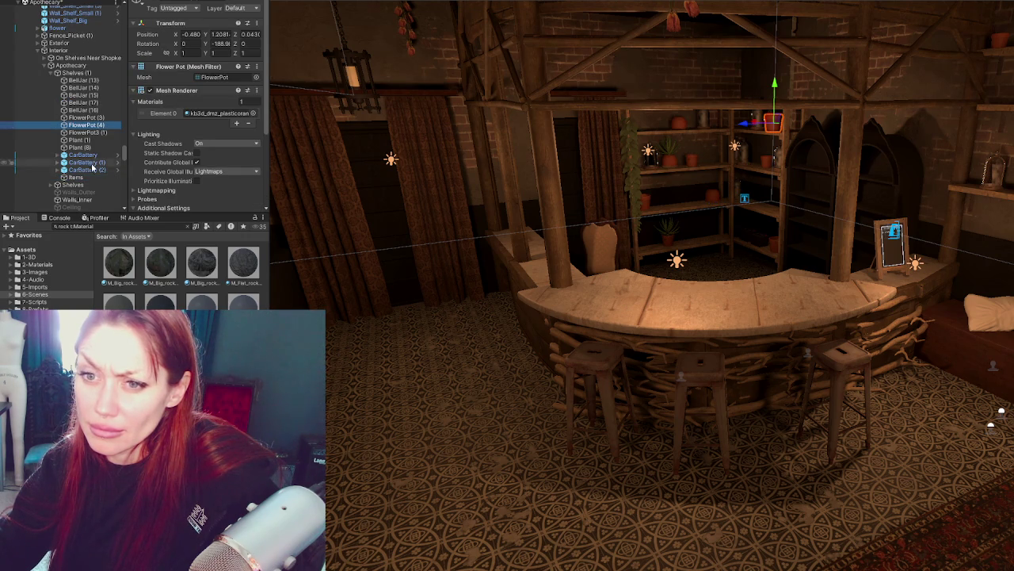
click(90, 177)
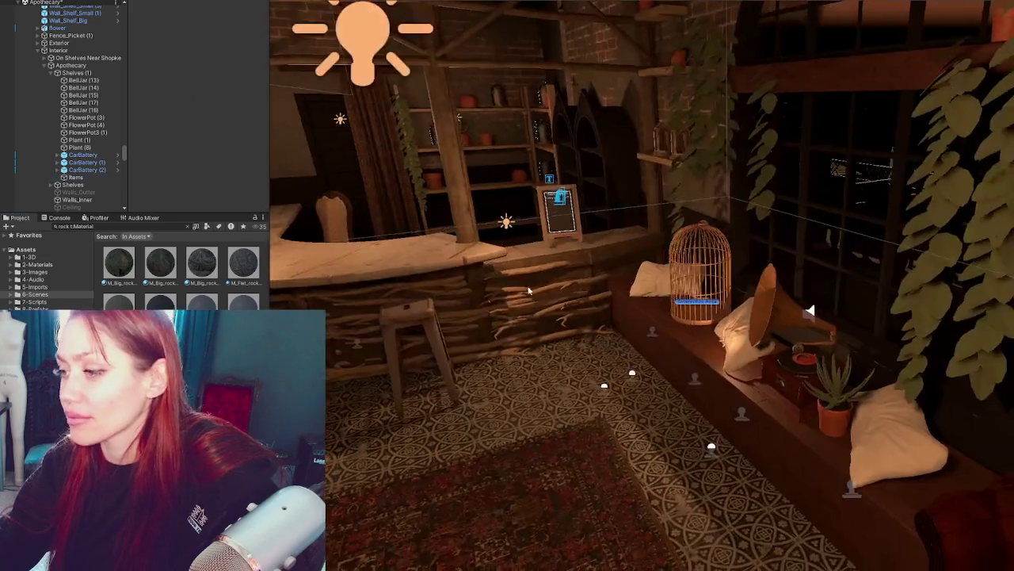
mouse_move(555, 286)
right_down()
mouse_move(611, 254)
mouse_move(737, 235)
mouse_move(980, 243)
right_up()
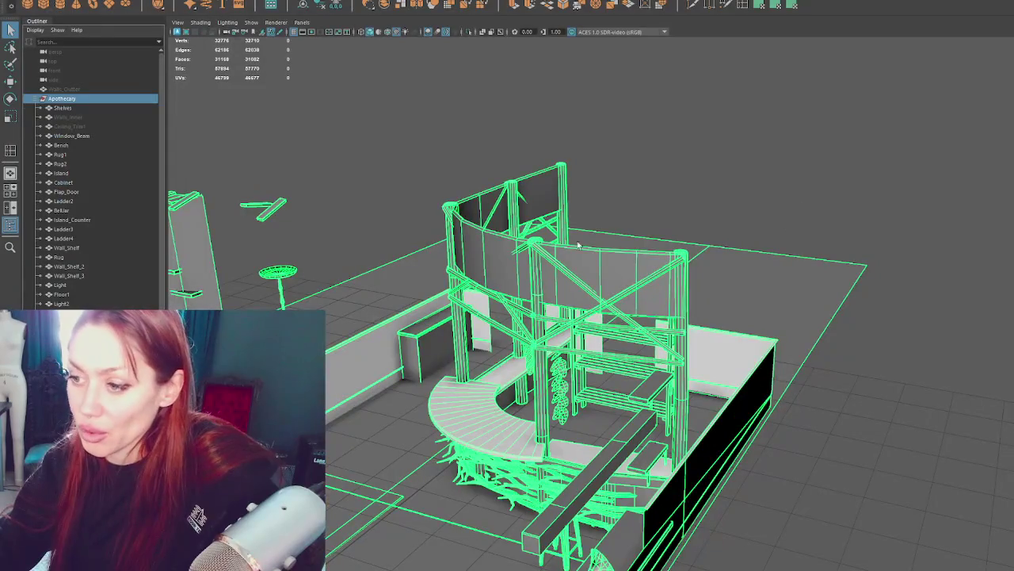
click(492, 478)
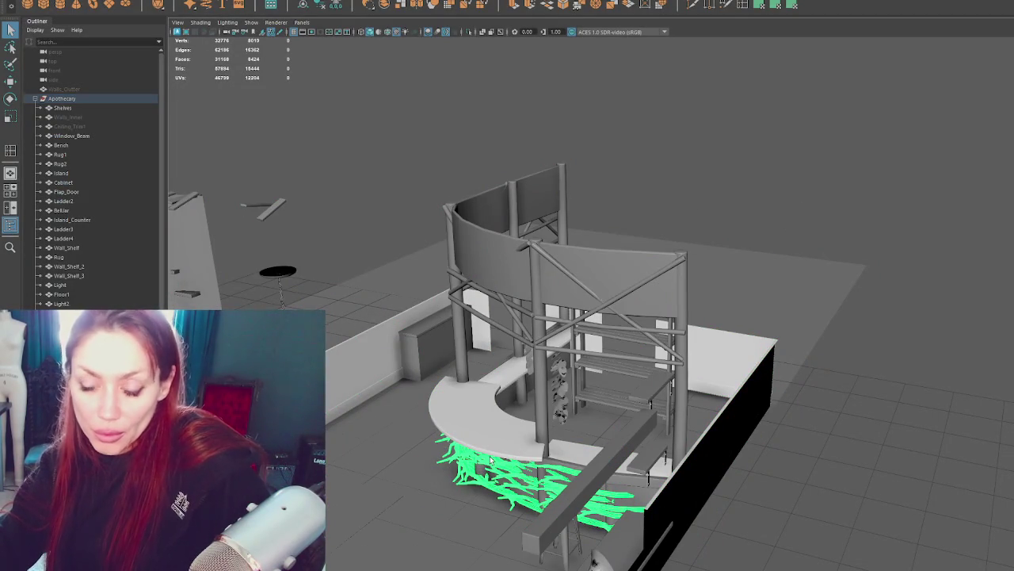
Step: Isolate and frame the nest twigs, then trial-delete faces across them and undo it
key(ctrl+1)
key(f)
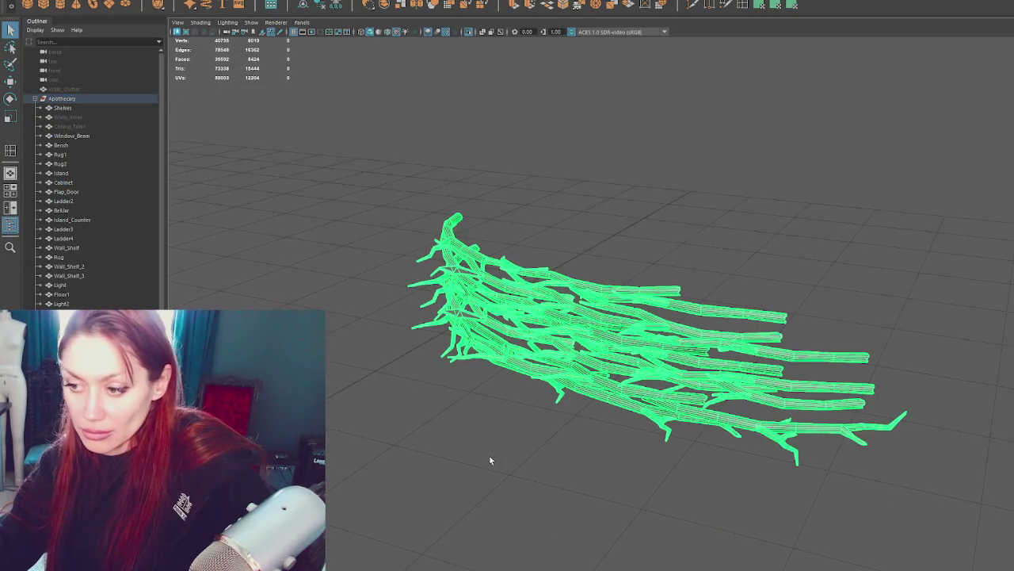
right_drag(632, 183, 634, 210)
mouse_move(344, 125)
mouse_down()
mouse_move(664, 406)
mouse_move(946, 544)
mouse_up()
key(Delete)
mouse_move(695, 358)
alt+mouse_down()
mouse_move(833, 341)
mouse_move(706, 374)
alt+mouse_up()
key(ctrl+z)
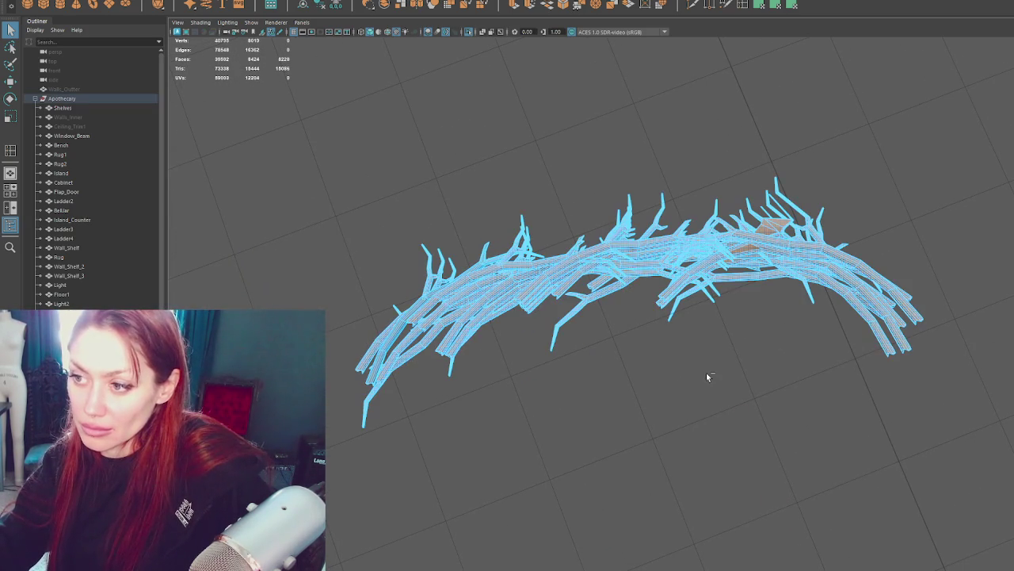
Step: Keep one twig and delete all the surrounding twigs, leaving that single branch in view
click(611, 246)
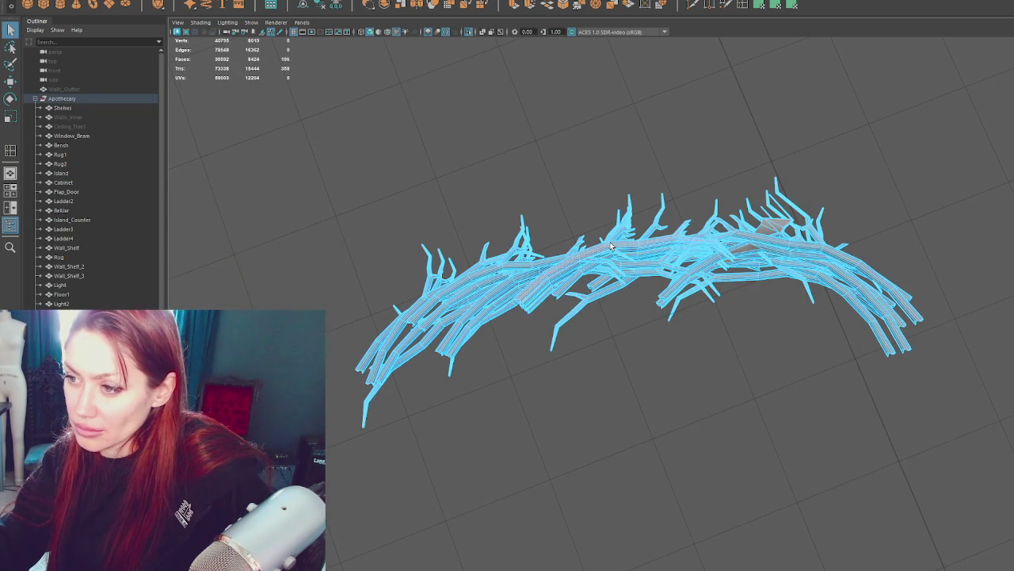
mouse_move(278, 146)
shift+mouse_down()
mouse_move(935, 543)
mouse_move(935, 519)
mouse_move(997, 515)
shift+mouse_up()
key(Delete)
key(f)
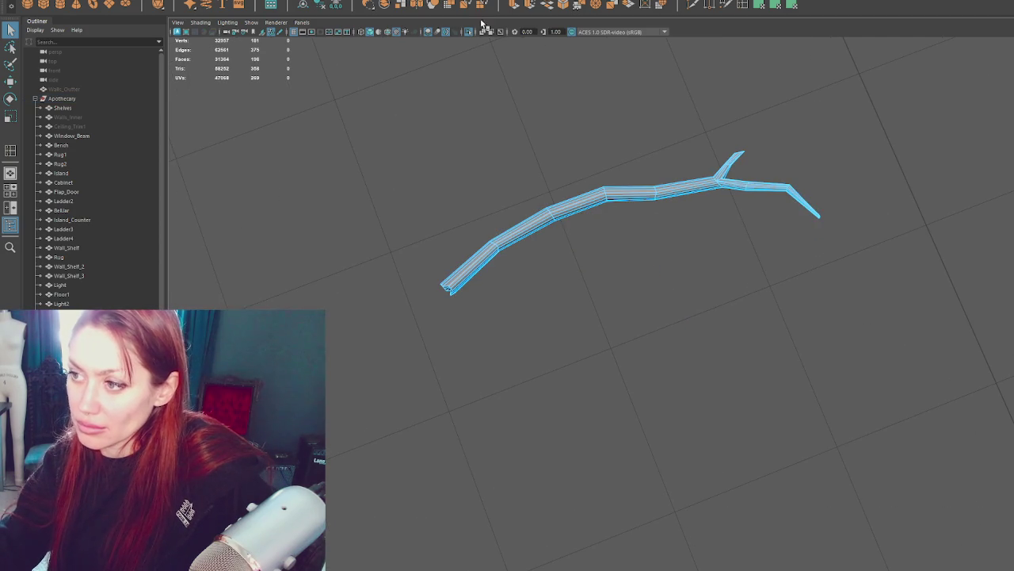